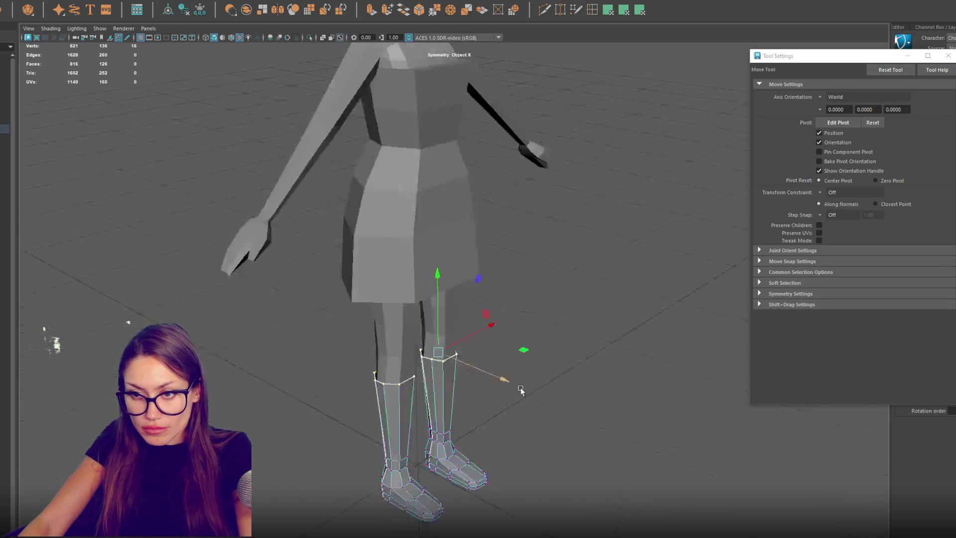
Step: Return to object mode and select both boots as whole objects
{"action": "key", "text": "q"}
{"action": "key", "text": "F8"}
{"action": "left_click", "coordinate": [459, 378]}
{"action": "left_click", "coordinate": [460, 378]}
{"action": "double_click", "coordinate": [454, 357]}
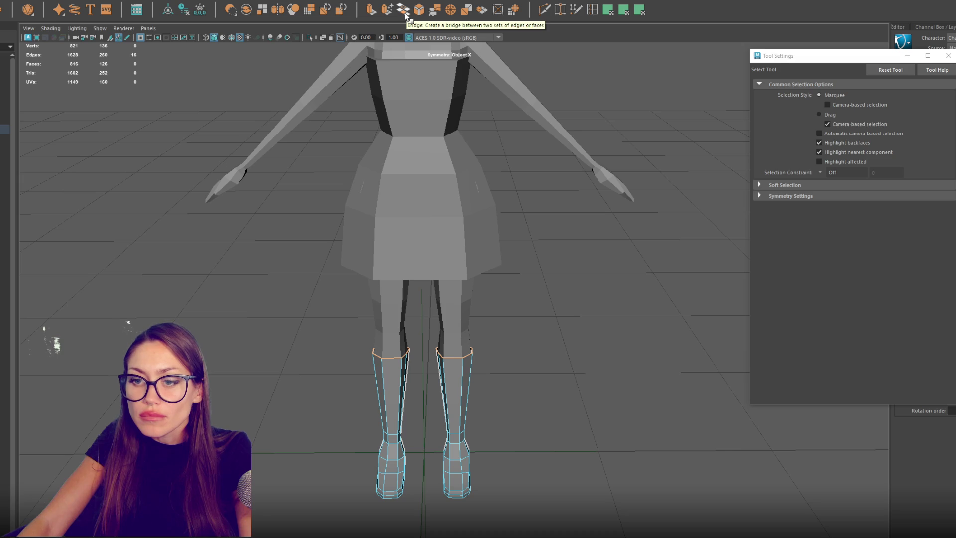
{"action": "scroll", "coordinate": [547, 325], "scroll_direction": "down", "scroll_amount": 5}
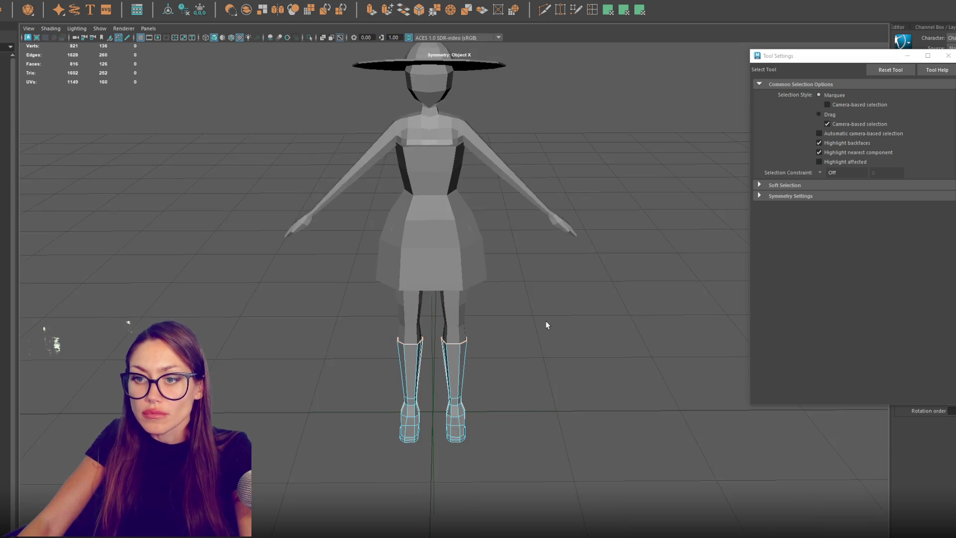
{"action": "scroll", "coordinate": [524, 284], "scroll_direction": "up", "scroll_amount": 1}
{"action": "left_click", "coordinate": [536, 250]}
{"action": "scroll", "coordinate": [473, 416], "scroll_direction": "up", "scroll_amount": 3}
{"action": "left_click", "coordinate": [454, 423]}
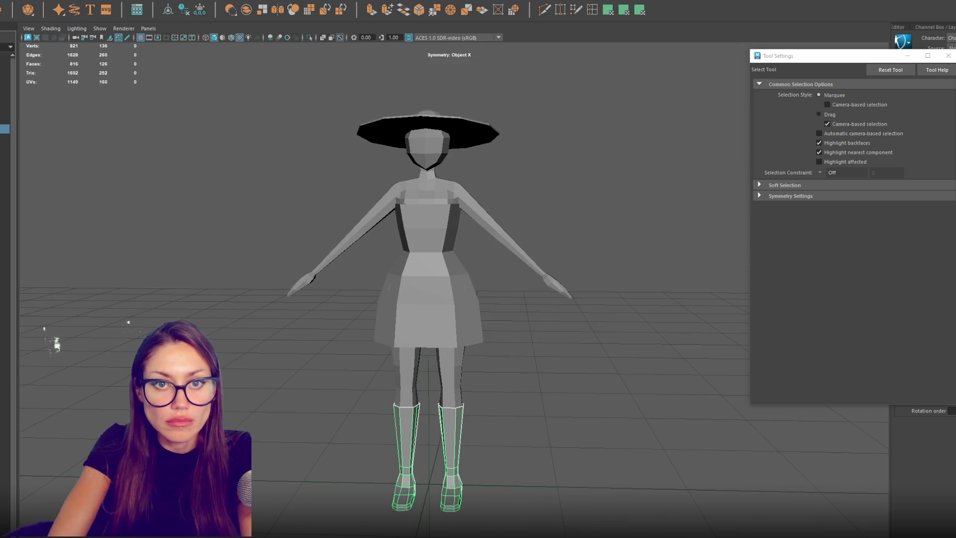
Step: Delete the shaft faces of both boots, leaving ankle-height shoes at 800 faces
{"action": "key", "text": "ctrl+d"}
{"action": "key", "text": "Delete"}
{"action": "left_click", "coordinate": [399, 448]}
{"action": "scroll", "coordinate": [427, 312], "scroll_direction": "up", "scroll_amount": 3}
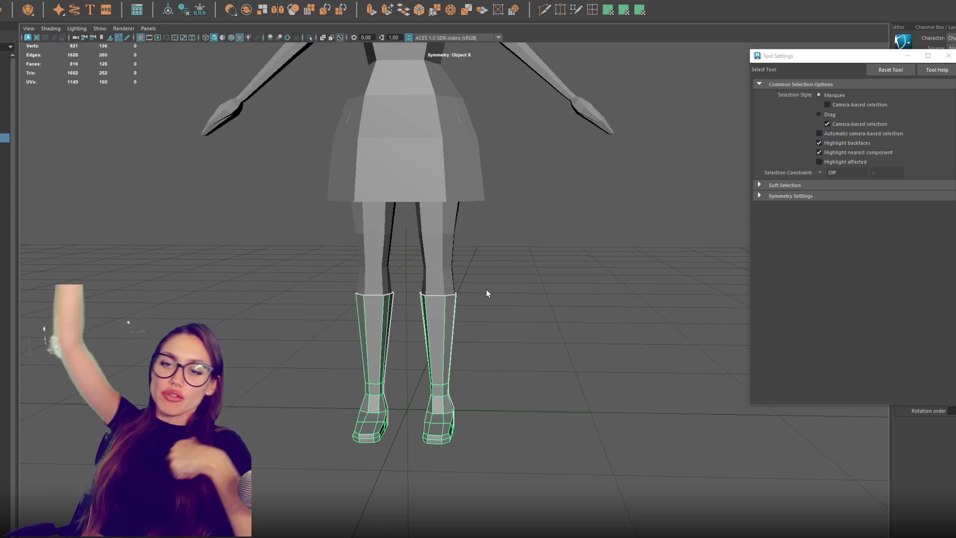
{"action": "scroll", "coordinate": [545, 267], "scroll_direction": "up", "scroll_amount": 3}
{"action": "right_click_drag", "start_coordinate": [497, 220], "coordinate": [540, 260]}
{"action": "mouse_move", "coordinate": [540, 260]}
{"action": "left_mouse_down"}
{"action": "mouse_move", "coordinate": [204, 307]}
{"action": "mouse_move", "coordinate": [307, 309]}
{"action": "mouse_move", "coordinate": [311, 297]}
{"action": "mouse_move", "coordinate": [243, 301]}
{"action": "mouse_move", "coordinate": [199, 320]}
{"action": "mouse_move", "coordinate": [250, 328]}
{"action": "mouse_move", "coordinate": [271, 310]}
{"action": "mouse_move", "coordinate": [160, 306]}
{"action": "mouse_move", "coordinate": [156, 296]}
{"action": "mouse_move", "coordinate": [341, 320]}
{"action": "mouse_move", "coordinate": [358, 304]}
{"action": "left_mouse_up"}
{"action": "key", "text": "Delete"}
{"action": "right_click_drag", "start_coordinate": [588, 324], "coordinate": [547, 325]}
Step: Select the vertices at the shoe's toe tip and move them to reshape the toe
{"action": "left_click_drag", "start_coordinate": [546, 324], "coordinate": [493, 400], "text": "alt"}
{"action": "key", "text": "w"}
{"action": "left_click", "coordinate": [431, 490]}
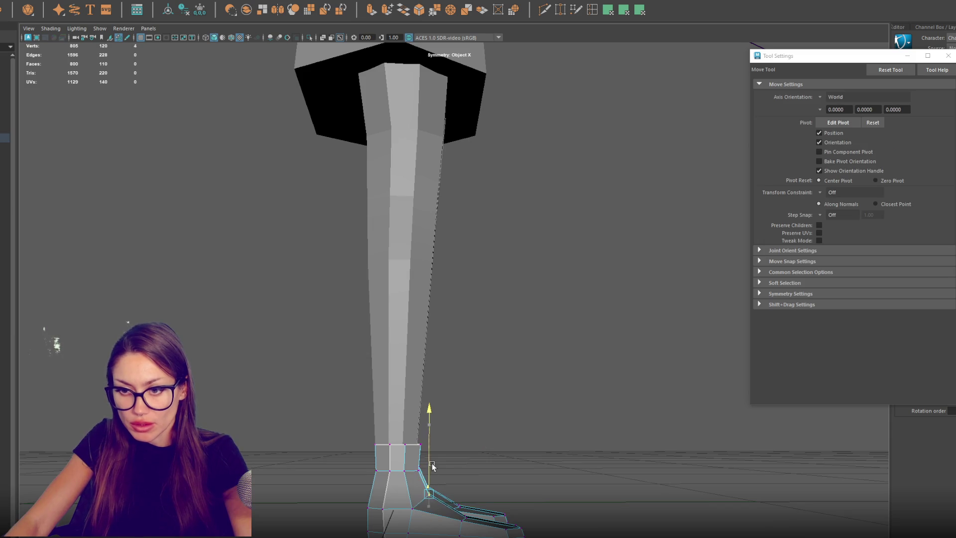
{"action": "left_click_drag", "start_coordinate": [432, 466], "coordinate": [478, 425], "text": "alt"}
{"action": "key", "text": "q"}
{"action": "key", "text": "w"}
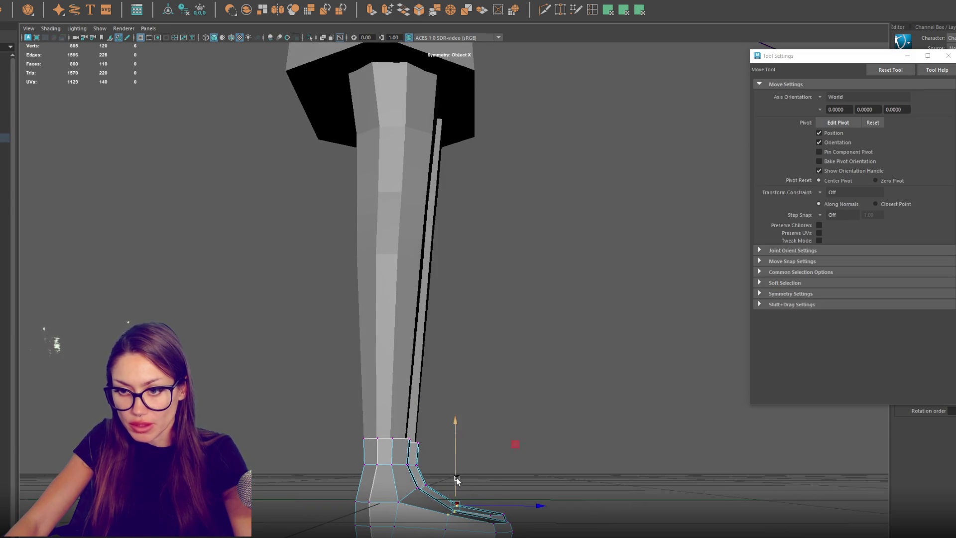
{"action": "key", "text": "q"}
{"action": "left_click", "coordinate": [448, 509]}
{"action": "key", "text": "w"}
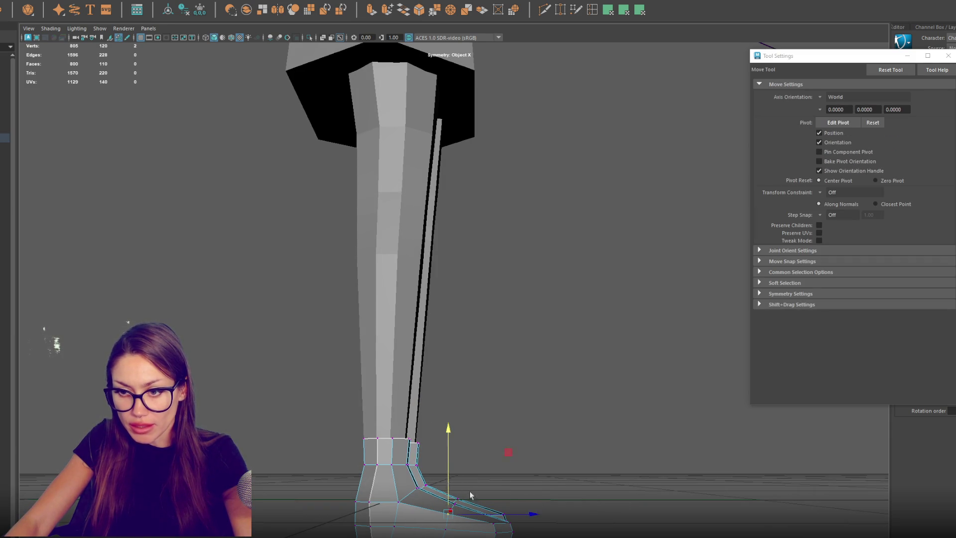
{"action": "key", "text": "q"}
{"action": "left_click_drag", "start_coordinate": [533, 486], "coordinate": [498, 516]}
{"action": "key", "text": "w"}
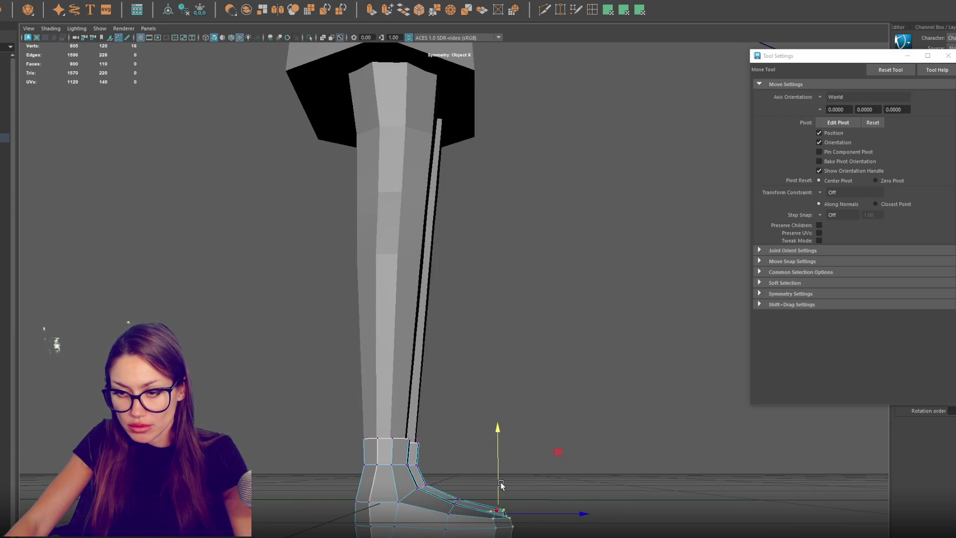
Step: Keep adjusting the toe vertices, then switch to multi-component selection on both feet
{"action": "key", "text": "q"}
{"action": "key", "text": "w"}
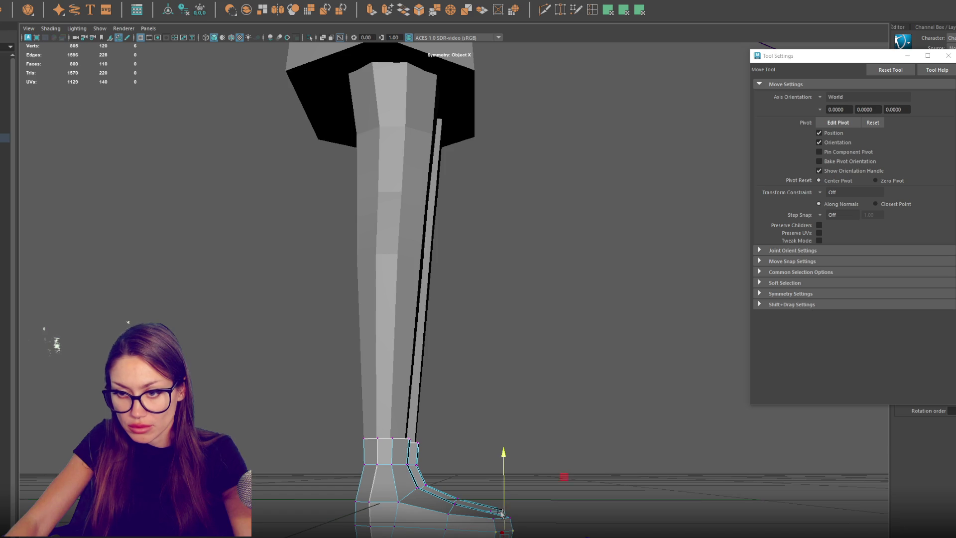
{"action": "key", "text": "q"}
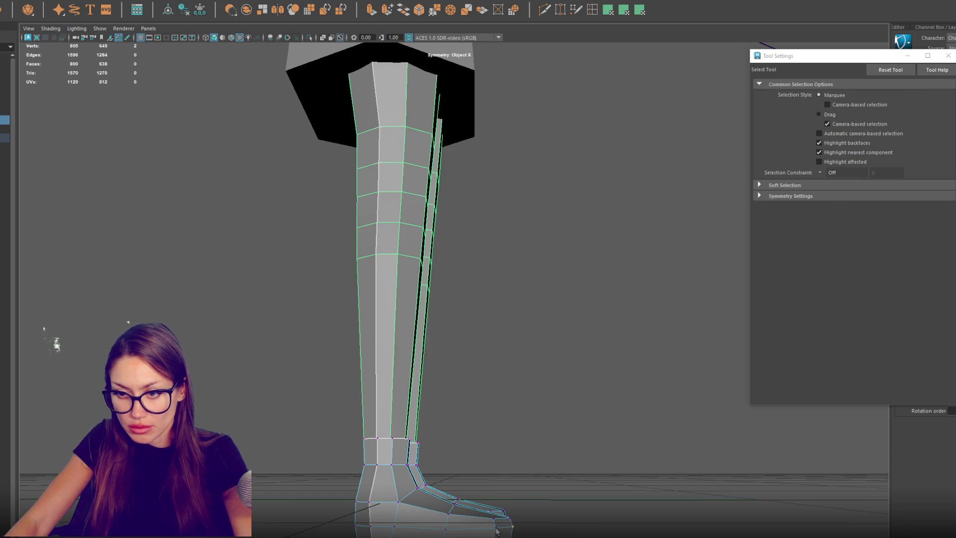
{"action": "key", "text": "w"}
{"action": "left_click", "coordinate": [496, 528]}
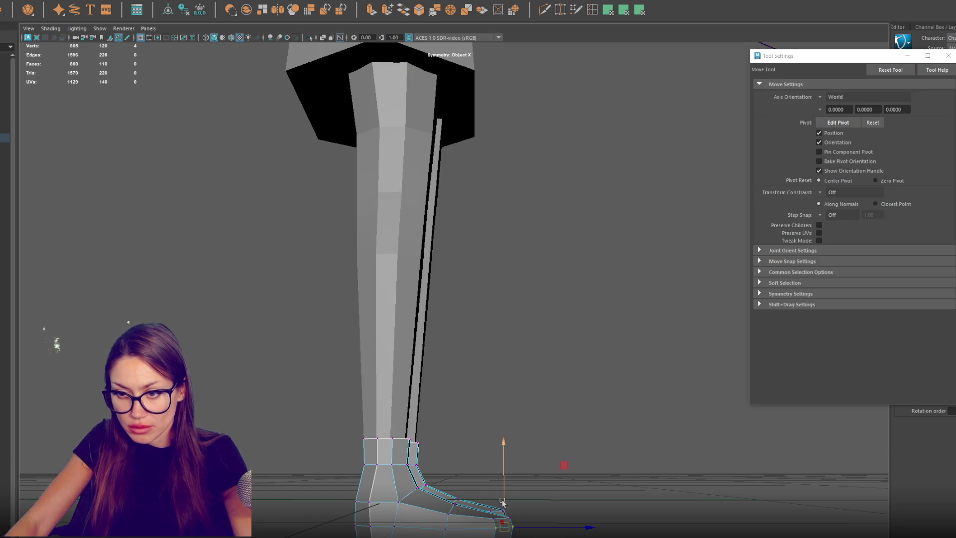
{"action": "left_click_drag", "start_coordinate": [498, 507], "coordinate": [528, 328], "text": "alt"}
{"action": "right_click_drag", "start_coordinate": [528, 327], "coordinate": [553, 340]}
{"action": "mouse_move", "coordinate": [553, 339]}
{"action": "left_mouse_down", "text": "alt"}
{"action": "mouse_move", "coordinate": [495, 324]}
{"action": "mouse_move", "coordinate": [450, 354]}
{"action": "mouse_move", "coordinate": [375, 344]}
{"action": "mouse_move", "coordinate": [487, 373]}
{"action": "left_mouse_up", "text": "alt"}
{"action": "key", "text": "ctrl+z"}
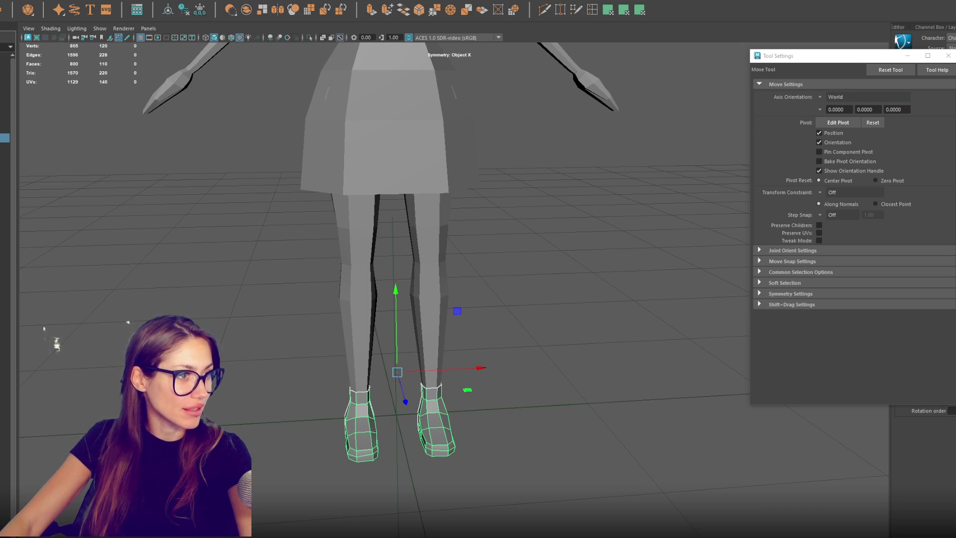
{"action": "key", "text": "w"}
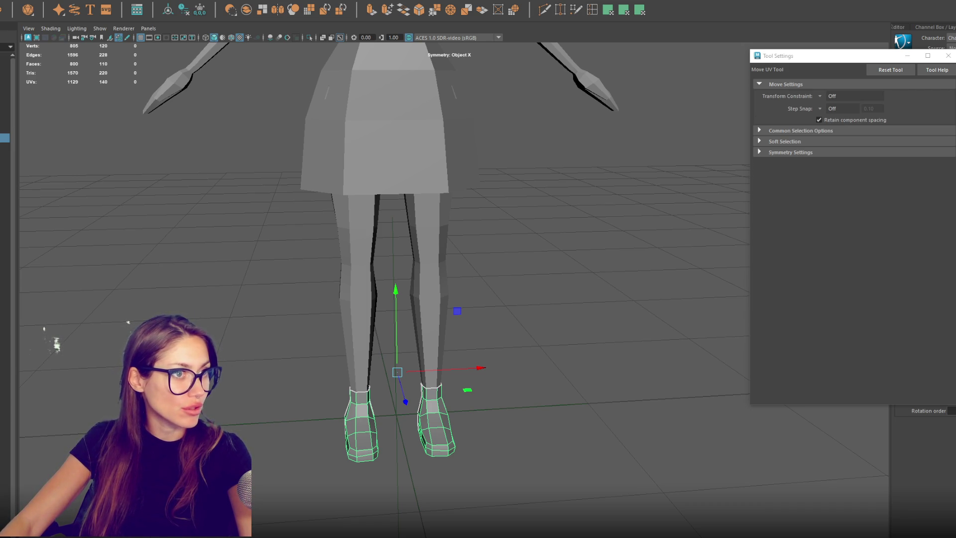
Step: Frame the legs from a low angle and select both shoes
{"action": "scroll", "coordinate": [278, 299], "scroll_direction": "down", "scroll_amount": 5}
{"action": "key", "text": "w"}
{"action": "scroll", "coordinate": [389, 180], "scroll_direction": "down", "scroll_amount": 2}
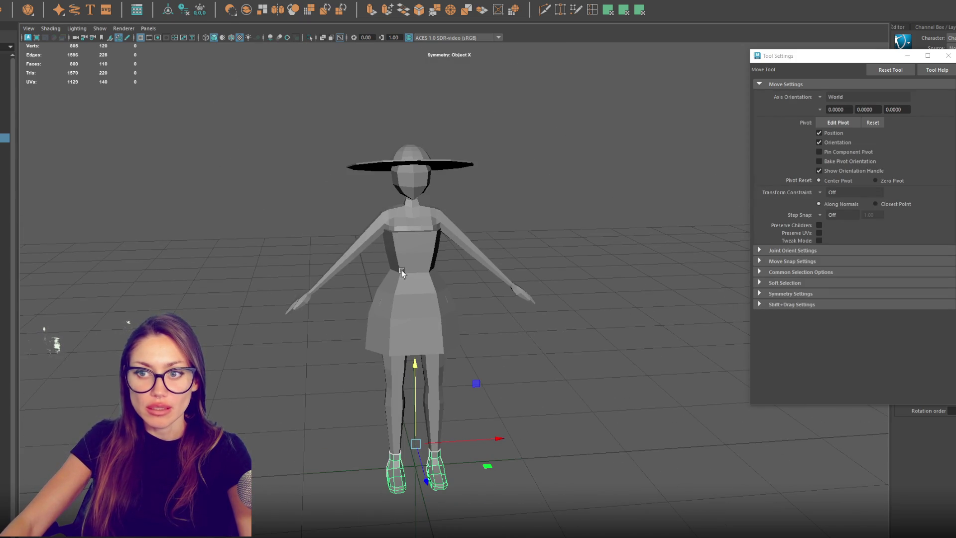
{"action": "scroll", "coordinate": [442, 371], "scroll_direction": "up", "scroll_amount": 2}
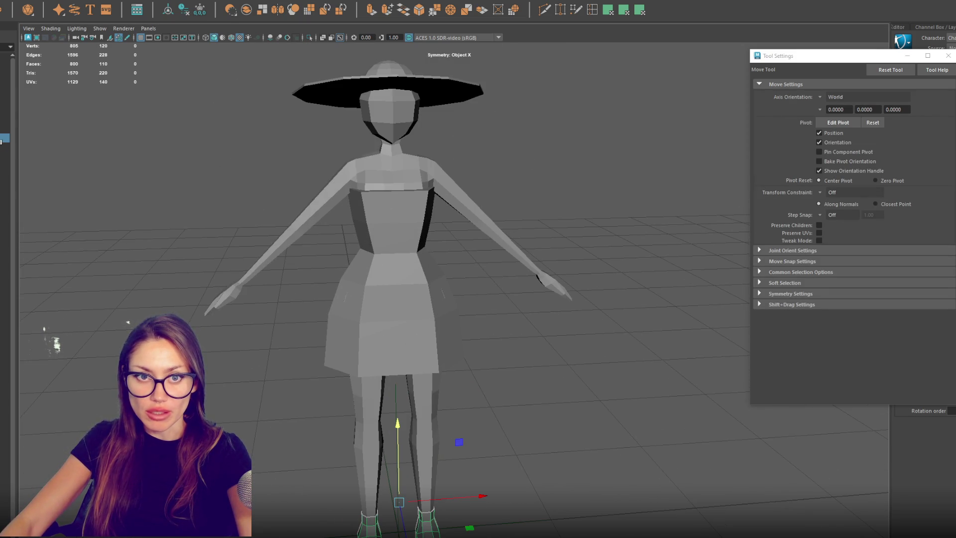
{"action": "middle_click_drag", "start_coordinate": [394, 396], "coordinate": [399, 249], "text": "alt"}
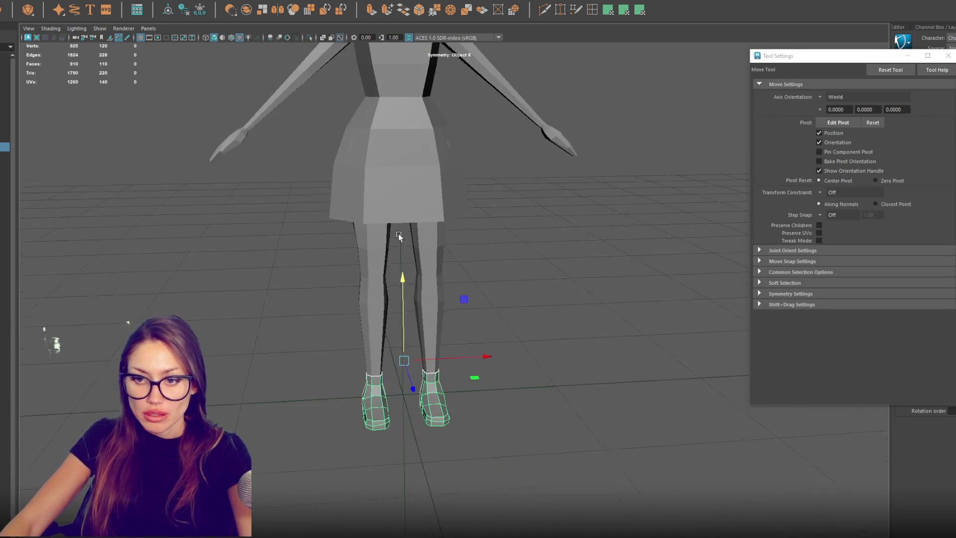
{"action": "scroll", "coordinate": [508, 319], "scroll_direction": "up", "scroll_amount": 3}
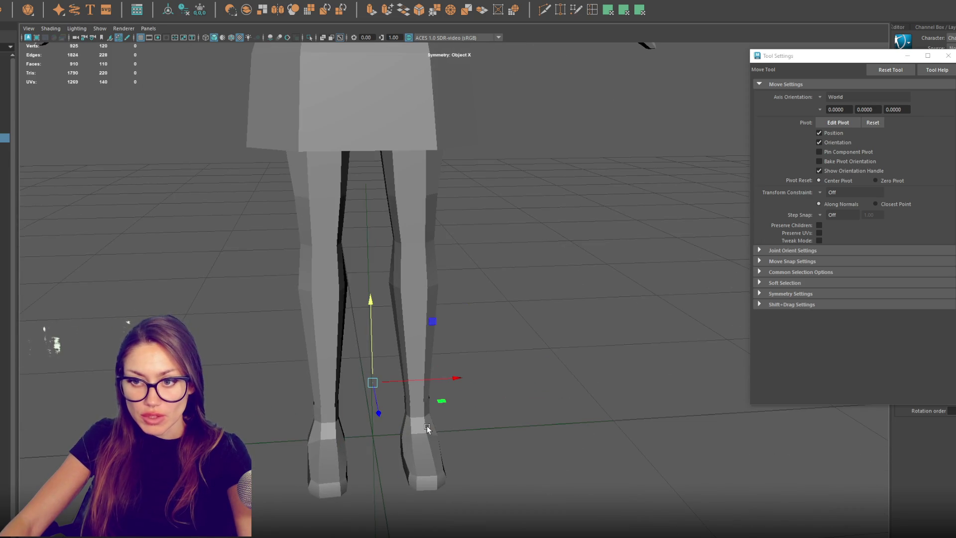
{"action": "mouse_move", "coordinate": [508, 318]}
{"action": "left_mouse_down", "text": "alt"}
{"action": "mouse_move", "coordinate": [516, 289]}
{"action": "mouse_move", "coordinate": [485, 291]}
{"action": "mouse_move", "coordinate": [501, 294]}
{"action": "left_mouse_up", "text": "alt"}
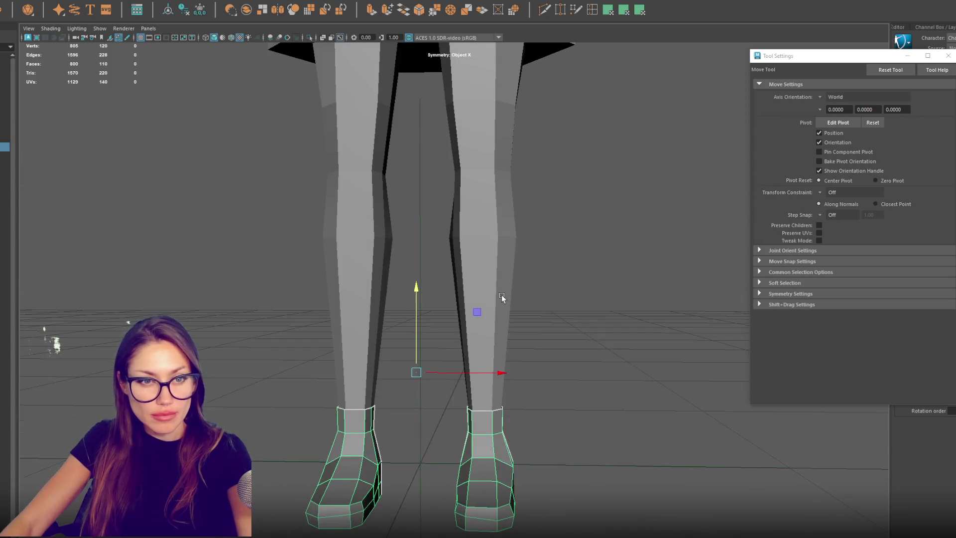
{"action": "middle_click_drag", "start_coordinate": [291, 363], "coordinate": [298, 315], "text": "alt"}
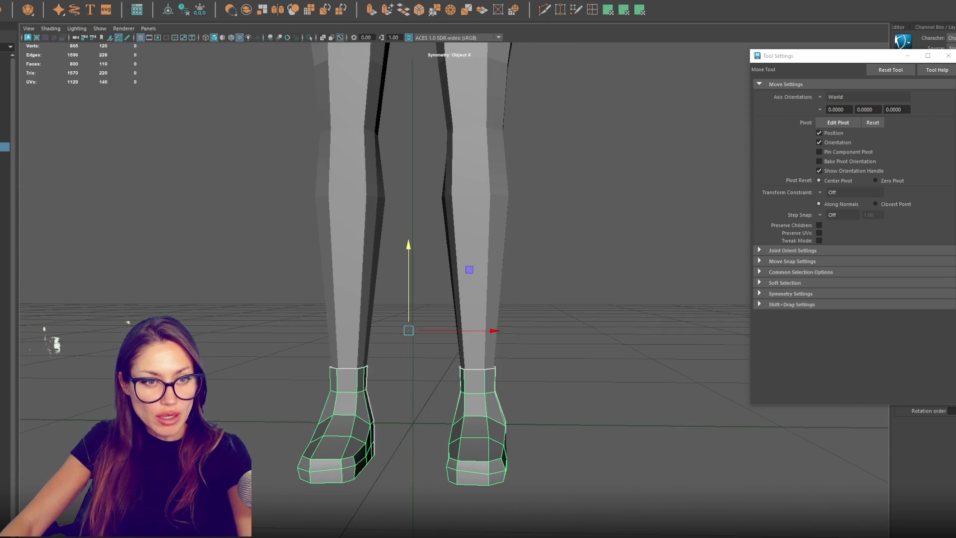
{"action": "left_click", "coordinate": [277, 341]}
{"action": "mouse_move", "coordinate": [309, 329]}
{"action": "left_mouse_down", "text": "alt"}
{"action": "mouse_move", "coordinate": [263, 338]}
{"action": "mouse_move", "coordinate": [256, 414]}
{"action": "left_mouse_up", "text": "alt"}
{"action": "left_click", "coordinate": [269, 439]}
{"action": "middle_click_drag", "start_coordinate": [301, 406], "coordinate": [270, 356], "text": "alt"}
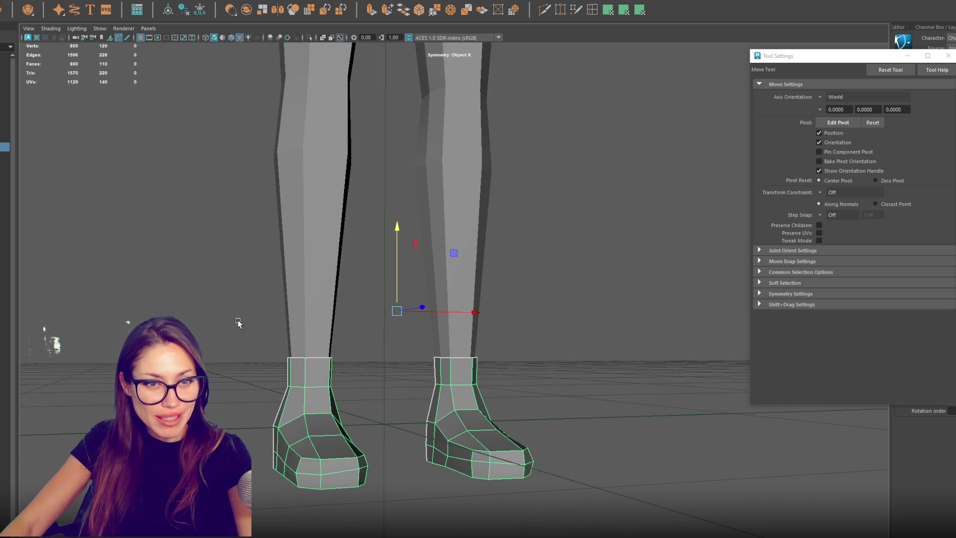
Step: Delete the ankle-top faces of both shoes, bringing the mesh to 784 faces
{"action": "right_click_drag", "start_coordinate": [265, 234], "coordinate": [264, 247]}
{"action": "mouse_move", "coordinate": [249, 316]}
{"action": "left_mouse_down"}
{"action": "mouse_move", "coordinate": [566, 386]}
{"action": "mouse_move", "coordinate": [542, 397]}
{"action": "mouse_move", "coordinate": [451, 388]}
{"action": "mouse_move", "coordinate": [608, 391]}
{"action": "mouse_move", "coordinate": [640, 380]}
{"action": "left_mouse_up"}
{"action": "key", "text": "Delete"}
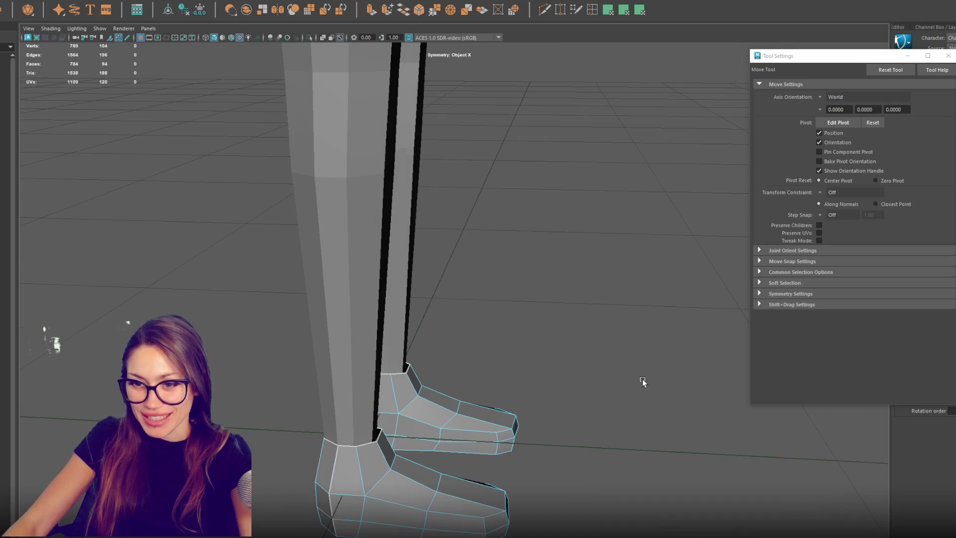
{"action": "mouse_move", "coordinate": [588, 149]}
{"action": "left_mouse_down", "text": "alt"}
{"action": "mouse_move", "coordinate": [548, 316]}
{"action": "mouse_move", "coordinate": [587, 228]}
{"action": "mouse_move", "coordinate": [581, 346]}
{"action": "mouse_move", "coordinate": [593, 343]}
{"action": "left_mouse_up", "text": "alt"}
Step: Insert three new edge loops across both shoes
{"action": "left_click", "coordinate": [596, 12]}
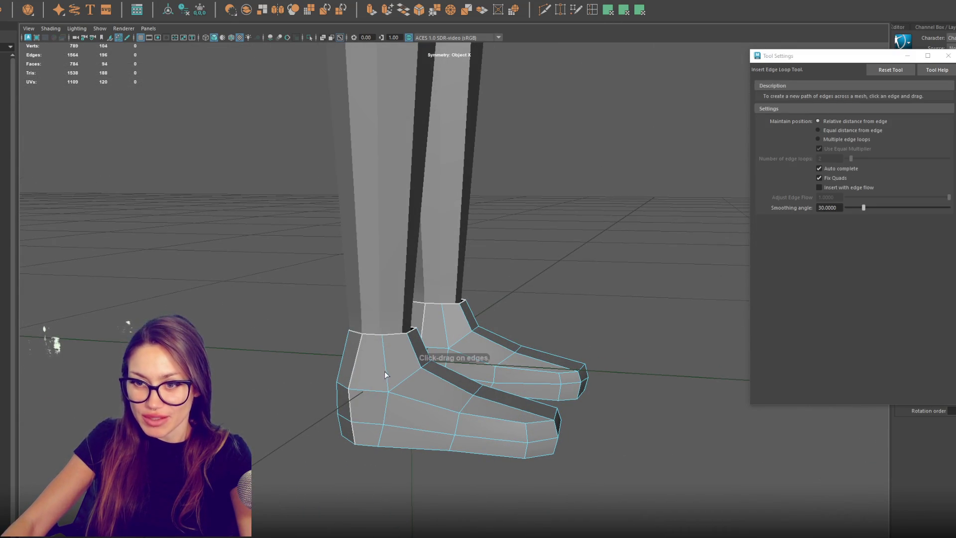
{"action": "left_click_drag", "start_coordinate": [387, 374], "coordinate": [387, 376]}
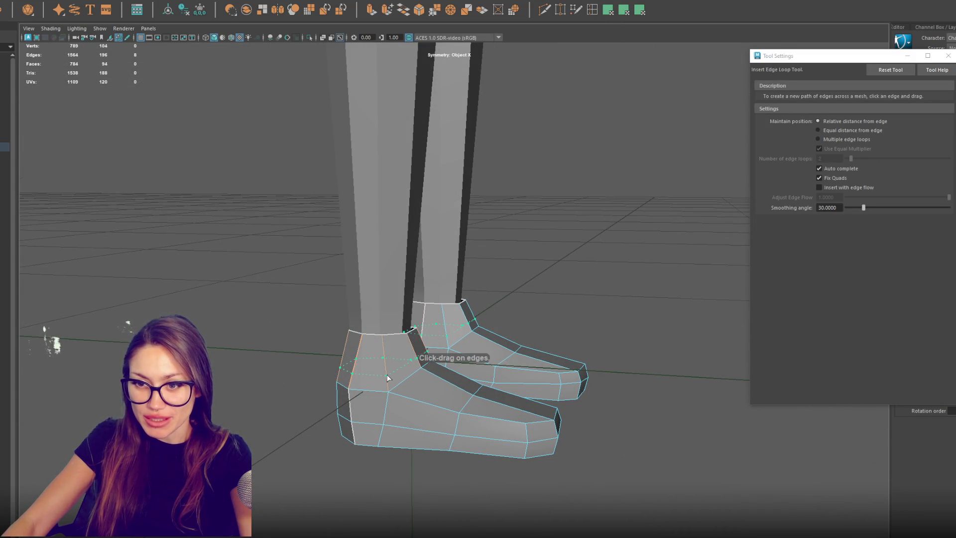
{"action": "left_click", "coordinate": [387, 375]}
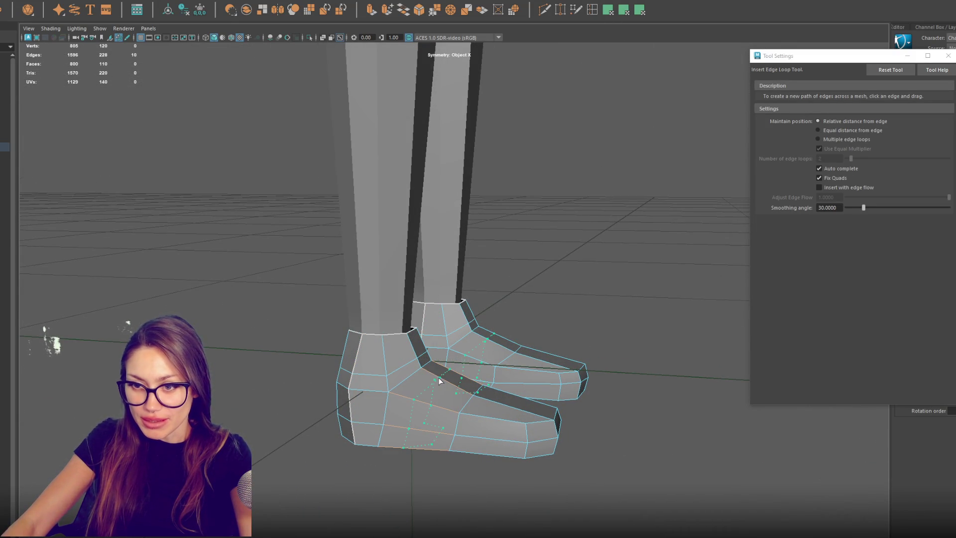
{"action": "left_click", "coordinate": [501, 405]}
{"action": "mouse_move", "coordinate": [501, 405]}
{"action": "left_mouse_down", "text": "alt"}
{"action": "mouse_move", "coordinate": [481, 389]}
{"action": "mouse_move", "coordinate": [592, 257]}
{"action": "left_mouse_up", "text": "alt"}
Step: Delete the ankle face ring and nudge the ankle edges up and sideways
{"action": "key", "text": "q"}
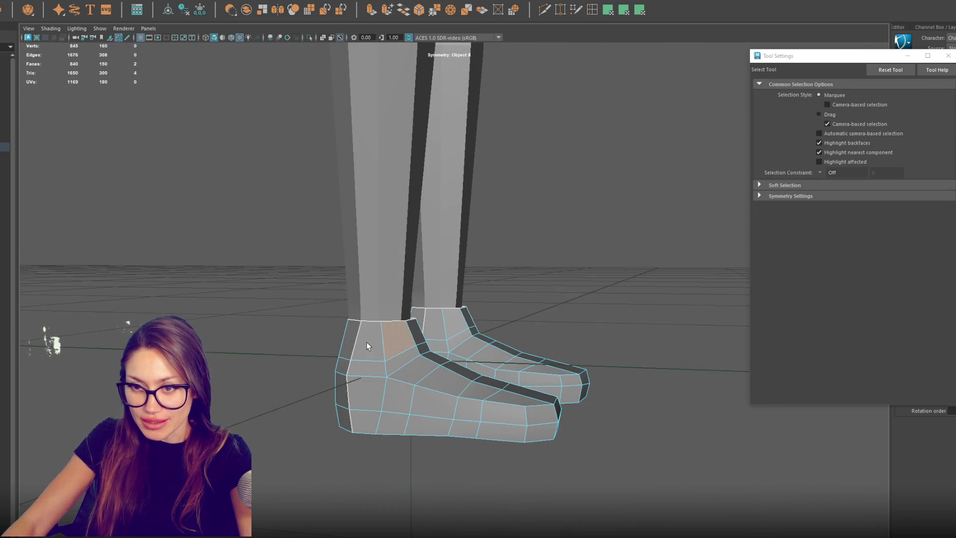
{"action": "left_click", "coordinate": [366, 342], "text": "shift"}
{"action": "key", "text": "Delete"}
{"action": "right_click_drag", "start_coordinate": [549, 276], "coordinate": [549, 253]}
{"action": "left_click", "coordinate": [426, 346]}
{"action": "key", "text": "w"}
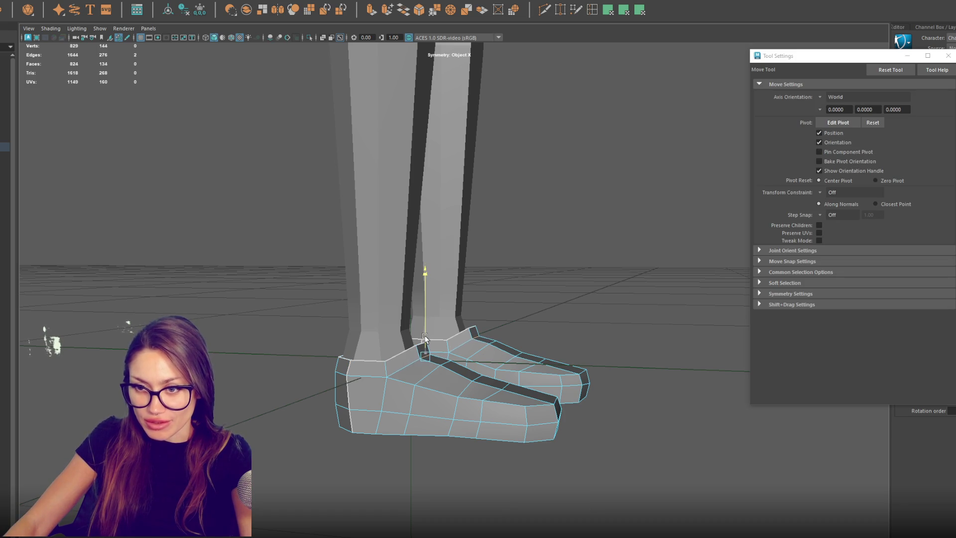
{"action": "left_click_drag", "start_coordinate": [423, 342], "coordinate": [423, 335]}
{"action": "left_click", "coordinate": [448, 345]}
{"action": "left_click_drag", "start_coordinate": [431, 347], "coordinate": [451, 351]}
Step: Delete the remaining top faces on both shoes
{"action": "right_click_drag", "start_coordinate": [623, 250], "coordinate": [450, 368]}
{"action": "left_click", "coordinate": [448, 382], "text": "shift"}
{"action": "mouse_move", "coordinate": [448, 381]}
{"action": "left_mouse_down", "text": "alt"}
{"action": "mouse_move", "coordinate": [501, 400]}
{"action": "mouse_move", "coordinate": [435, 421]}
{"action": "mouse_move", "coordinate": [377, 405]}
{"action": "left_mouse_up", "text": "alt"}
{"action": "left_click", "coordinate": [395, 406], "text": "shift"}
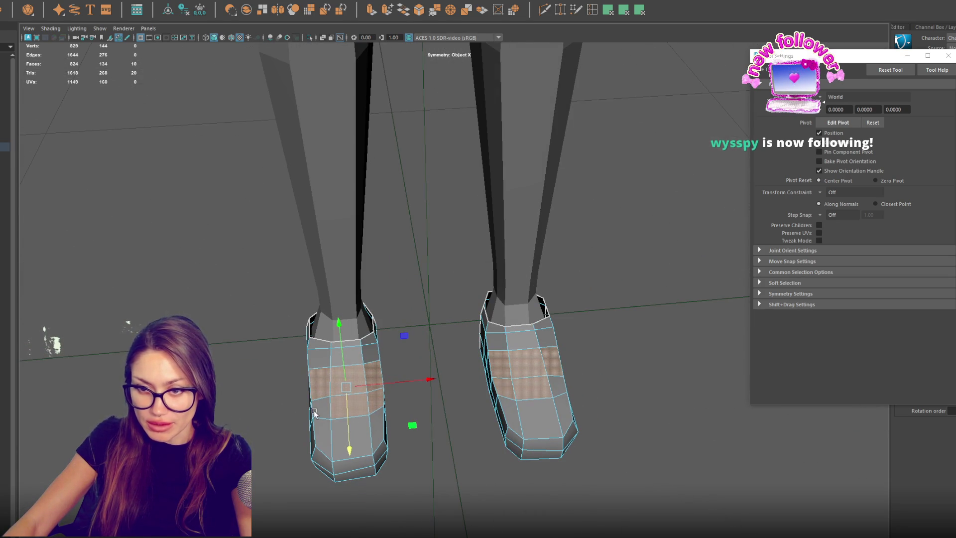
{"action": "key", "text": "Delete"}
{"action": "mouse_move", "coordinate": [343, 397]}
{"action": "left_mouse_down", "text": "alt"}
{"action": "mouse_move", "coordinate": [436, 372]}
{"action": "mouse_move", "coordinate": [331, 395]}
{"action": "mouse_move", "coordinate": [372, 390]}
{"action": "mouse_move", "coordinate": [340, 395]}
{"action": "mouse_move", "coordinate": [391, 373]}
{"action": "mouse_move", "coordinate": [426, 378]}
{"action": "mouse_move", "coordinate": [431, 362]}
{"action": "mouse_move", "coordinate": [422, 375]}
{"action": "mouse_move", "coordinate": [569, 279]}
{"action": "mouse_move", "coordinate": [583, 252]}
{"action": "left_mouse_up", "text": "alt"}
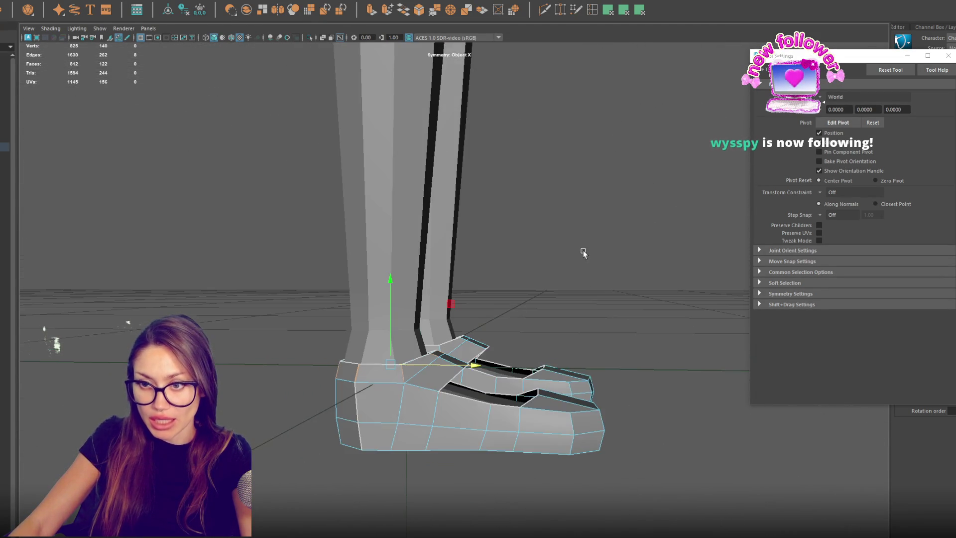
Step: Move a shoe vertex into place and select vertices along the left shoe
{"action": "key", "text": "q"}
{"action": "key", "text": "w"}
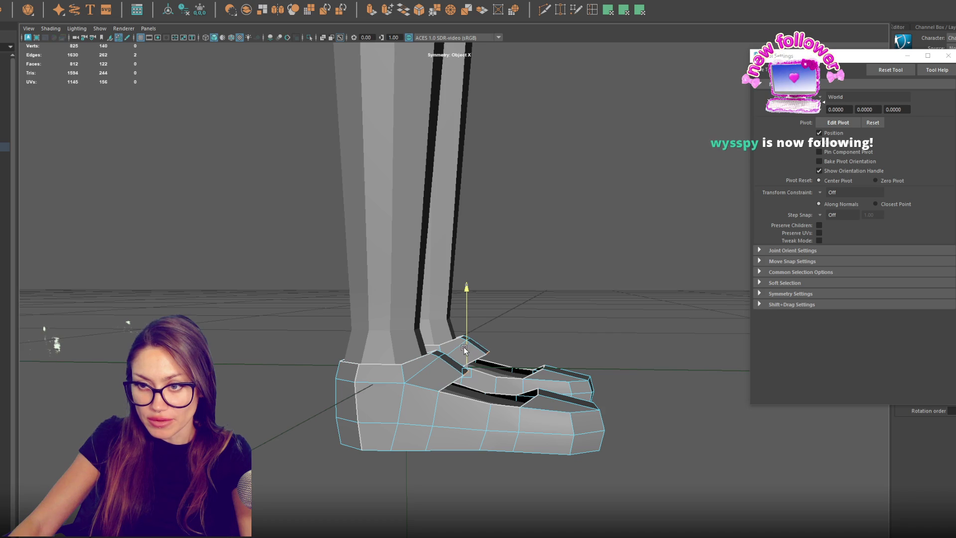
{"action": "left_click_drag", "start_coordinate": [441, 345], "coordinate": [441, 345]}
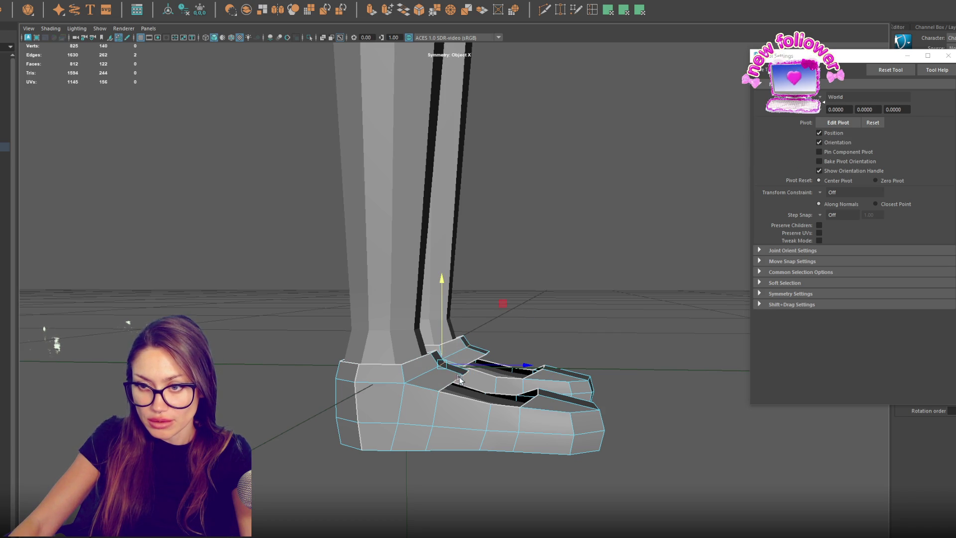
{"action": "mouse_move", "coordinate": [547, 381]}
{"action": "left_mouse_down", "text": "alt"}
{"action": "mouse_move", "coordinate": [459, 398]}
{"action": "mouse_move", "coordinate": [450, 416]}
{"action": "mouse_move", "coordinate": [399, 393]}
{"action": "mouse_move", "coordinate": [306, 428]}
{"action": "left_mouse_up", "text": "alt"}
{"action": "right_click_drag", "start_coordinate": [406, 339], "coordinate": [371, 339]}
Step: Adjust the vertex at the shoe's outer edge
{"action": "left_click", "coordinate": [294, 398]}
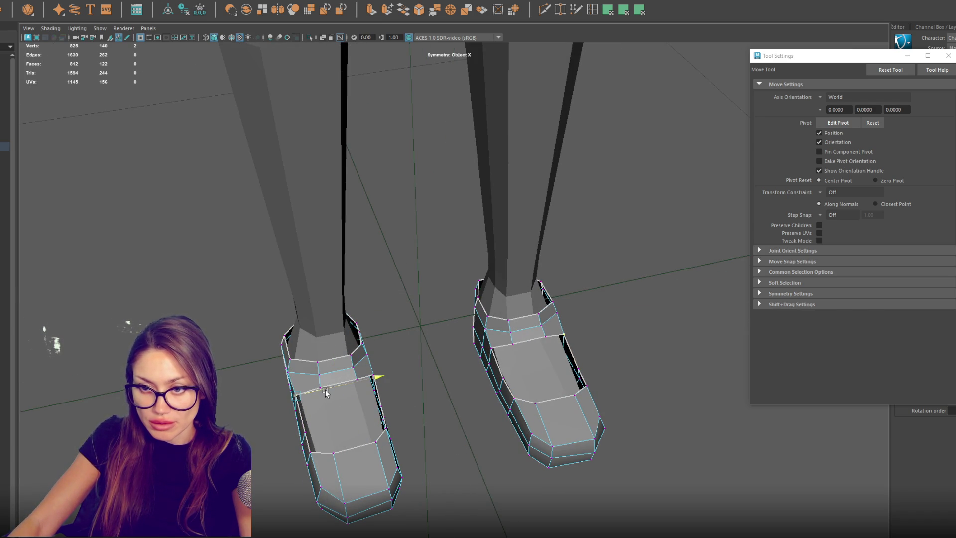
{"action": "left_click", "coordinate": [376, 375], "text": "shift"}
{"action": "left_click", "coordinate": [374, 377]}
{"action": "mouse_move", "coordinate": [412, 302]}
{"action": "left_mouse_down", "text": "alt"}
{"action": "mouse_move", "coordinate": [368, 303]}
{"action": "mouse_move", "coordinate": [469, 284]}
{"action": "mouse_move", "coordinate": [377, 273]}
{"action": "mouse_move", "coordinate": [516, 288]}
{"action": "mouse_move", "coordinate": [483, 305]}
{"action": "mouse_move", "coordinate": [249, 291]}
{"action": "left_mouse_up", "text": "alt"}
{"action": "left_click", "coordinate": [265, 281]}
Step: Select both shoes as whole meshes from an angled view, then deselect them
{"action": "scroll", "coordinate": [261, 286], "scroll_direction": "down", "scroll_amount": 3}
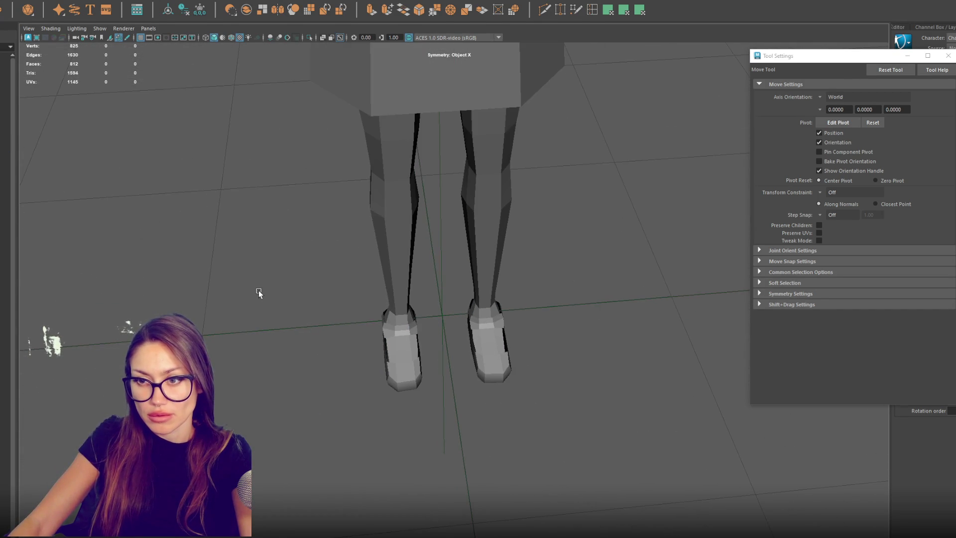
{"action": "mouse_move", "coordinate": [385, 379]}
{"action": "left_mouse_down", "text": "alt"}
{"action": "mouse_move", "coordinate": [485, 370]}
{"action": "mouse_move", "coordinate": [270, 356]}
{"action": "mouse_move", "coordinate": [344, 365]}
{"action": "mouse_move", "coordinate": [305, 339]}
{"action": "mouse_move", "coordinate": [401, 380]}
{"action": "left_mouse_up", "text": "alt"}
{"action": "left_click", "coordinate": [398, 348]}
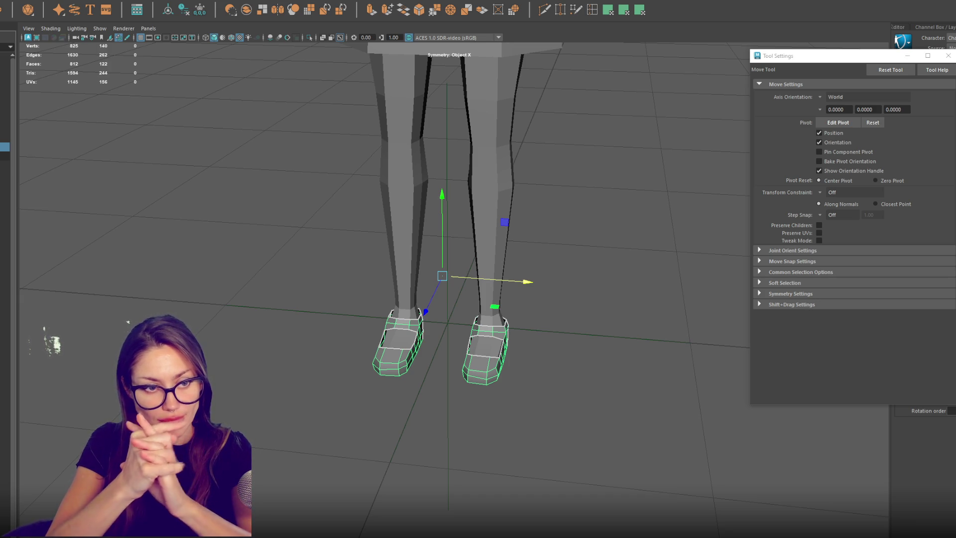
{"action": "left_click", "coordinate": [442, 478]}
{"action": "left_click_drag", "start_coordinate": [442, 478], "coordinate": [467, 486], "text": "alt"}
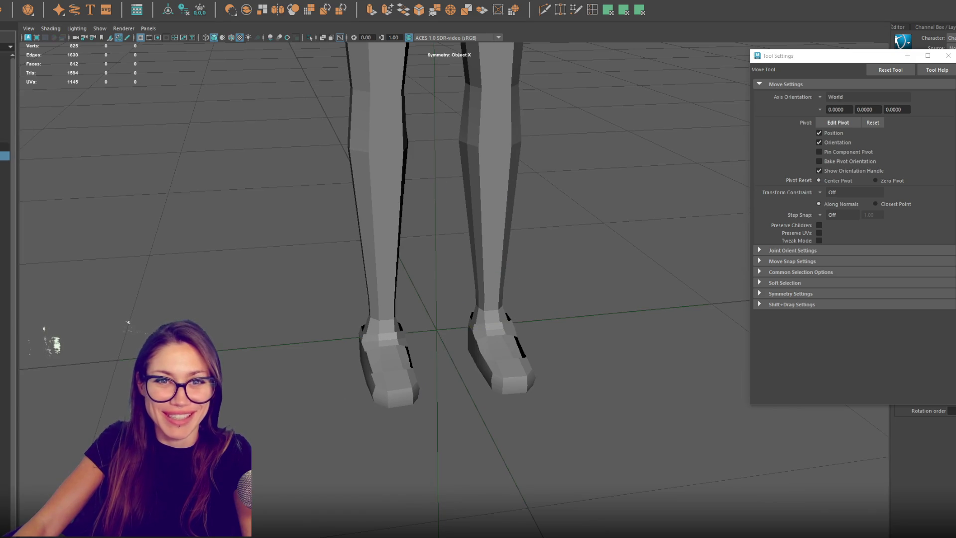
{"action": "left_click", "coordinate": [5, 147]}
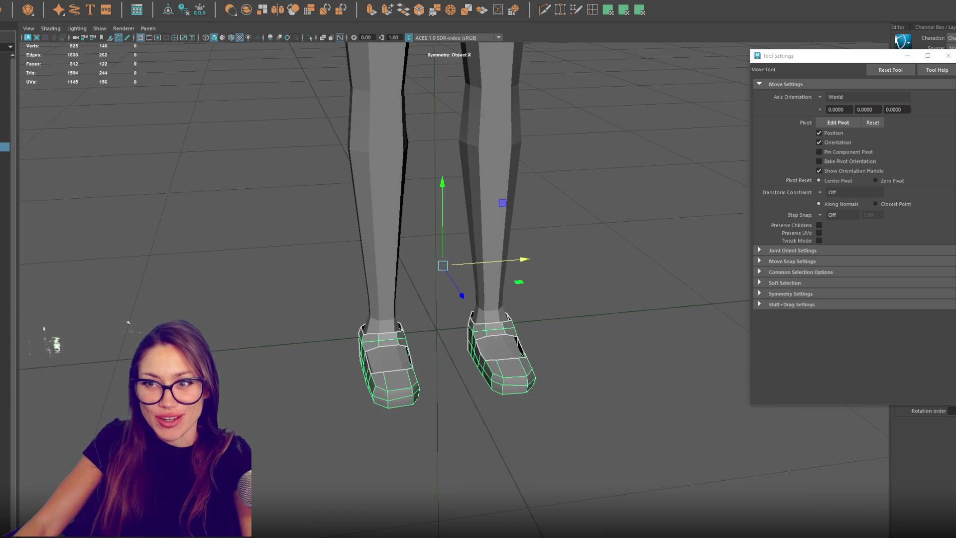
{"action": "left_click", "coordinate": [5, 129]}
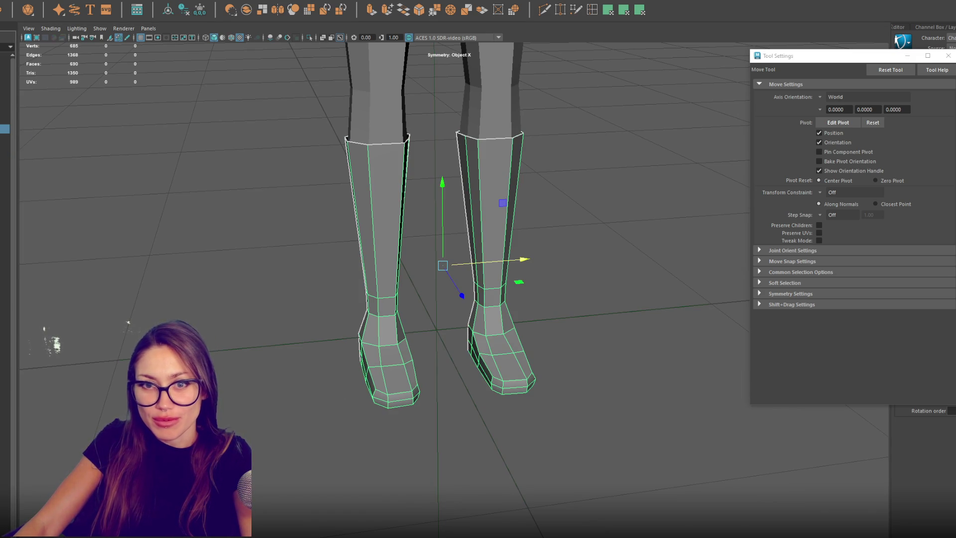
{"action": "left_click", "coordinate": [5, 138]}
{"action": "left_click", "coordinate": [5, 138], "text": "ctrl"}
{"action": "left_click", "coordinate": [5, 147]}
{"action": "left_click", "coordinate": [5, 147], "text": "ctrl"}
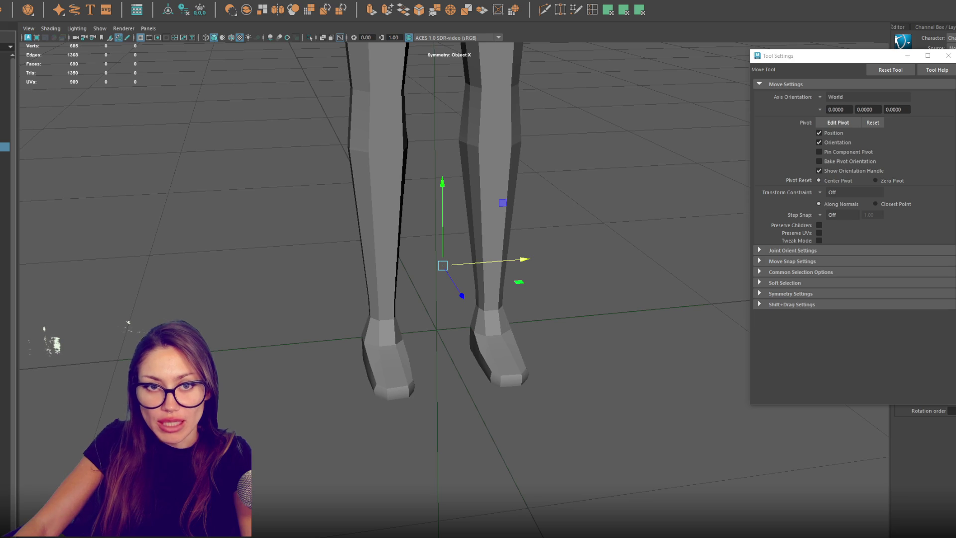
{"action": "key", "text": "shift+h"}
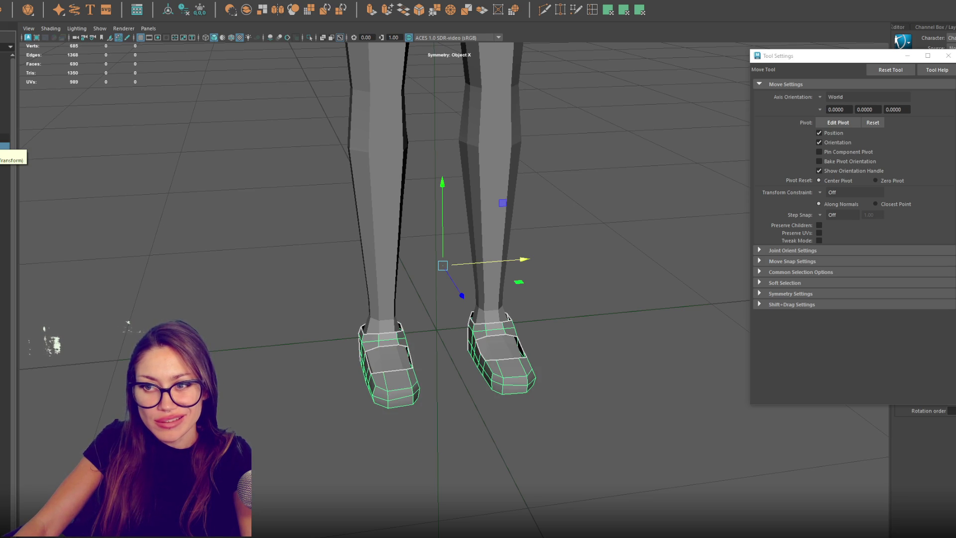
{"action": "left_click", "coordinate": [4, 128]}
{"action": "left_click", "coordinate": [4, 147]}
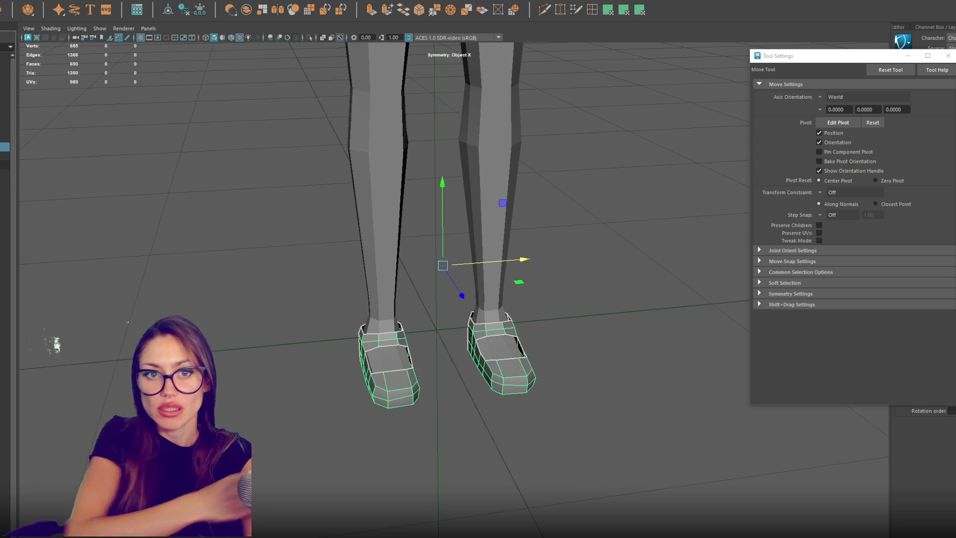
{"action": "scroll", "coordinate": [398, 142], "scroll_direction": "down", "scroll_amount": 5}
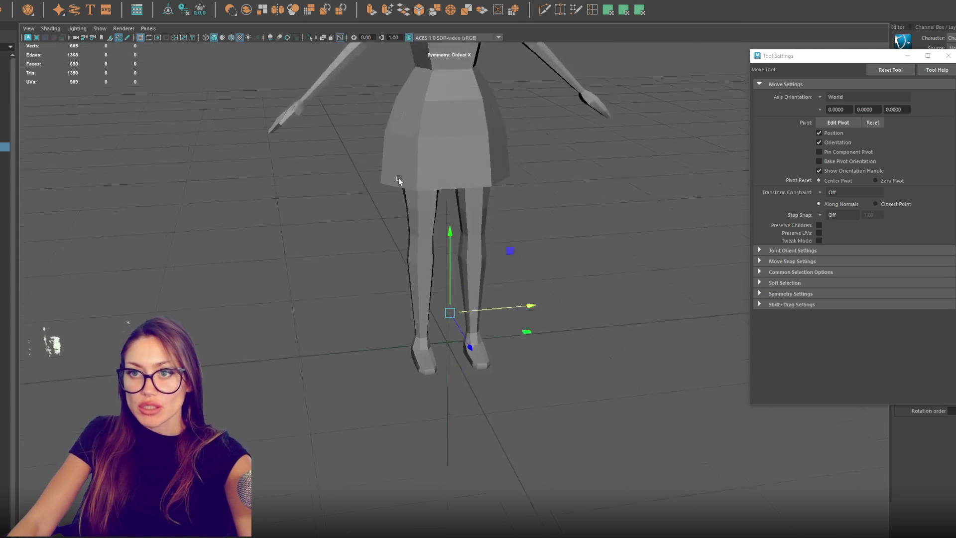
Step: Select the skirt and pick out its top edge loop
{"action": "scroll", "coordinate": [389, 266], "scroll_direction": "up", "scroll_amount": 1}
{"action": "left_click", "coordinate": [403, 272]}
{"action": "left_click", "coordinate": [404, 272]}
{"action": "mouse_move", "coordinate": [403, 272]}
{"action": "left_mouse_down", "text": "alt"}
{"action": "mouse_move", "coordinate": [591, 199]}
{"action": "mouse_move", "coordinate": [584, 186]}
{"action": "mouse_move", "coordinate": [482, 185]}
{"action": "mouse_move", "coordinate": [438, 235]}
{"action": "mouse_move", "coordinate": [510, 250]}
{"action": "mouse_move", "coordinate": [577, 202]}
{"action": "mouse_move", "coordinate": [468, 211]}
{"action": "mouse_move", "coordinate": [563, 219]}
{"action": "mouse_move", "coordinate": [461, 228]}
{"action": "mouse_move", "coordinate": [597, 220]}
{"action": "left_mouse_up", "text": "alt"}
{"action": "scroll", "coordinate": [461, 230], "scroll_direction": "up", "scroll_amount": 5}
{"action": "right_click_drag", "start_coordinate": [662, 154], "coordinate": [658, 131]}
{"action": "left_click_drag", "start_coordinate": [654, 153], "coordinate": [409, 227]}
Step: Tilt and scale the skirt's top edge loop to reshape the dress top
{"action": "key", "text": "e"}
{"action": "mouse_move", "coordinate": [616, 185]}
{"action": "left_mouse_down"}
{"action": "mouse_move", "coordinate": [619, 174]}
{"action": "mouse_move", "coordinate": [495, 229]}
{"action": "mouse_move", "coordinate": [320, 191]}
{"action": "mouse_move", "coordinate": [474, 214]}
{"action": "mouse_move", "coordinate": [297, 238]}
{"action": "left_mouse_up"}
{"action": "key", "text": "r"}
{"action": "key", "text": "w"}
{"action": "key", "text": "r"}
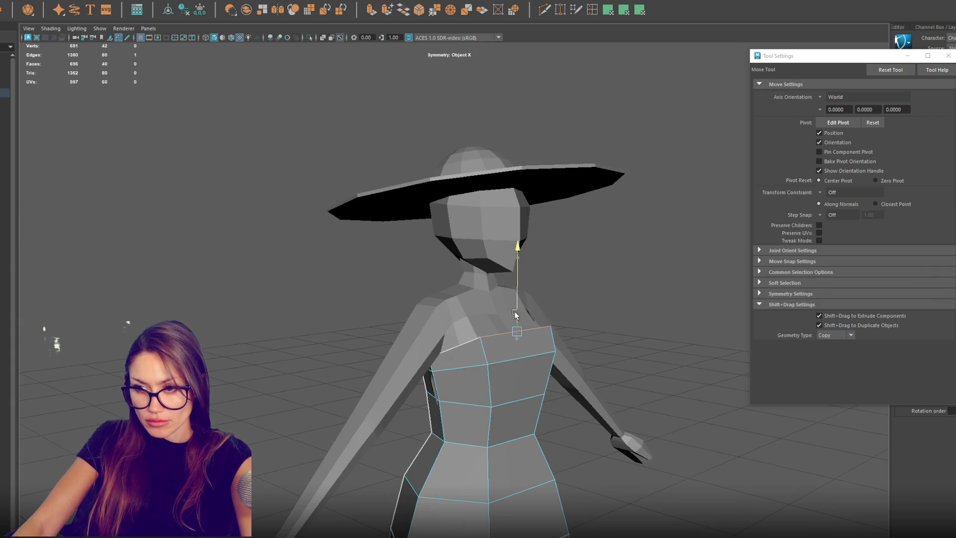
{"action": "key", "text": "r"}
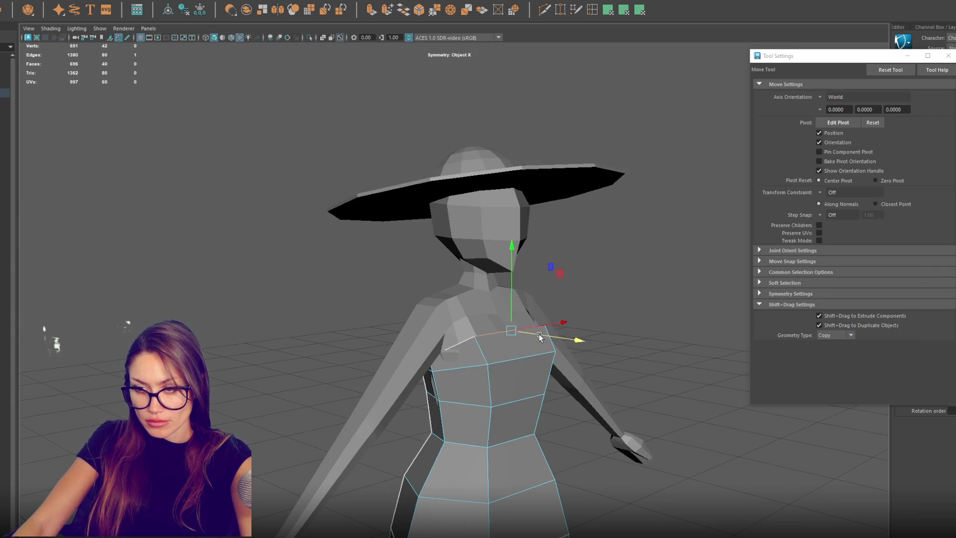
{"action": "left_click_drag", "start_coordinate": [532, 332], "coordinate": [560, 284], "text": "alt"}
Step: Insert an edge loop around the shoulder of the arm mesh and rotate it slightly
{"action": "key", "text": "F8"}
{"action": "left_click", "coordinate": [374, 342]}
{"action": "key", "text": "ctrl+z"}
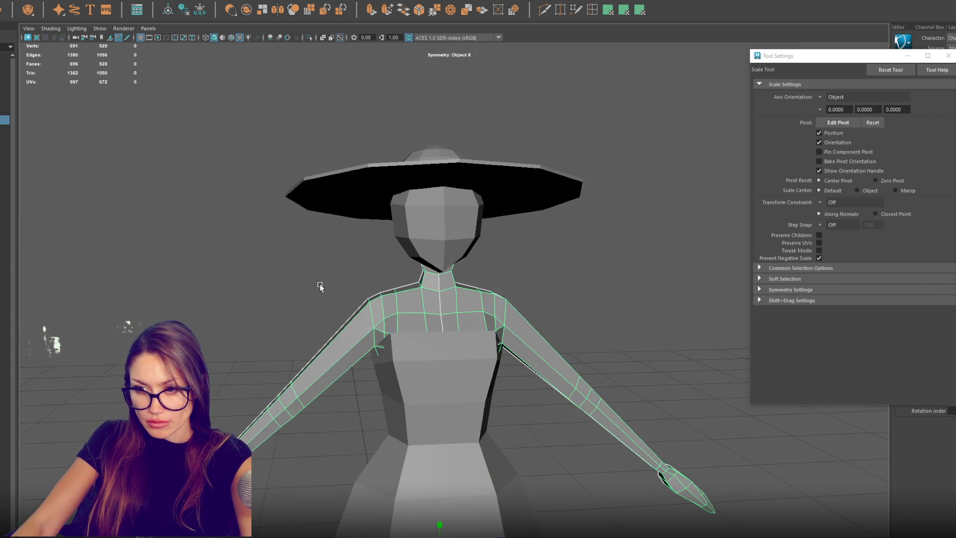
{"action": "left_click", "coordinate": [594, 9]}
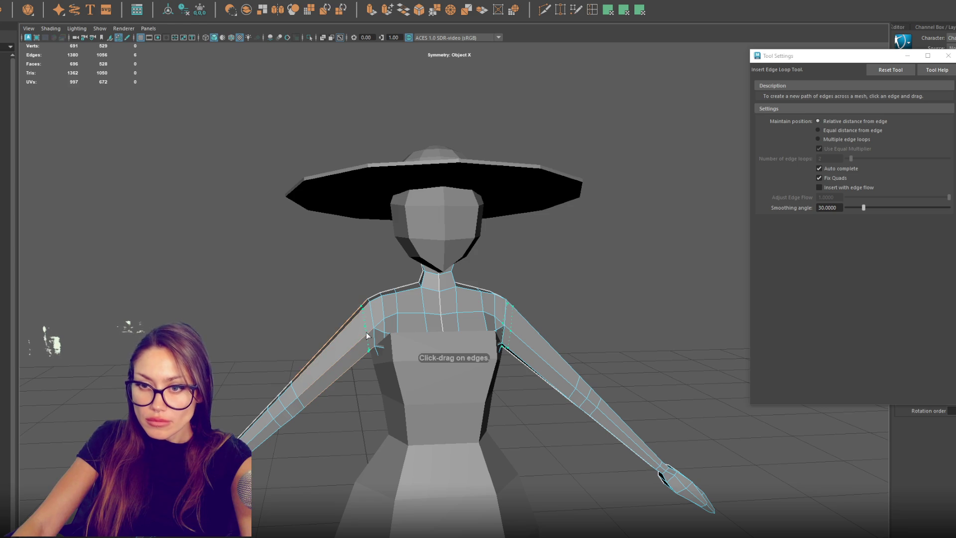
{"action": "left_click", "coordinate": [365, 336]}
{"action": "key", "text": "e"}
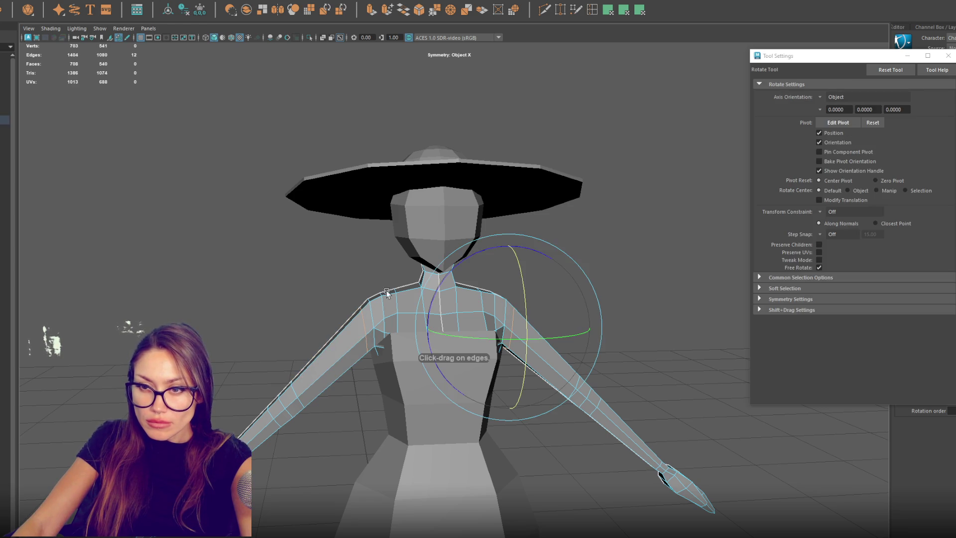
{"action": "left_click_drag", "start_coordinate": [506, 259], "coordinate": [496, 253]}
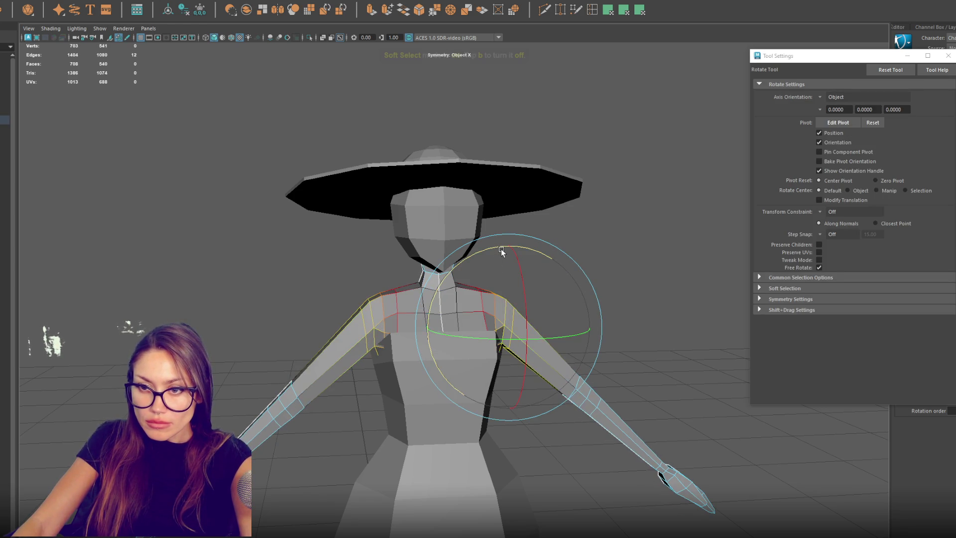
{"action": "key", "text": "b"}
{"action": "key", "text": "b"}
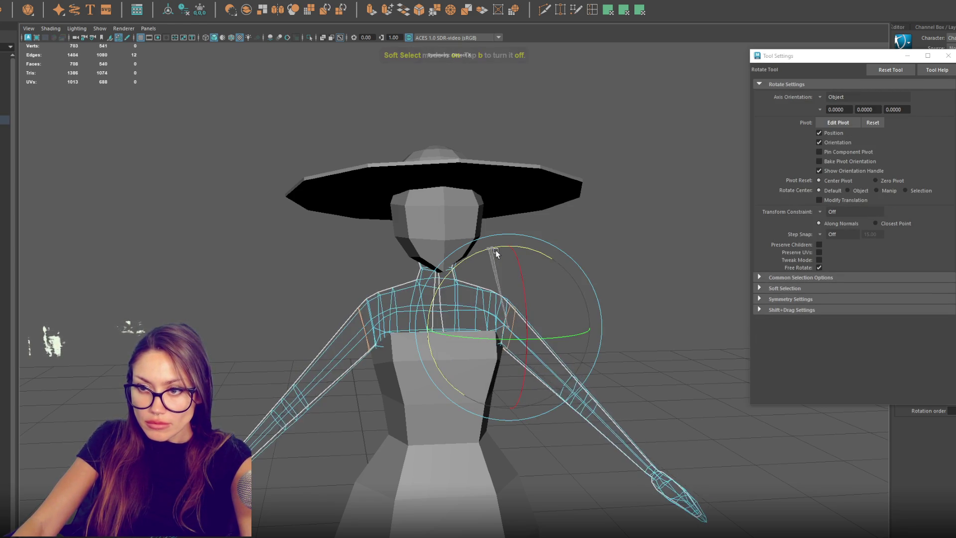
{"action": "key", "text": "q"}
Step: Rotate and move the full shoulder edge loop into place, mirrored on both sides
{"action": "double_click", "coordinate": [512, 322]}
{"action": "key", "text": "e"}
{"action": "mouse_move", "coordinate": [523, 263]}
{"action": "left_mouse_down"}
{"action": "mouse_move", "coordinate": [538, 258]}
{"action": "mouse_move", "coordinate": [560, 280]}
{"action": "mouse_move", "coordinate": [534, 256]}
{"action": "mouse_move", "coordinate": [546, 255]}
{"action": "left_mouse_up"}
{"action": "key", "text": "r"}
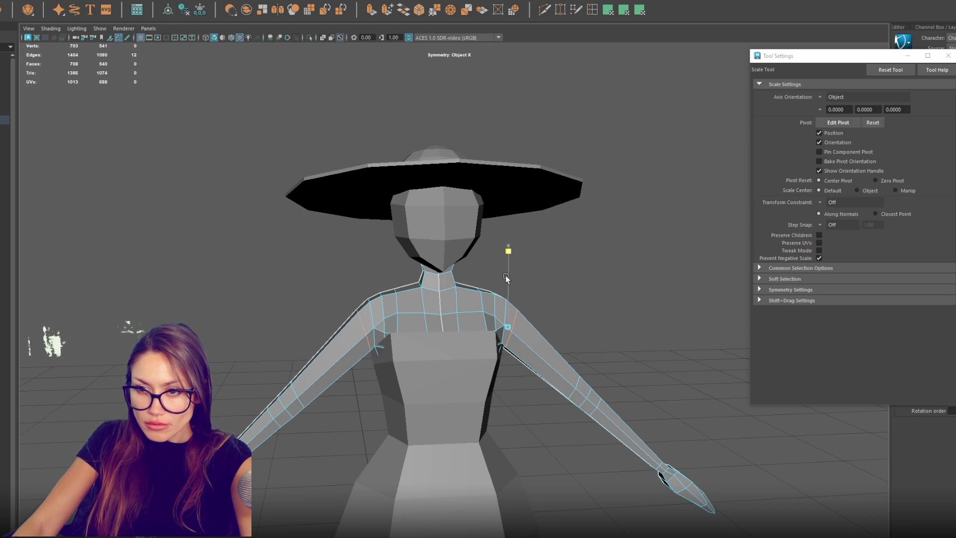
{"action": "key", "text": "w"}
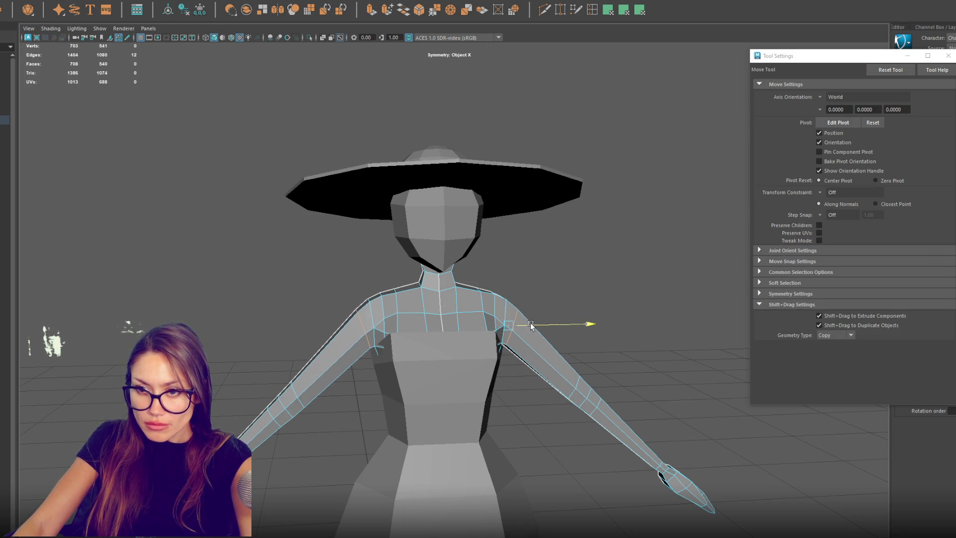
{"action": "left_click_drag", "start_coordinate": [530, 322], "coordinate": [557, 273], "text": "alt"}
{"action": "key", "text": "e"}
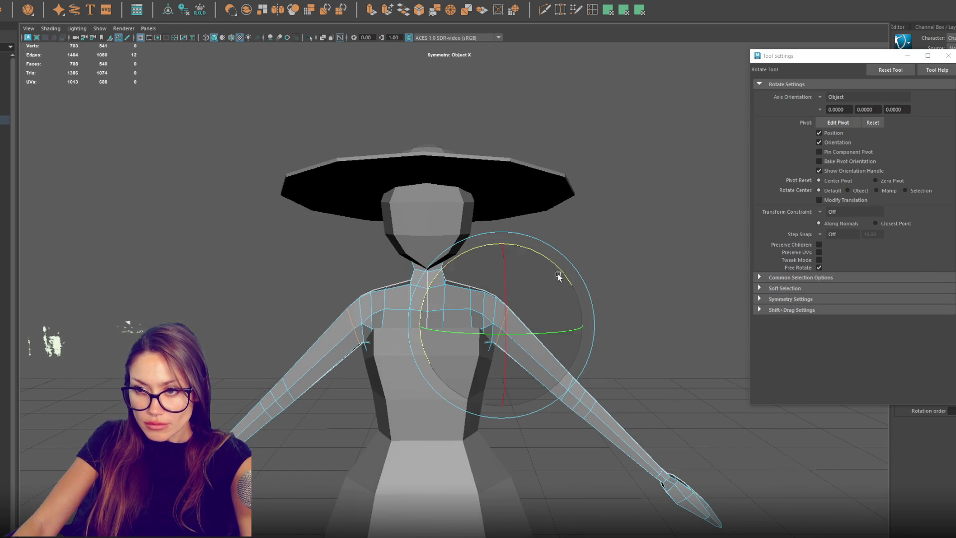
{"action": "key", "text": "w"}
{"action": "left_click_drag", "start_coordinate": [537, 324], "coordinate": [503, 303]}
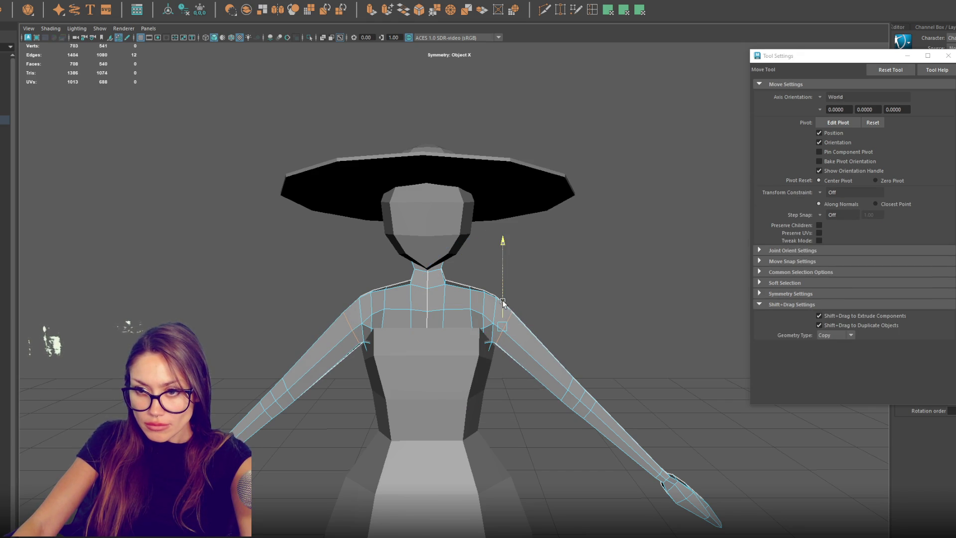
{"action": "key", "text": "q"}
Step: Select the body mesh and pull its armpit vertex sideways
{"action": "left_click", "coordinate": [622, 235]}
{"action": "left_click_drag", "start_coordinate": [622, 235], "coordinate": [570, 258], "text": "alt"}
{"action": "scroll", "coordinate": [432, 332], "scroll_direction": "up", "scroll_amount": 3}
{"action": "left_click", "coordinate": [432, 332]}
{"action": "scroll", "coordinate": [335, 294], "scroll_direction": "up", "scroll_amount": 3}
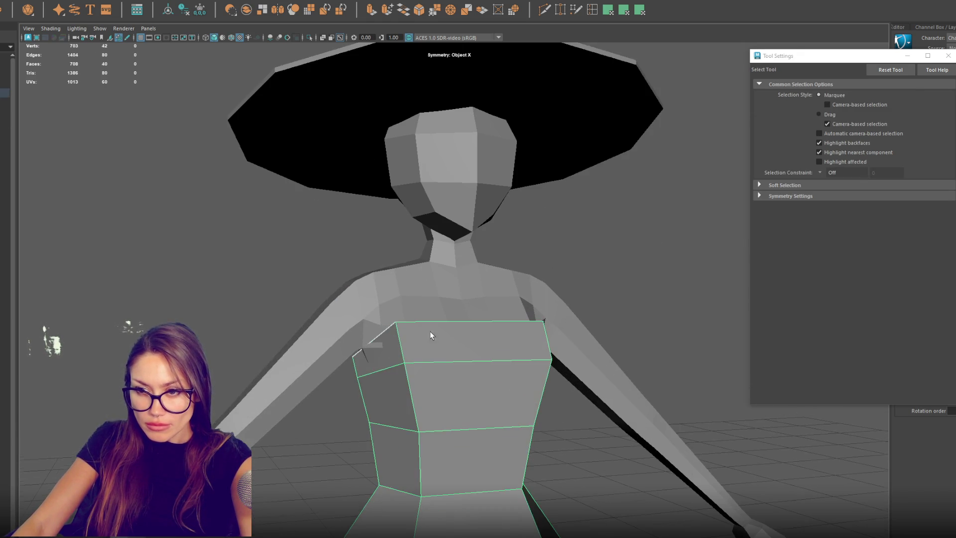
{"action": "left_click", "coordinate": [334, 294]}
{"action": "key", "text": "F9"}
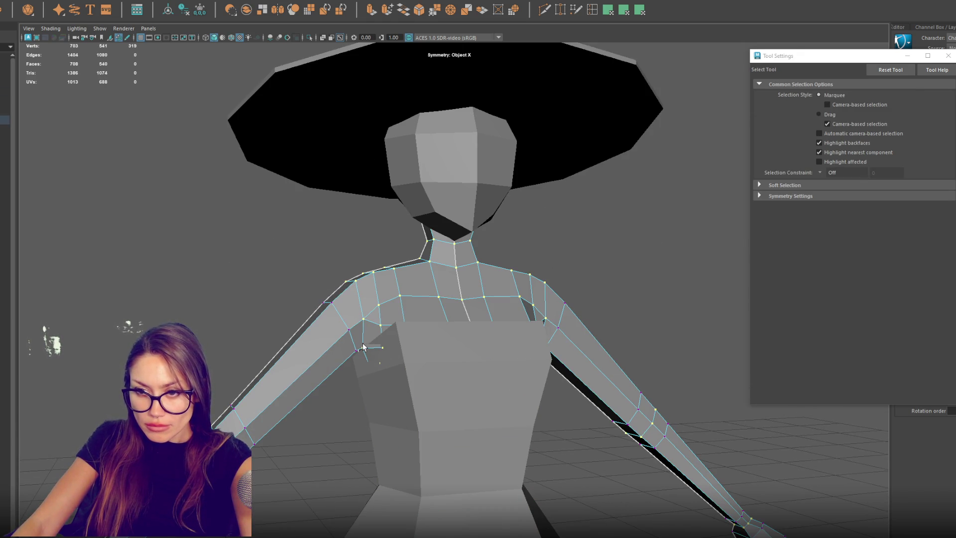
{"action": "left_click", "coordinate": [368, 347]}
{"action": "key", "text": "w"}
{"action": "left_click_drag", "start_coordinate": [382, 349], "coordinate": [402, 357]}
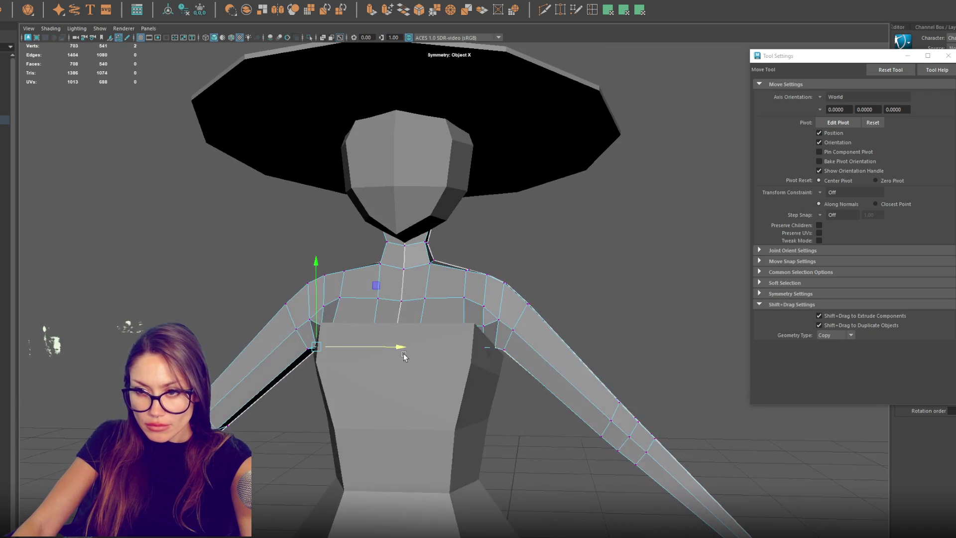
Step: Keep moving torso vertices so the upper body tucks into the strapless bodice
{"action": "mouse_move", "coordinate": [481, 351]}
{"action": "left_mouse_down", "text": "alt"}
{"action": "mouse_move", "coordinate": [444, 355]}
{"action": "mouse_move", "coordinate": [467, 340]}
{"action": "left_mouse_up", "text": "alt"}
{"action": "key", "text": "q"}
{"action": "right_click_drag", "start_coordinate": [569, 308], "coordinate": [517, 287]}
{"action": "key", "text": "w"}
{"action": "mouse_move", "coordinate": [493, 388]}
{"action": "left_mouse_down", "text": "alt"}
{"action": "mouse_move", "coordinate": [474, 404]}
{"action": "mouse_move", "coordinate": [454, 379]}
{"action": "mouse_move", "coordinate": [466, 349]}
{"action": "mouse_move", "coordinate": [441, 382]}
{"action": "mouse_move", "coordinate": [450, 387]}
{"action": "left_mouse_up", "text": "alt"}
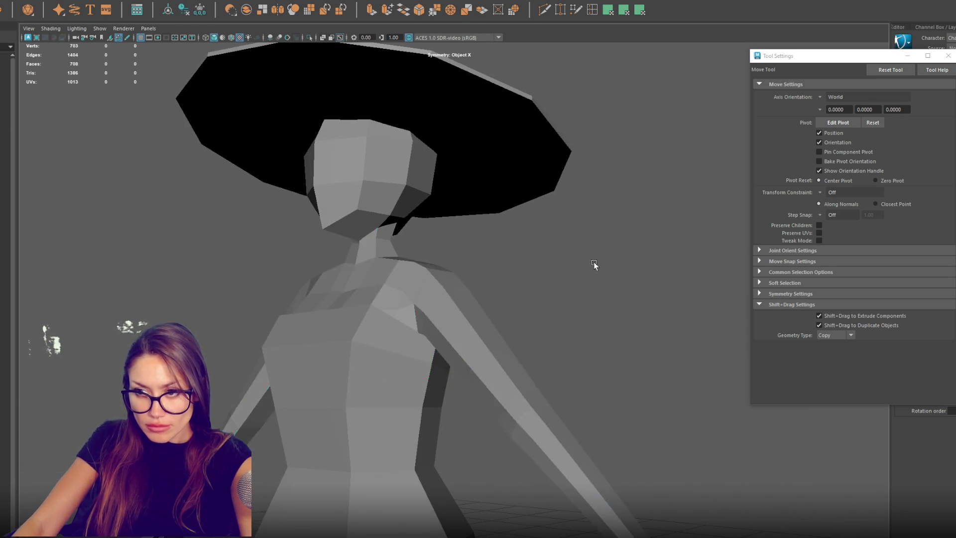
Step: Select the dress mesh and switch it to vertex editing
{"action": "left_click_drag", "start_coordinate": [593, 262], "coordinate": [466, 339], "text": "alt"}
{"action": "left_click", "coordinate": [441, 390]}
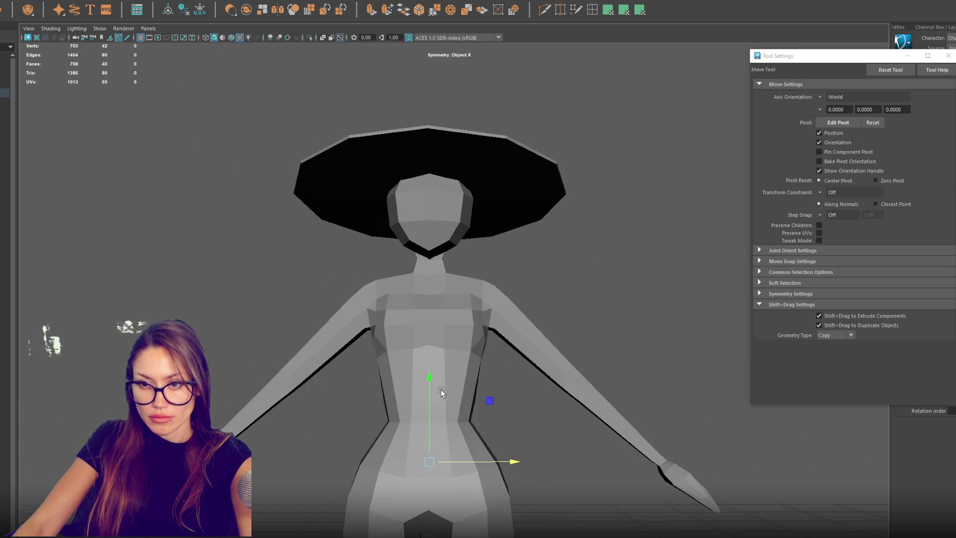
{"action": "mouse_move", "coordinate": [496, 386]}
{"action": "left_mouse_down", "text": "alt"}
{"action": "mouse_move", "coordinate": [419, 403]}
{"action": "mouse_move", "coordinate": [476, 401]}
{"action": "left_mouse_up", "text": "alt"}
{"action": "left_click", "coordinate": [476, 400]}
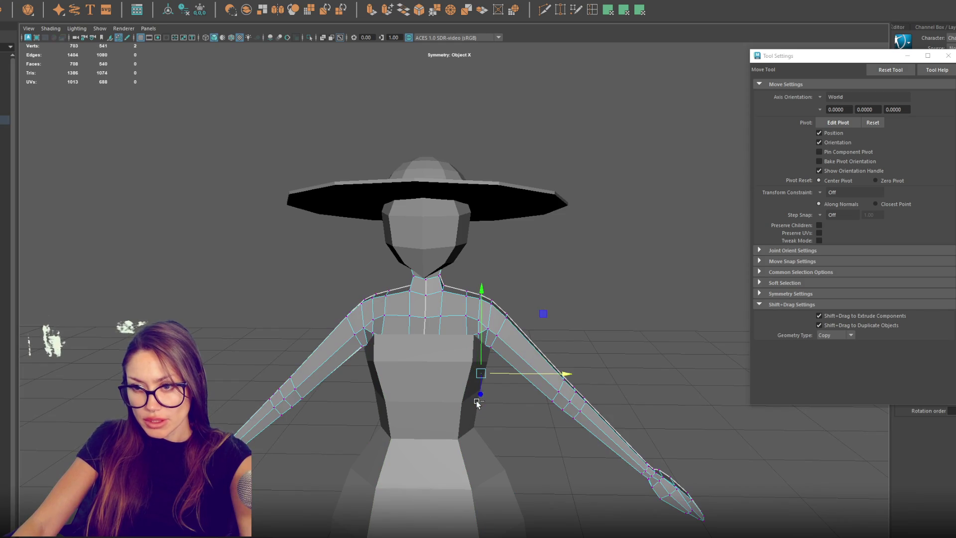
{"action": "left_click", "coordinate": [413, 363]}
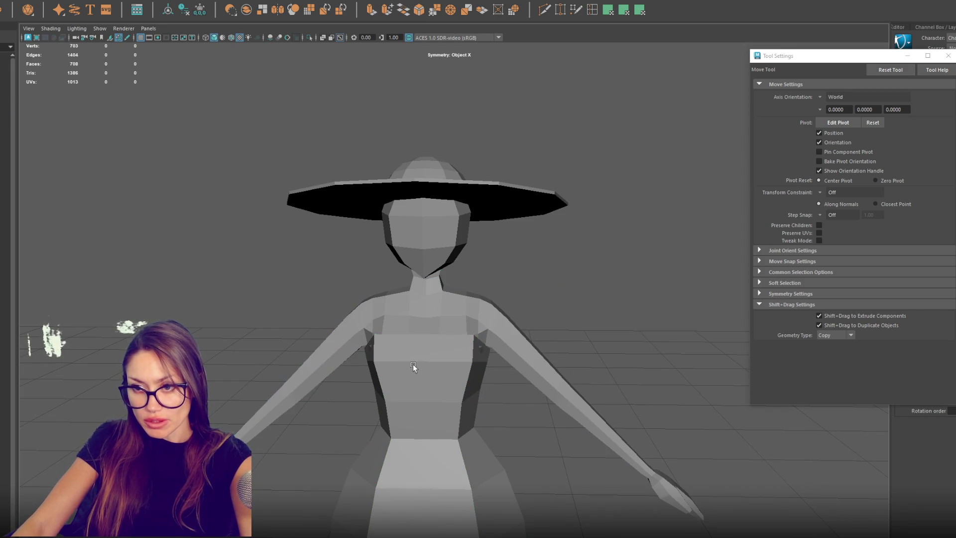
{"action": "left_click", "coordinate": [443, 360]}
{"action": "right_click_drag", "start_coordinate": [573, 300], "coordinate": [577, 285]}
{"action": "right_click_drag", "start_coordinate": [533, 311], "coordinate": [476, 368]}
Step: Pull the shoulder and side torso vertices inward along X to slim the bodice
{"action": "left_click", "coordinate": [489, 351]}
{"action": "mouse_move", "coordinate": [501, 349]}
{"action": "left_mouse_down"}
{"action": "mouse_move", "coordinate": [492, 338]}
{"action": "mouse_move", "coordinate": [493, 362]}
{"action": "left_mouse_up"}
{"action": "left_click", "coordinate": [472, 338]}
{"action": "left_click", "coordinate": [471, 364]}
{"action": "mouse_move", "coordinate": [591, 271]}
{"action": "left_mouse_down", "text": "alt"}
{"action": "mouse_move", "coordinate": [472, 296]}
{"action": "mouse_move", "coordinate": [524, 298]}
{"action": "mouse_move", "coordinate": [447, 298]}
{"action": "mouse_move", "coordinate": [483, 342]}
{"action": "mouse_move", "coordinate": [568, 365]}
{"action": "mouse_move", "coordinate": [516, 363]}
{"action": "mouse_move", "coordinate": [545, 363]}
{"action": "mouse_move", "coordinate": [489, 379]}
{"action": "left_mouse_up", "text": "alt"}
{"action": "left_click", "coordinate": [483, 342]}
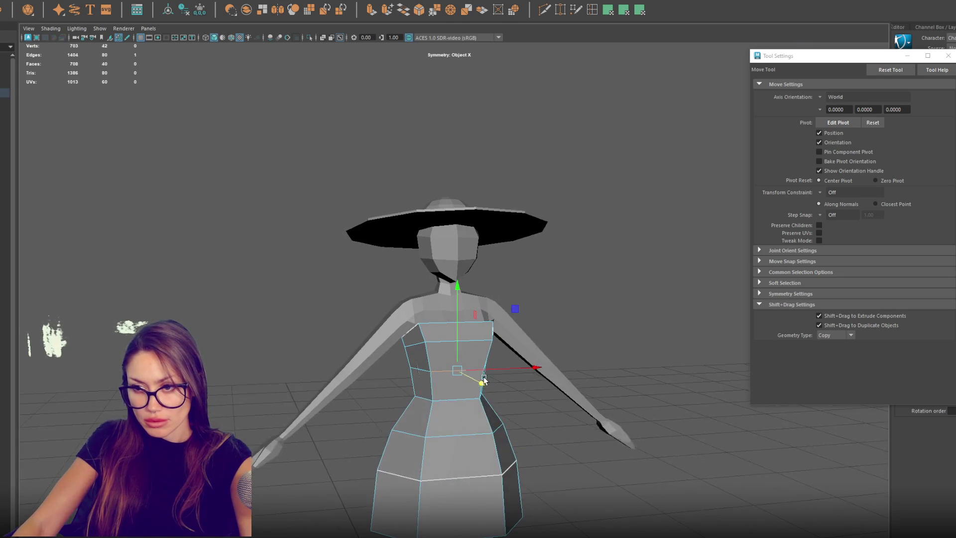
Step: Select the dress mesh and nudge it with the Move tool
{"action": "key", "text": "r"}
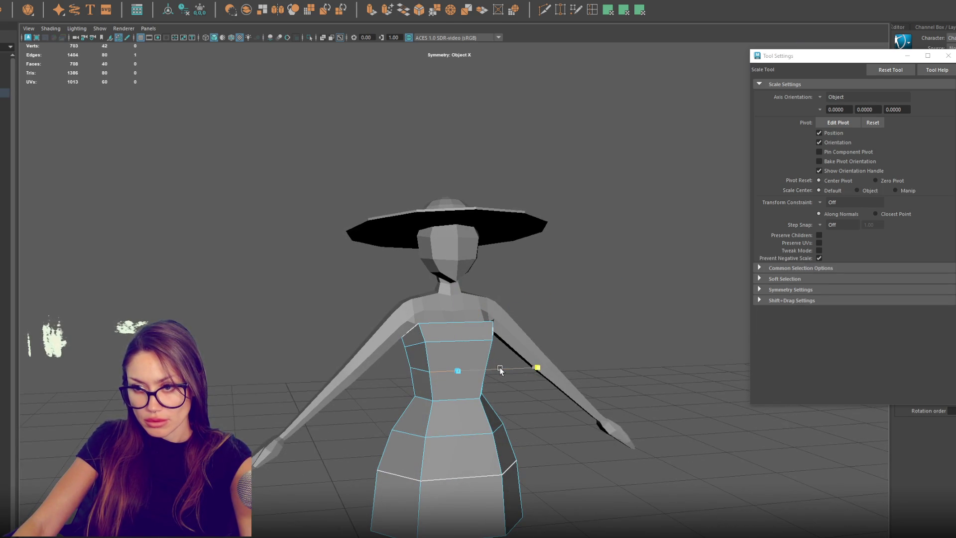
{"action": "left_click", "coordinate": [482, 322]}
{"action": "left_click", "coordinate": [585, 304]}
{"action": "mouse_move", "coordinate": [585, 304]}
{"action": "left_mouse_down", "text": "alt"}
{"action": "mouse_move", "coordinate": [489, 294]}
{"action": "mouse_move", "coordinate": [458, 337]}
{"action": "mouse_move", "coordinate": [314, 329]}
{"action": "mouse_move", "coordinate": [348, 304]}
{"action": "left_mouse_up", "text": "alt"}
{"action": "left_click", "coordinate": [457, 338]}
{"action": "mouse_move", "coordinate": [380, 384]}
{"action": "left_mouse_down", "text": "alt"}
{"action": "mouse_move", "coordinate": [369, 337]}
{"action": "mouse_move", "coordinate": [355, 334]}
{"action": "left_mouse_up", "text": "alt"}
{"action": "key", "text": "w"}
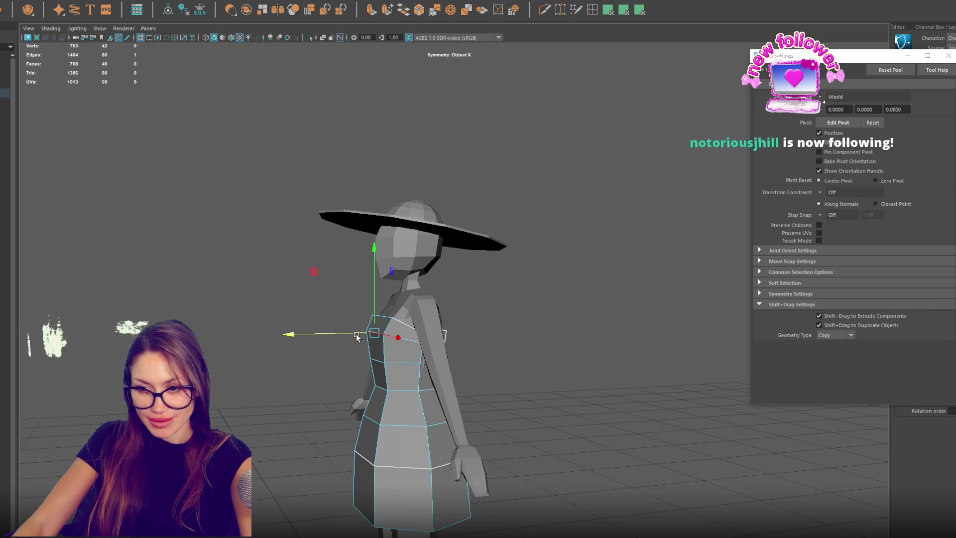
{"action": "mouse_move", "coordinate": [382, 365]}
{"action": "left_mouse_down"}
{"action": "mouse_move", "coordinate": [321, 499]}
{"action": "mouse_move", "coordinate": [330, 299]}
{"action": "mouse_move", "coordinate": [374, 331]}
{"action": "mouse_move", "coordinate": [378, 351]}
{"action": "mouse_move", "coordinate": [378, 342]}
{"action": "left_mouse_up"}
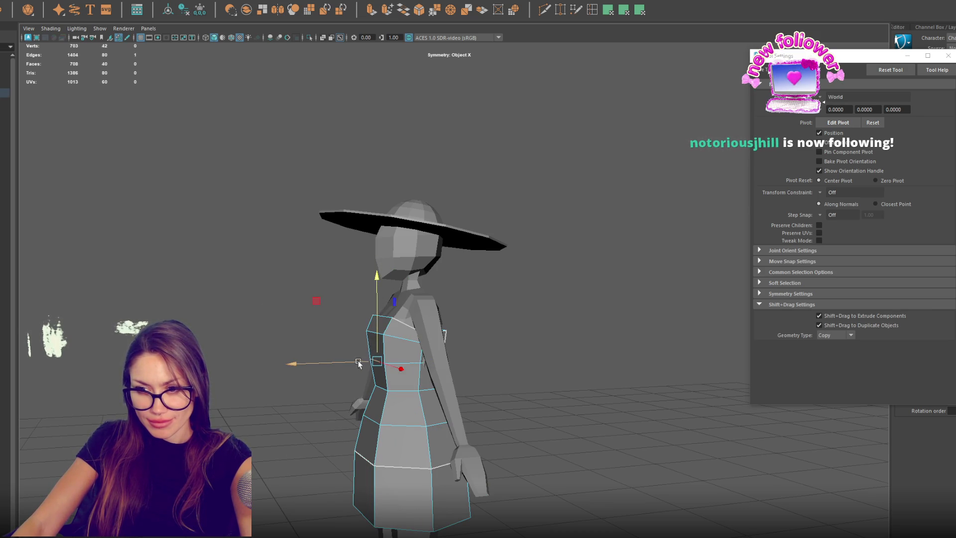
Step: Clear the selection, undo the last change, and create a new cube at the origin
{"action": "left_click", "coordinate": [629, 270]}
{"action": "mouse_move", "coordinate": [630, 270]}
{"action": "left_mouse_down", "text": "alt"}
{"action": "mouse_move", "coordinate": [540, 316]}
{"action": "mouse_move", "coordinate": [554, 318]}
{"action": "mouse_move", "coordinate": [488, 341]}
{"action": "left_mouse_up", "text": "alt"}
{"action": "key", "text": "ctrl+z"}
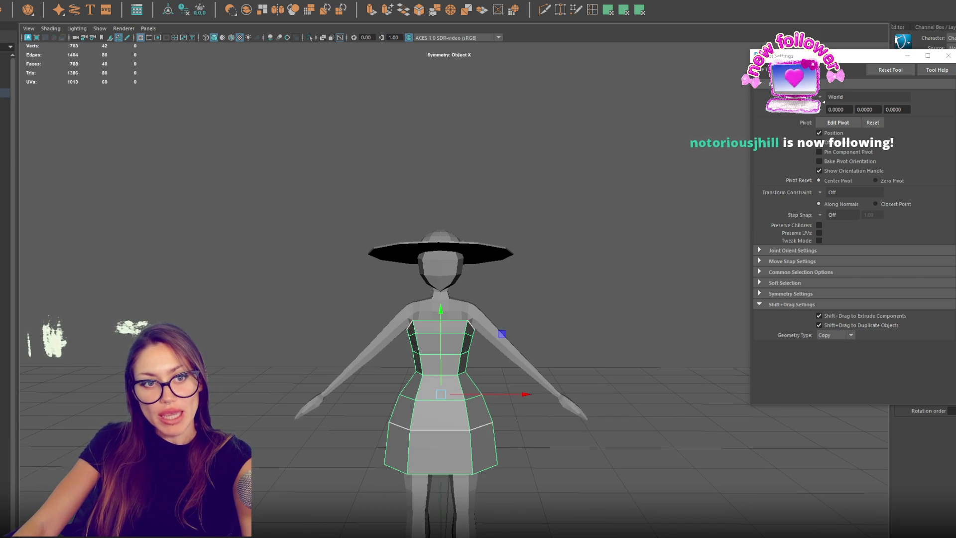
{"action": "left_click_drag", "start_coordinate": [422, 318], "coordinate": [472, 336], "text": "alt"}
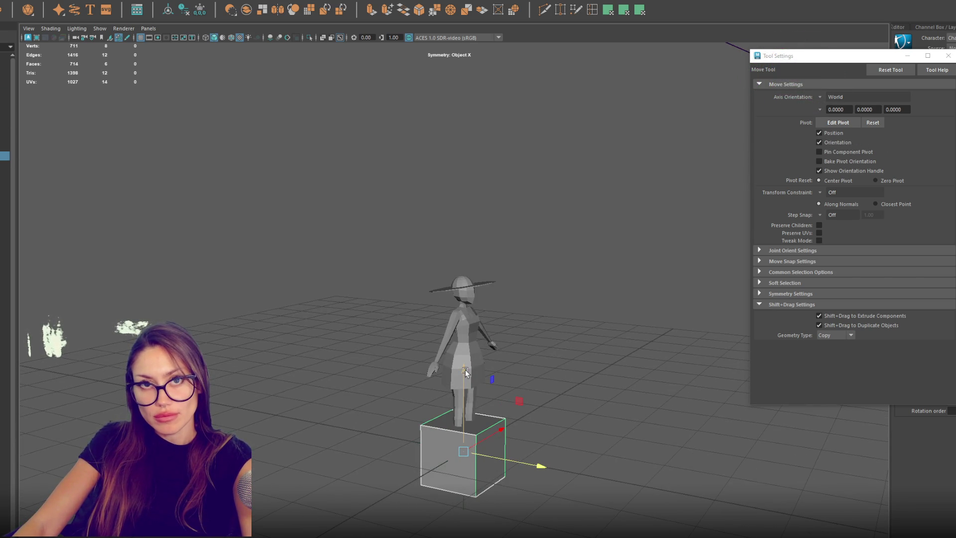
Step: Move the cube up beside the head and scale it narrower
{"action": "mouse_move", "coordinate": [455, 386]}
{"action": "left_mouse_down"}
{"action": "mouse_move", "coordinate": [461, 259]}
{"action": "mouse_move", "coordinate": [474, 282]}
{"action": "mouse_move", "coordinate": [424, 319]}
{"action": "left_mouse_up"}
{"action": "key", "text": "r"}
{"action": "key", "text": "w"}
{"action": "key", "text": "f"}
{"action": "scroll", "coordinate": [438, 309], "scroll_direction": "down", "scroll_amount": 3}
{"action": "mouse_move", "coordinate": [515, 317]}
{"action": "left_mouse_down"}
{"action": "mouse_move", "coordinate": [312, 305]}
{"action": "mouse_move", "coordinate": [504, 310]}
{"action": "left_mouse_up"}
{"action": "key", "text": "r"}
{"action": "key", "text": "w"}
{"action": "mouse_move", "coordinate": [473, 272]}
{"action": "left_mouse_down"}
{"action": "mouse_move", "coordinate": [478, 199]}
{"action": "mouse_move", "coordinate": [542, 195]}
{"action": "mouse_move", "coordinate": [573, 239]}
{"action": "mouse_move", "coordinate": [488, 241]}
{"action": "mouse_move", "coordinate": [504, 242]}
{"action": "mouse_move", "coordinate": [525, 189]}
{"action": "mouse_move", "coordinate": [544, 222]}
{"action": "mouse_move", "coordinate": [532, 224]}
{"action": "left_mouse_up"}
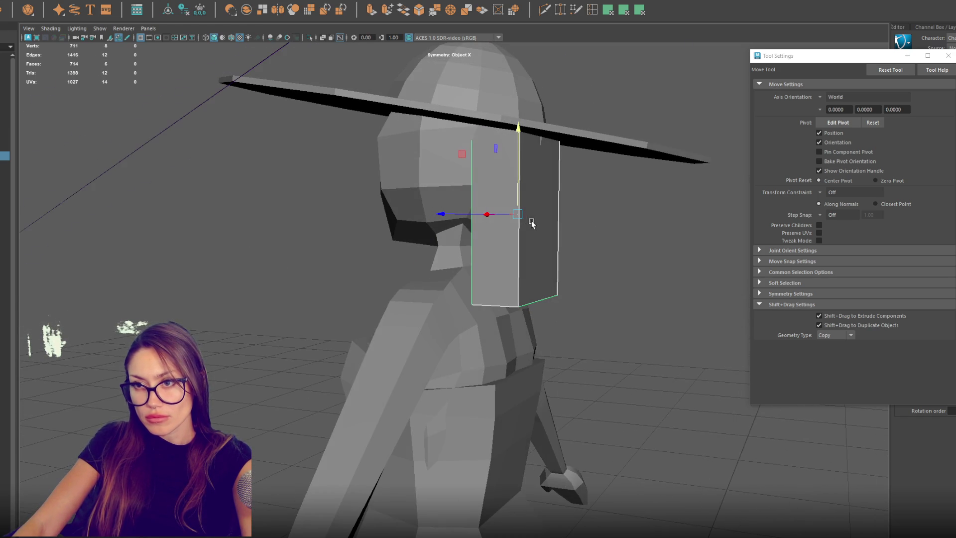
Step: Insert a horizontal edge loop across the cube and narrow it along X
{"action": "left_click", "coordinate": [576, 9]}
{"action": "left_click_drag", "start_coordinate": [584, 241], "coordinate": [506, 239], "text": "alt"}
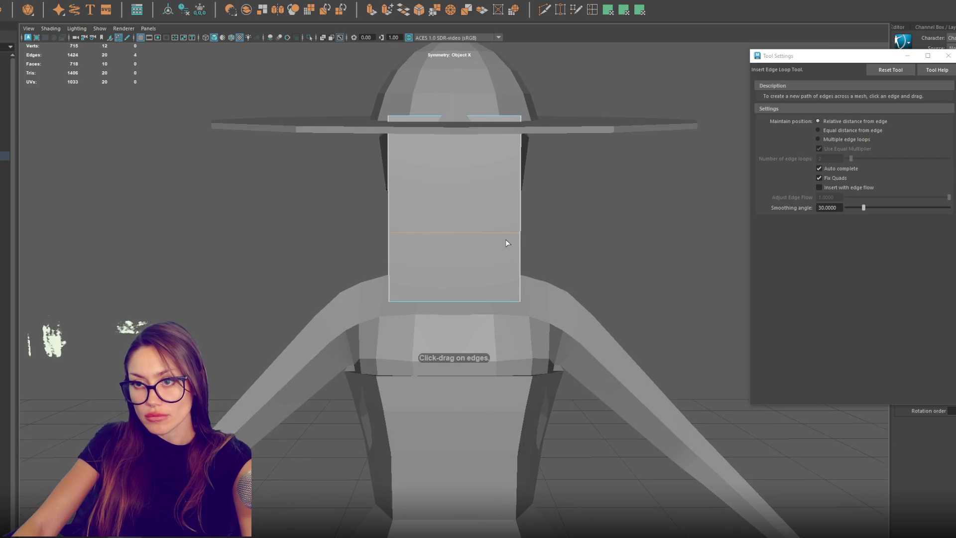
{"action": "key", "text": "q"}
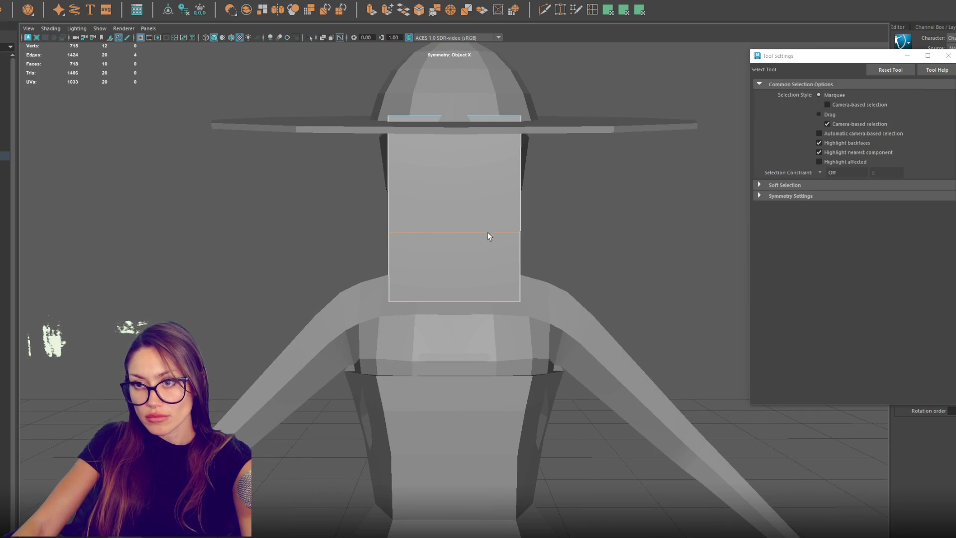
{"action": "double_click", "coordinate": [488, 232]}
{"action": "key", "text": "r"}
{"action": "middle_click_drag", "start_coordinate": [392, 238], "coordinate": [486, 233]}
Step: Pull the cube's bottom edge downward
{"action": "right_click_drag", "start_coordinate": [587, 229], "coordinate": [545, 224]}
{"action": "left_click", "coordinate": [471, 301]}
{"action": "key", "text": "w"}
{"action": "mouse_move", "coordinate": [519, 258]}
{"action": "left_mouse_down"}
{"action": "mouse_move", "coordinate": [518, 354]}
{"action": "mouse_move", "coordinate": [518, 331]}
{"action": "left_mouse_up"}
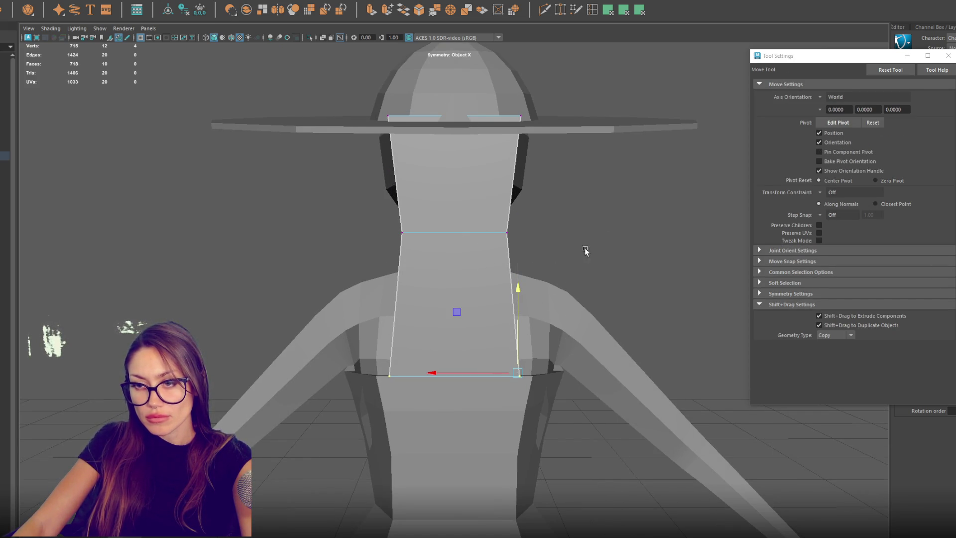
Step: Extrude the lower face downward to lengthen the hair strand
{"action": "key", "text": "q"}
{"action": "left_click", "coordinate": [408, 351]}
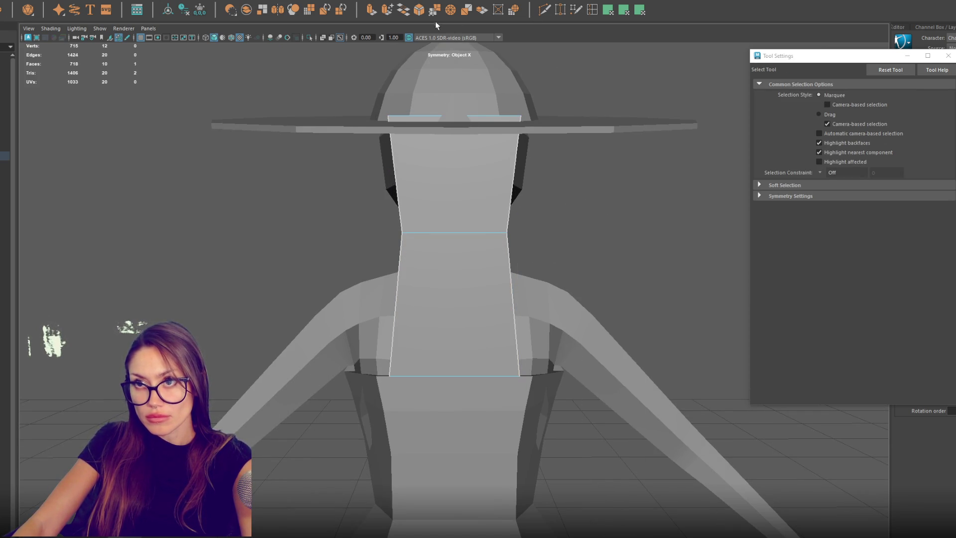
{"action": "left_click", "coordinate": [372, 11]}
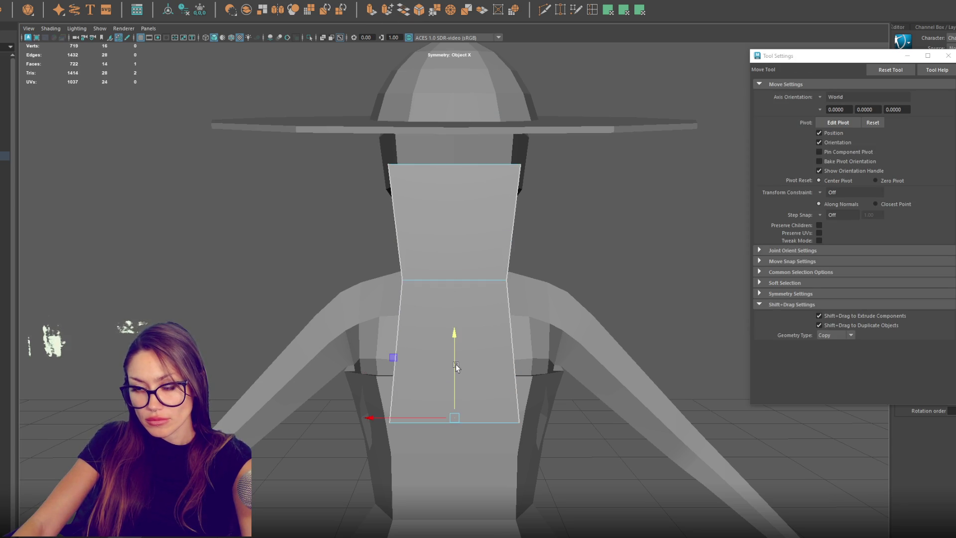
{"action": "left_click_drag", "start_coordinate": [456, 332], "coordinate": [456, 342]}
{"action": "mouse_move", "coordinate": [587, 241]}
{"action": "left_mouse_down", "text": "alt"}
{"action": "mouse_move", "coordinate": [456, 353]}
{"action": "mouse_move", "coordinate": [462, 395]}
{"action": "mouse_move", "coordinate": [581, 406]}
{"action": "left_mouse_up", "text": "alt"}
{"action": "key", "text": "r"}
{"action": "key", "text": "w"}
Step: Shift the strand's bottom vertices right and lower the upper vertex ring
{"action": "right_click_drag", "start_coordinate": [591, 292], "coordinate": [588, 265]}
{"action": "left_click_drag", "start_coordinate": [593, 320], "coordinate": [446, 433]}
{"action": "left_click_drag", "start_coordinate": [472, 373], "coordinate": [490, 373]}
{"action": "left_click_drag", "start_coordinate": [550, 238], "coordinate": [450, 275]}
{"action": "mouse_move", "coordinate": [497, 241]}
{"action": "left_mouse_down"}
{"action": "mouse_move", "coordinate": [475, 273]}
{"action": "mouse_move", "coordinate": [456, 276]}
{"action": "left_mouse_up"}
{"action": "key", "text": "r"}
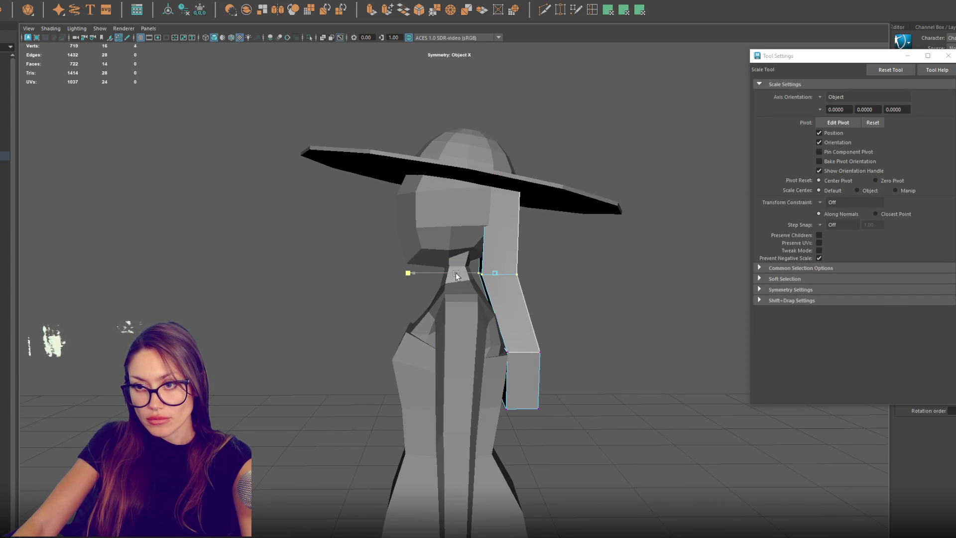
Step: Rotate and reposition the strand vertices, checking from side and top views
{"action": "mouse_move", "coordinate": [581, 137]}
{"action": "left_mouse_down", "text": "alt"}
{"action": "mouse_move", "coordinate": [523, 164]}
{"action": "mouse_move", "coordinate": [548, 159]}
{"action": "mouse_move", "coordinate": [584, 182]}
{"action": "left_mouse_up", "text": "alt"}
{"action": "key", "text": "e"}
{"action": "key", "text": "w"}
{"action": "mouse_move", "coordinate": [510, 172]}
{"action": "left_mouse_down", "text": "alt"}
{"action": "mouse_move", "coordinate": [534, 164]}
{"action": "mouse_move", "coordinate": [523, 186]}
{"action": "mouse_move", "coordinate": [600, 203]}
{"action": "mouse_move", "coordinate": [500, 190]}
{"action": "mouse_move", "coordinate": [536, 196]}
{"action": "mouse_move", "coordinate": [571, 144]}
{"action": "left_mouse_up", "text": "alt"}
{"action": "key", "text": "e"}
{"action": "key", "text": "w"}
{"action": "key", "text": "q"}
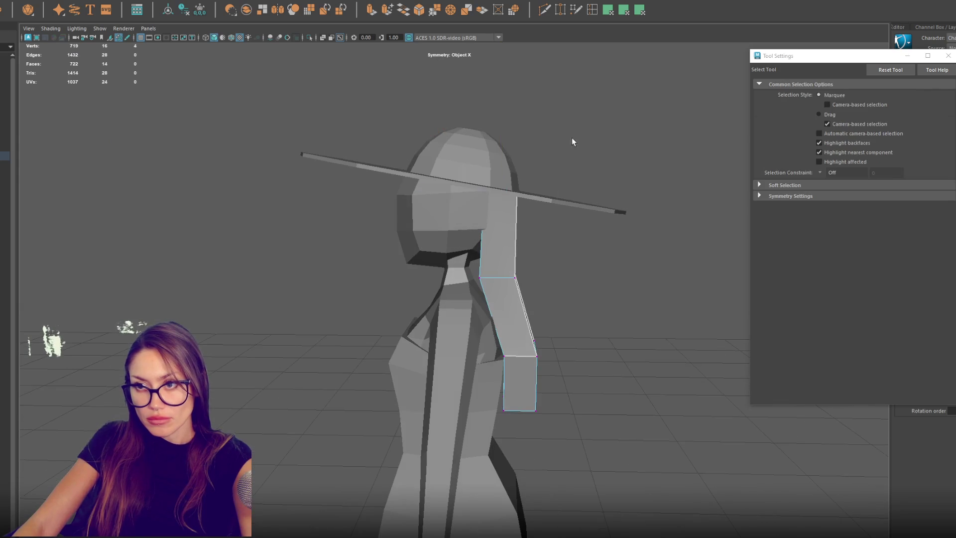
{"action": "key", "text": "w"}
{"action": "mouse_move", "coordinate": [490, 193]}
{"action": "left_mouse_down", "text": "alt"}
{"action": "mouse_move", "coordinate": [486, 214]}
{"action": "mouse_move", "coordinate": [284, 208]}
{"action": "mouse_move", "coordinate": [229, 230]}
{"action": "left_mouse_up", "text": "alt"}
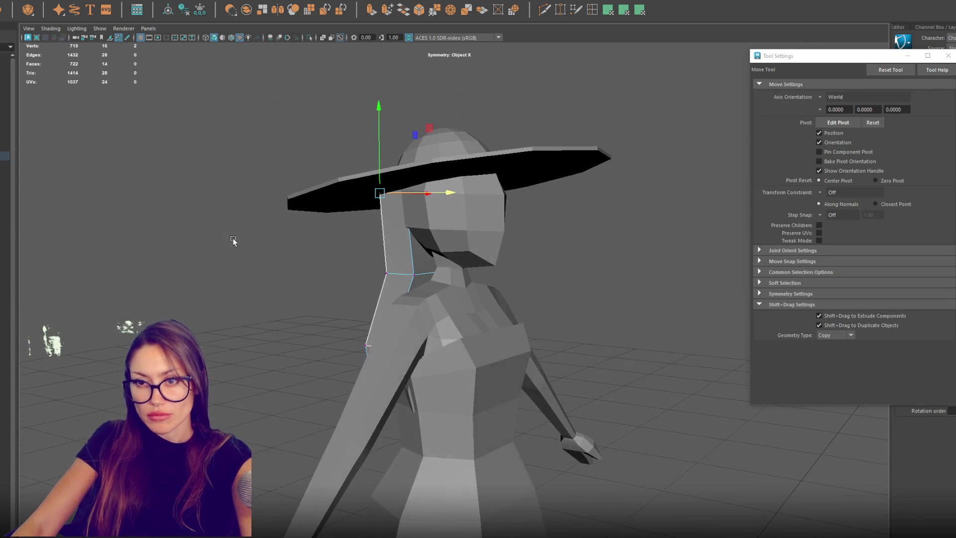
{"action": "right_click_drag", "start_coordinate": [320, 116], "coordinate": [553, 22]}
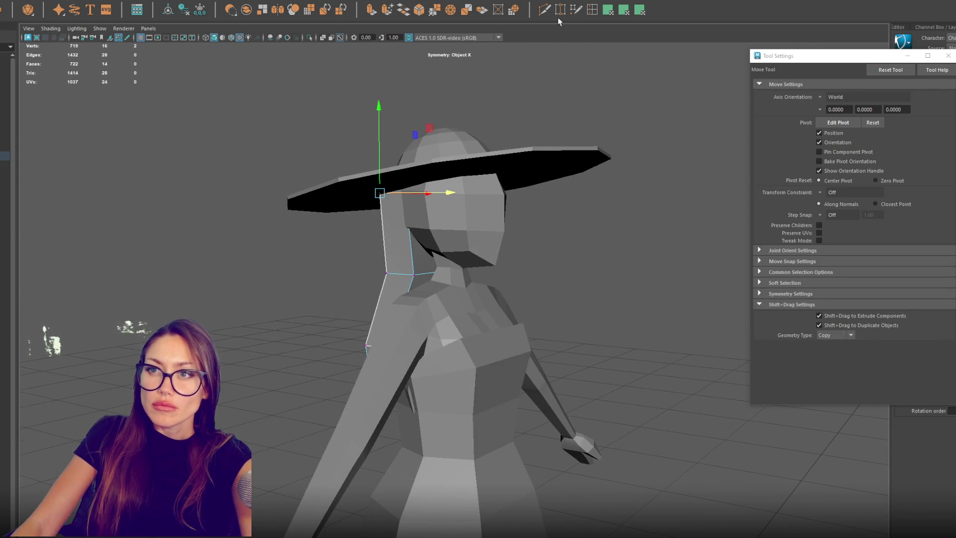
Step: Select the hair strand's top face in face mode
{"action": "left_click", "coordinate": [591, 14]}
{"action": "mouse_move", "coordinate": [413, 257]}
{"action": "left_mouse_down", "text": "alt"}
{"action": "mouse_move", "coordinate": [536, 245]}
{"action": "mouse_move", "coordinate": [438, 232]}
{"action": "mouse_move", "coordinate": [486, 232]}
{"action": "mouse_move", "coordinate": [477, 147]}
{"action": "left_mouse_up", "text": "alt"}
{"action": "key", "text": "q"}
{"action": "right_click", "coordinate": [439, 233]}
{"action": "left_click", "coordinate": [439, 244]}
{"action": "left_click", "coordinate": [438, 244]}
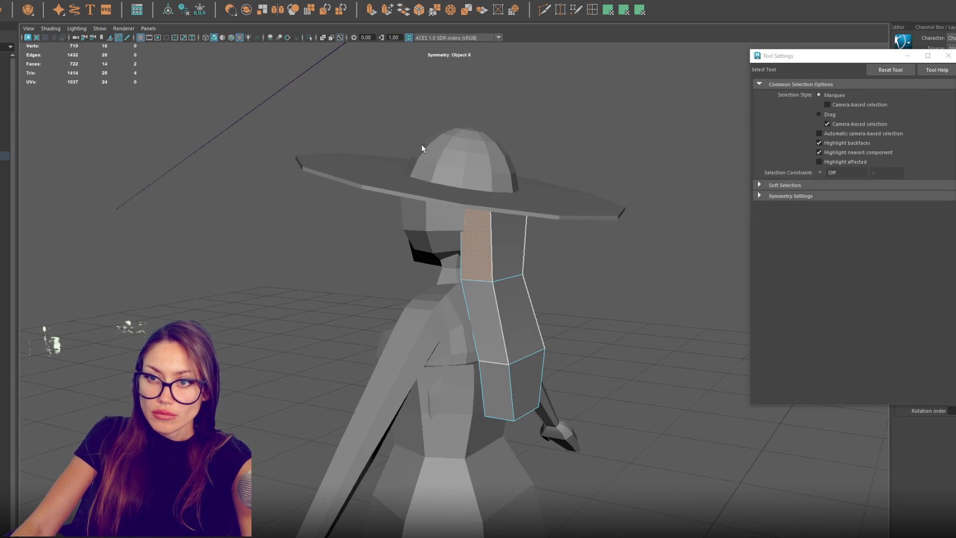
Step: Extrude the top face outward, rotate it toward the forehead, and flatten it along Y
{"action": "key", "text": "ctrl+e"}
{"action": "mouse_move", "coordinate": [439, 244]}
{"action": "left_mouse_down"}
{"action": "mouse_move", "coordinate": [429, 252]}
{"action": "mouse_move", "coordinate": [507, 248]}
{"action": "left_mouse_up"}
{"action": "key", "text": "e"}
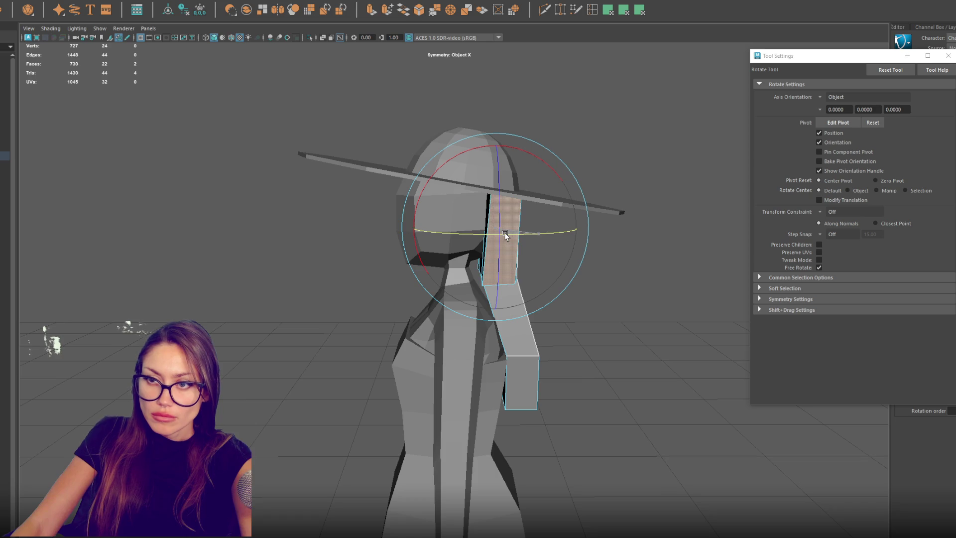
{"action": "mouse_move", "coordinate": [560, 234]}
{"action": "left_mouse_down", "text": "alt"}
{"action": "mouse_move", "coordinate": [495, 271]}
{"action": "mouse_move", "coordinate": [565, 254]}
{"action": "left_mouse_up", "text": "alt"}
{"action": "key", "text": "r"}
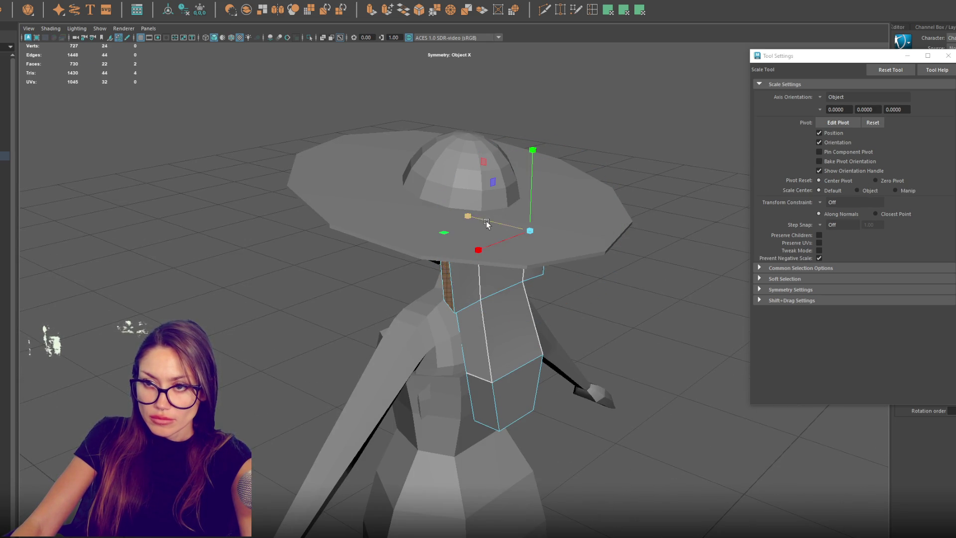
{"action": "mouse_move", "coordinate": [533, 150]}
{"action": "left_mouse_down"}
{"action": "mouse_move", "coordinate": [532, 183]}
{"action": "mouse_move", "coordinate": [576, 223]}
{"action": "left_mouse_up"}
{"action": "key", "text": "w"}
Step: Extrude side blocks toward the face on both sides and shorten them vertically
{"action": "mouse_move", "coordinate": [474, 231]}
{"action": "left_mouse_down", "text": "shift"}
{"action": "mouse_move", "coordinate": [416, 225]}
{"action": "mouse_move", "coordinate": [440, 231]}
{"action": "left_mouse_up", "text": "shift"}
{"action": "mouse_move", "coordinate": [458, 200]}
{"action": "left_mouse_down"}
{"action": "mouse_move", "coordinate": [468, 172]}
{"action": "mouse_move", "coordinate": [545, 188]}
{"action": "mouse_move", "coordinate": [441, 202]}
{"action": "mouse_move", "coordinate": [575, 205]}
{"action": "mouse_move", "coordinate": [473, 110]}
{"action": "left_mouse_up"}
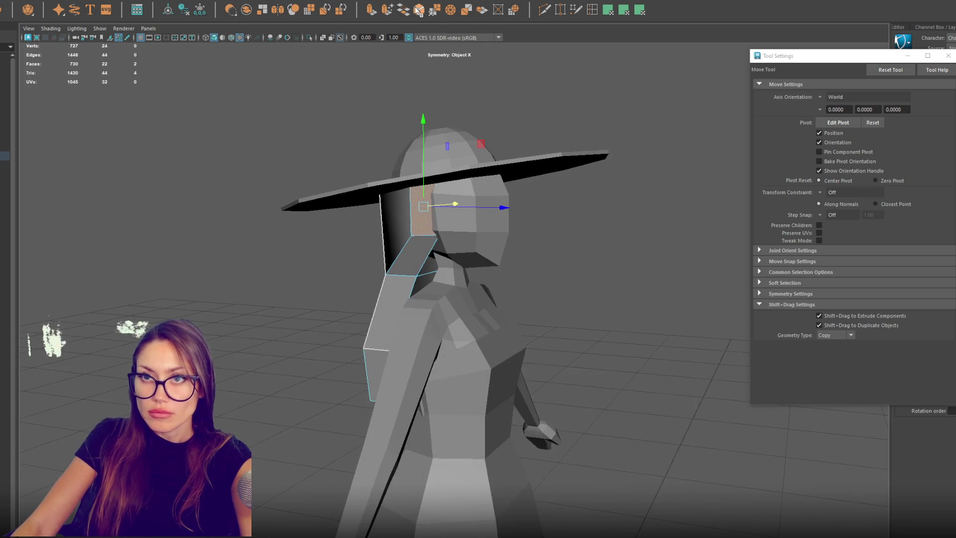
{"action": "left_click", "coordinate": [371, 11]}
{"action": "key", "text": "w"}
{"action": "mouse_move", "coordinate": [486, 204]}
{"action": "left_mouse_down"}
{"action": "mouse_move", "coordinate": [531, 205]}
{"action": "mouse_move", "coordinate": [498, 189]}
{"action": "mouse_move", "coordinate": [481, 201]}
{"action": "left_mouse_up"}
{"action": "key", "text": "r"}
{"action": "mouse_move", "coordinate": [417, 172]}
{"action": "left_mouse_down"}
{"action": "mouse_move", "coordinate": [413, 197]}
{"action": "mouse_move", "coordinate": [416, 171]}
{"action": "left_mouse_up"}
{"action": "key", "text": "w"}
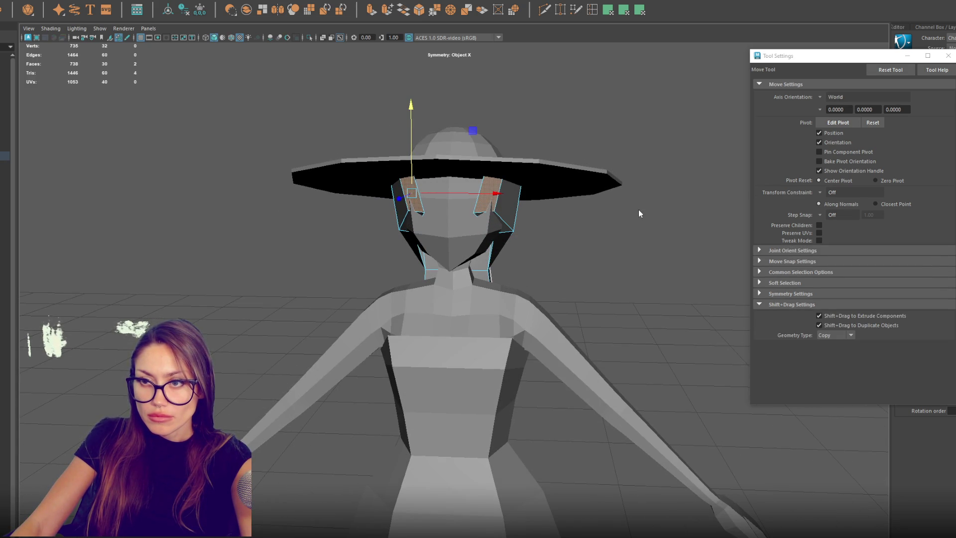
Step: Pull the hair vertices beside the eyes inward along X
{"action": "key", "text": "F9"}
{"action": "left_click", "coordinate": [498, 212]}
{"action": "middle_click_drag", "start_coordinate": [477, 213], "coordinate": [513, 215]}
{"action": "mouse_move", "coordinate": [513, 215]}
{"action": "left_mouse_down", "text": "alt"}
{"action": "mouse_move", "coordinate": [573, 218]}
{"action": "mouse_move", "coordinate": [521, 207]}
{"action": "mouse_move", "coordinate": [532, 216]}
{"action": "mouse_move", "coordinate": [558, 141]}
{"action": "mouse_move", "coordinate": [480, 195]}
{"action": "mouse_move", "coordinate": [521, 200]}
{"action": "mouse_move", "coordinate": [503, 217]}
{"action": "mouse_move", "coordinate": [522, 211]}
{"action": "mouse_move", "coordinate": [499, 211]}
{"action": "mouse_move", "coordinate": [519, 234]}
{"action": "left_mouse_up", "text": "alt"}
{"action": "left_click", "coordinate": [496, 233]}
{"action": "left_click_drag", "start_coordinate": [573, 269], "coordinate": [465, 253], "text": "alt"}
{"action": "left_click", "coordinate": [425, 201]}
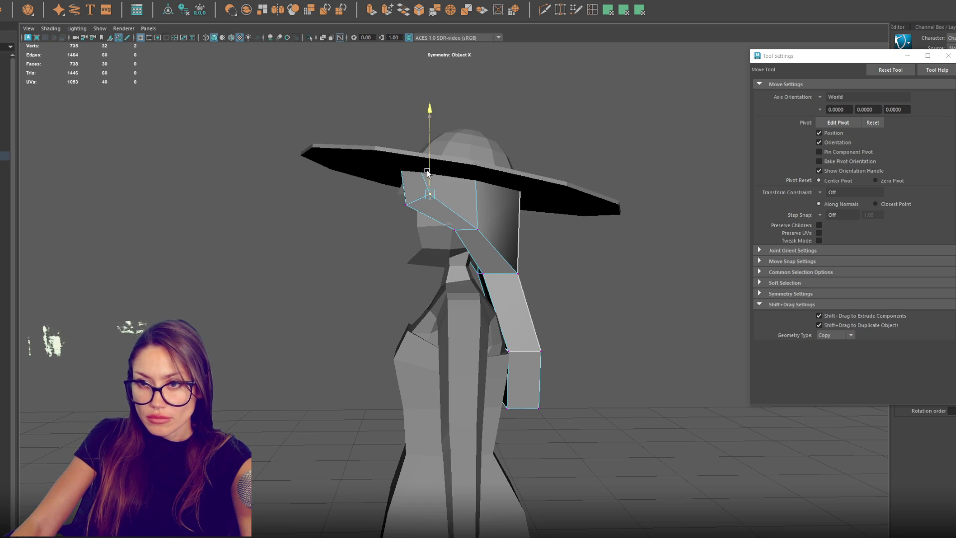
{"action": "key", "text": "ctrl+z"}
{"action": "key", "text": "ctrl+z"}
Step: Pull the upper hair vertex outward along the X axis
{"action": "left_click", "coordinate": [560, 233]}
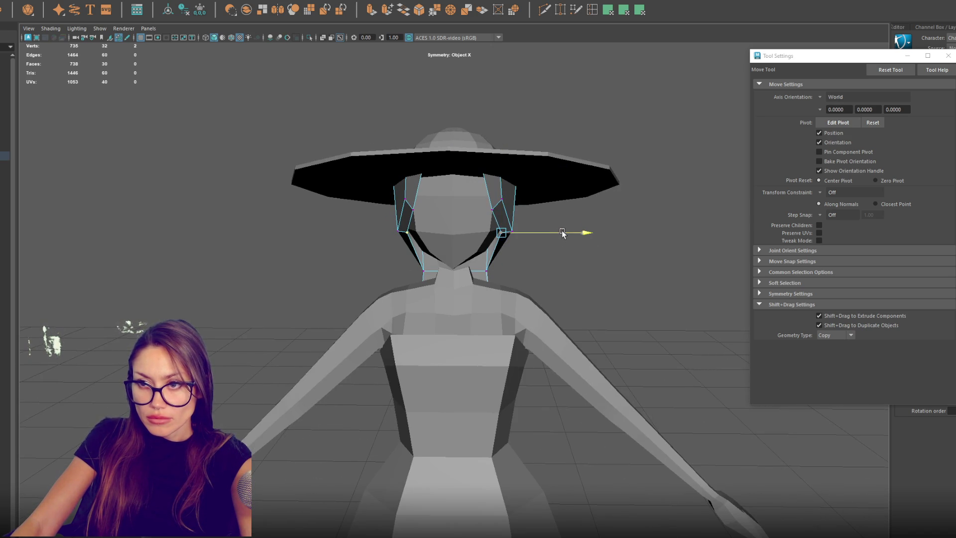
{"action": "left_click", "coordinate": [492, 210]}
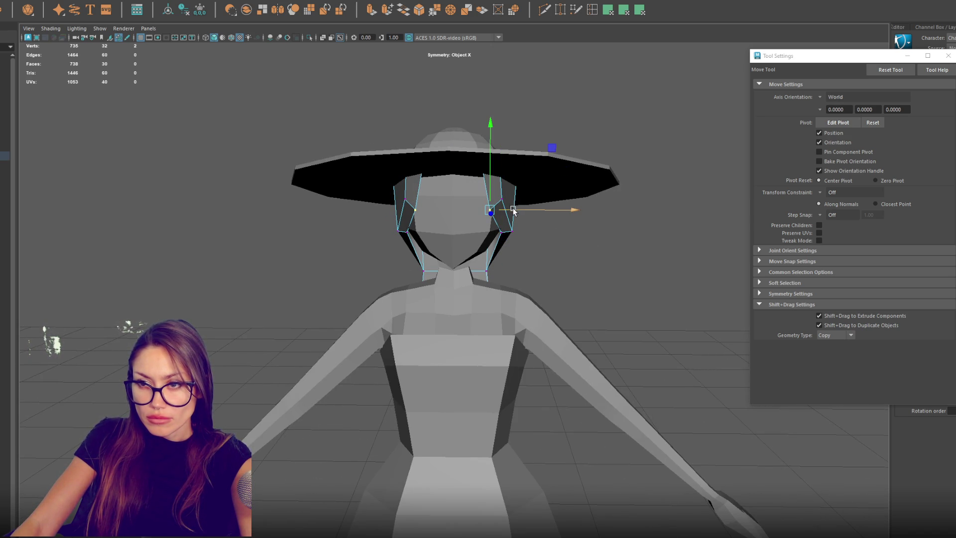
{"action": "left_click_drag", "start_coordinate": [507, 212], "coordinate": [561, 222]}
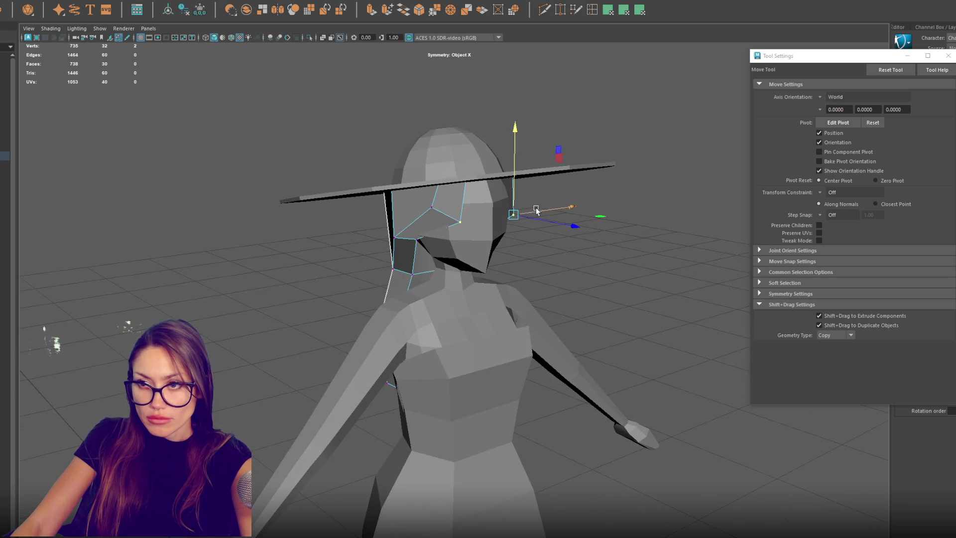
{"action": "left_click", "coordinate": [418, 240]}
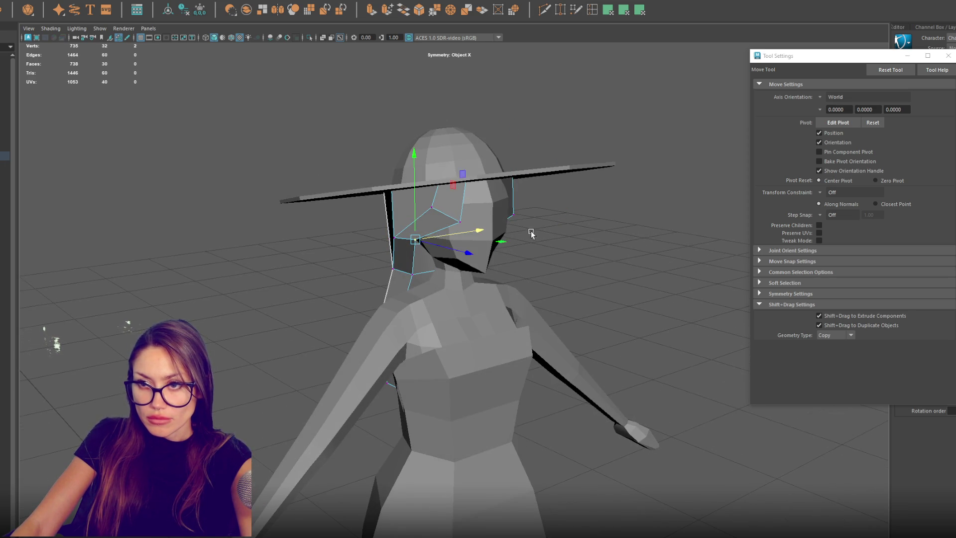
{"action": "left_click_drag", "start_coordinate": [499, 234], "coordinate": [483, 228], "text": "alt"}
Step: Raise the upper hair vertex under the brim and check the mesh in wireframe and shaded
{"action": "left_click", "coordinate": [490, 214]}
{"action": "left_click", "coordinate": [503, 199]}
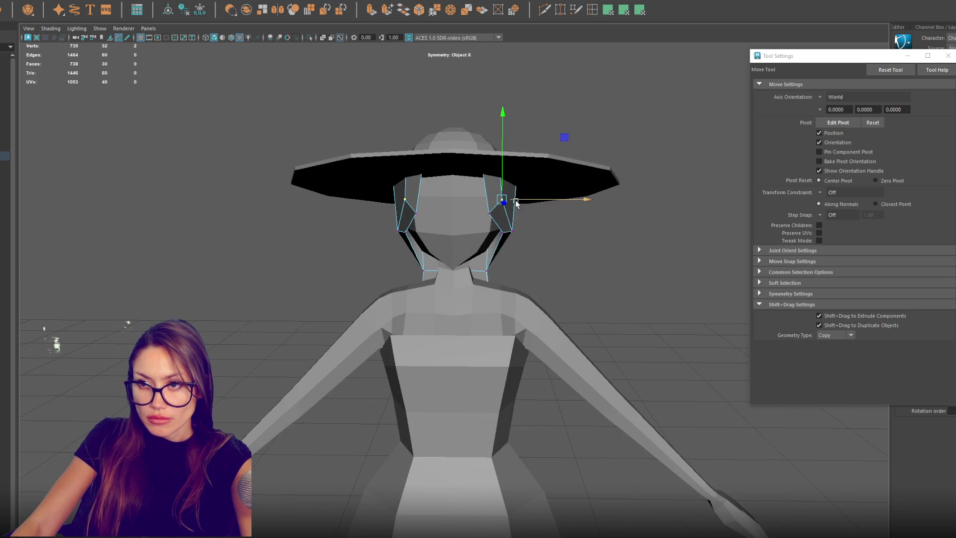
{"action": "left_click_drag", "start_coordinate": [521, 197], "coordinate": [626, 194], "text": "alt"}
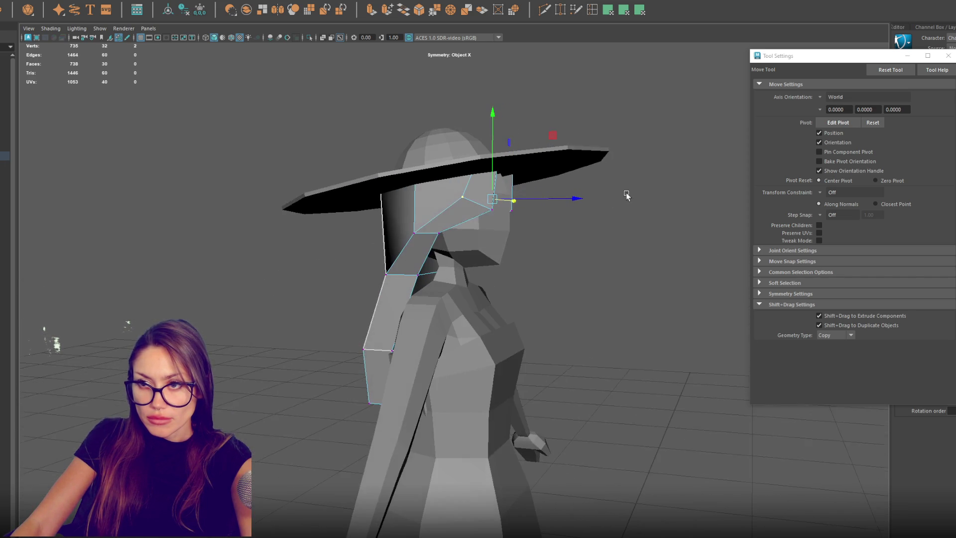
{"action": "middle_click_drag", "start_coordinate": [552, 136], "coordinate": [548, 124]}
{"action": "key", "text": "q"}
{"action": "key", "text": "w"}
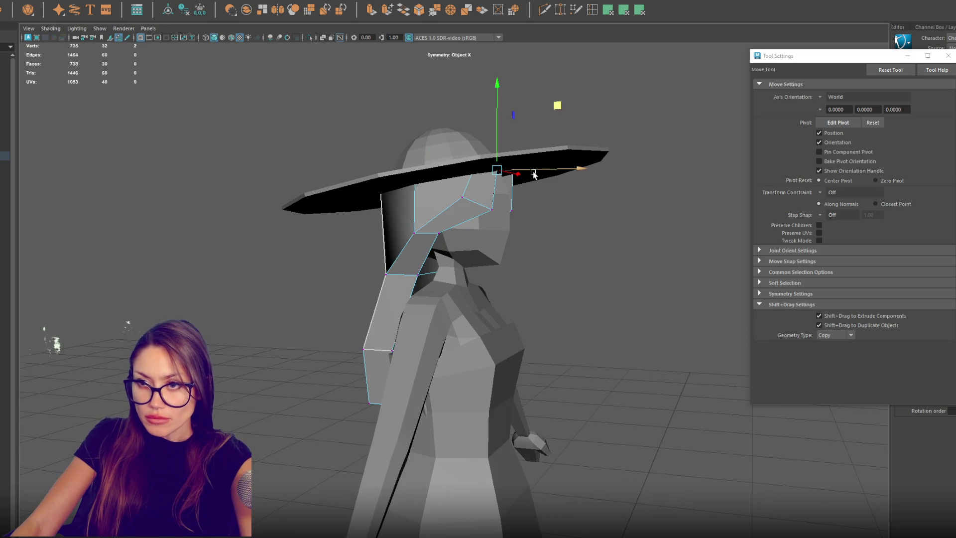
{"action": "mouse_move", "coordinate": [550, 171]}
{"action": "left_mouse_down", "text": "alt"}
{"action": "mouse_move", "coordinate": [470, 164]}
{"action": "mouse_move", "coordinate": [479, 180]}
{"action": "mouse_move", "coordinate": [419, 186]}
{"action": "mouse_move", "coordinate": [418, 175]}
{"action": "mouse_move", "coordinate": [447, 172]}
{"action": "mouse_move", "coordinate": [250, 168]}
{"action": "left_mouse_up", "text": "alt"}
{"action": "key", "text": "4"}
{"action": "key", "text": "6"}
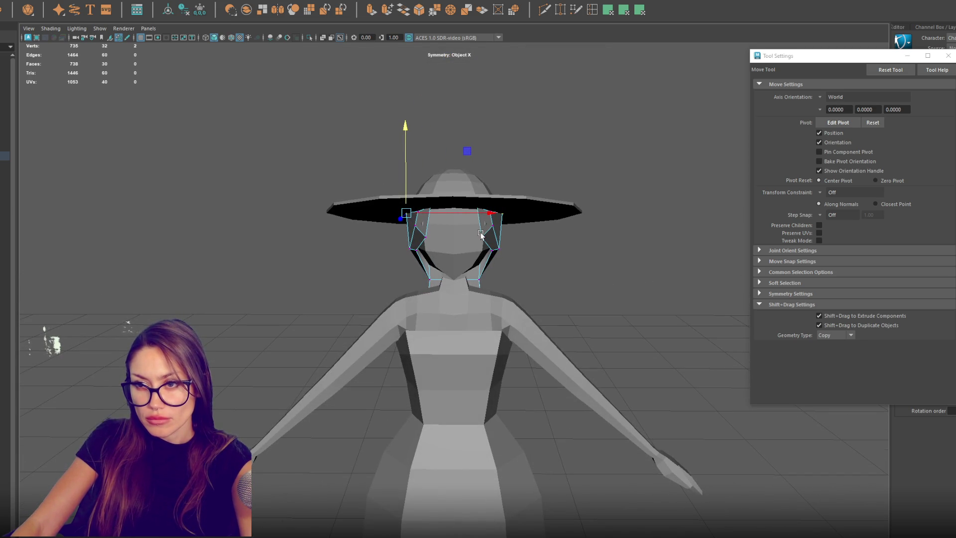
Step: Select two hair-strip vertices and shift them outward to the right
{"action": "left_click", "coordinate": [557, 221]}
{"action": "left_click", "coordinate": [486, 240]}
{"action": "left_click", "coordinate": [508, 235]}
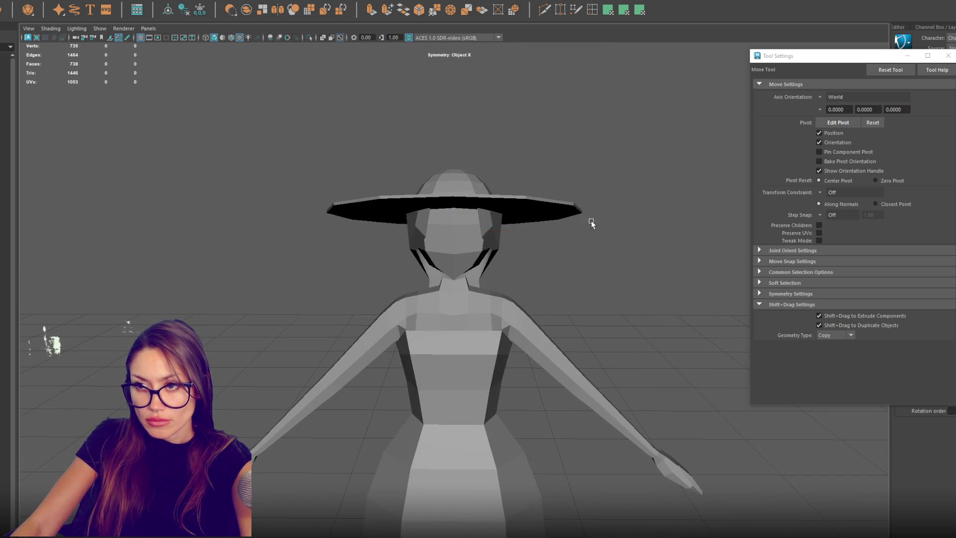
{"action": "right_click_drag", "start_coordinate": [485, 240], "coordinate": [545, 237]}
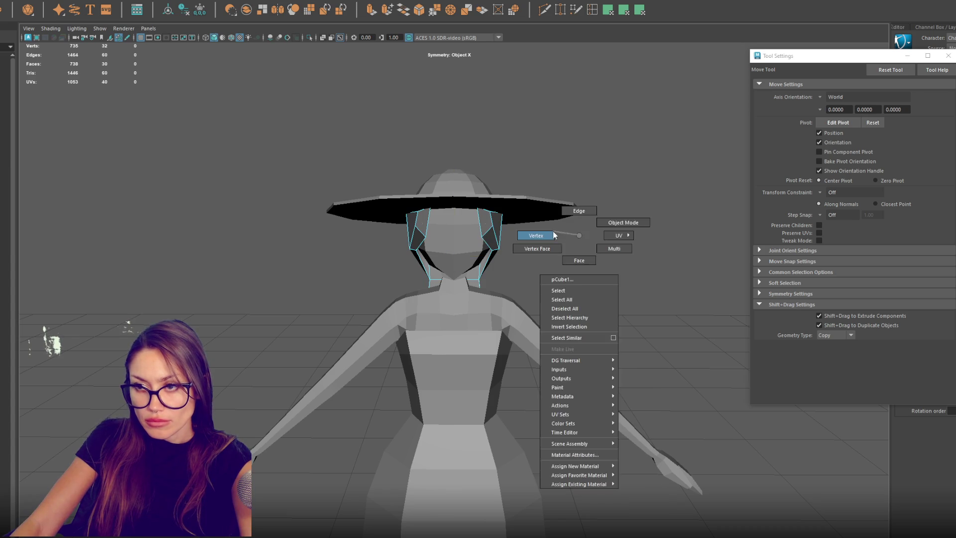
{"action": "left_click", "coordinate": [484, 240]}
{"action": "key", "text": "w"}
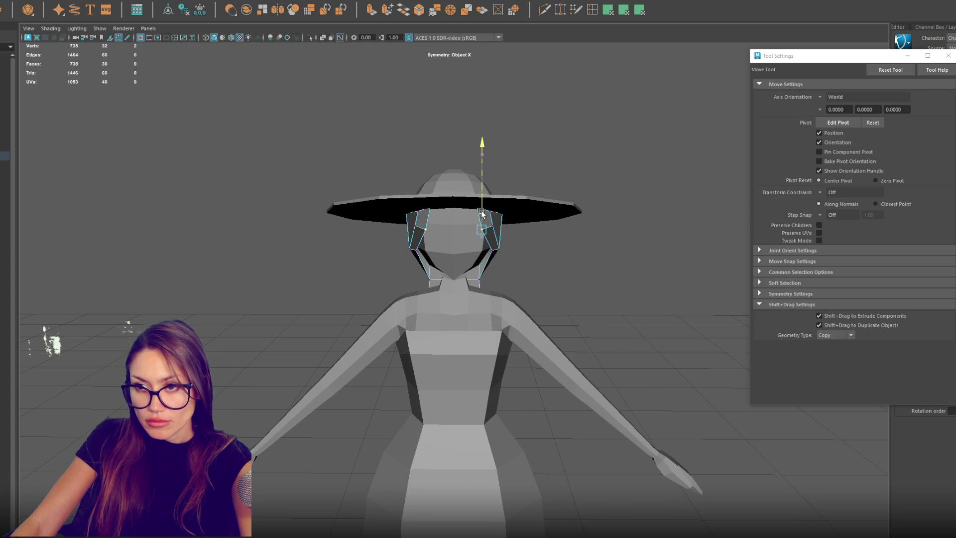
{"action": "left_click_drag", "start_coordinate": [483, 211], "coordinate": [500, 229]}
{"action": "left_click", "coordinate": [560, 180]}
Step: Return the hair to object mode and orbit around the character
{"action": "mouse_move", "coordinate": [574, 165]}
{"action": "left_mouse_down", "text": "alt"}
{"action": "mouse_move", "coordinate": [517, 188]}
{"action": "mouse_move", "coordinate": [608, 187]}
{"action": "mouse_move", "coordinate": [571, 249]}
{"action": "left_mouse_up", "text": "alt"}
{"action": "key", "text": "F8"}
{"action": "right_click_drag", "start_coordinate": [556, 188], "coordinate": [640, 220]}
{"action": "mouse_move", "coordinate": [566, 181]}
{"action": "left_mouse_down", "text": "alt"}
{"action": "mouse_move", "coordinate": [439, 206]}
{"action": "mouse_move", "coordinate": [687, 213]}
{"action": "mouse_move", "coordinate": [470, 212]}
{"action": "left_mouse_up", "text": "alt"}
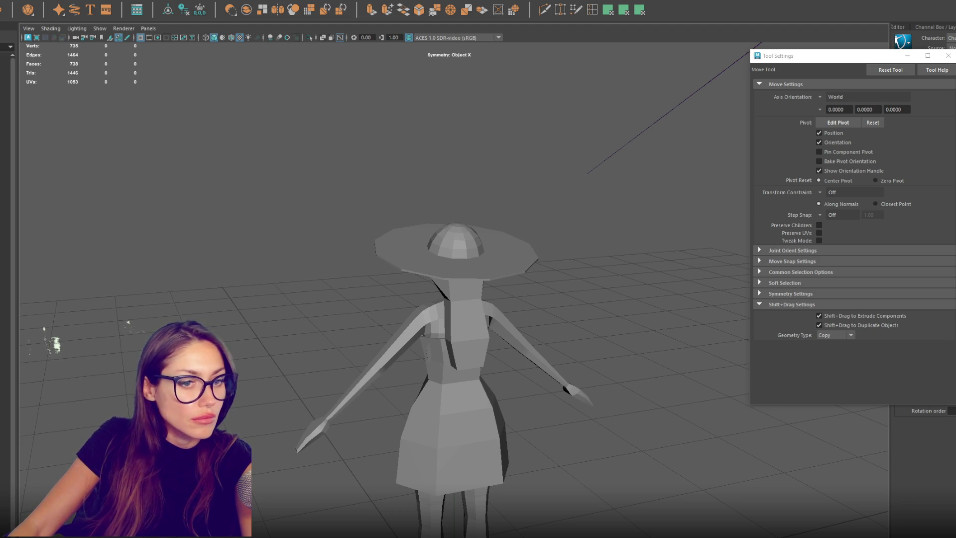
Step: Select the hair mesh in the Outliner and duplicate it with Ctrl+D
{"action": "left_click_drag", "start_coordinate": [248, 307], "coordinate": [513, 296], "text": "alt"}
{"action": "left_click", "coordinate": [490, 307]}
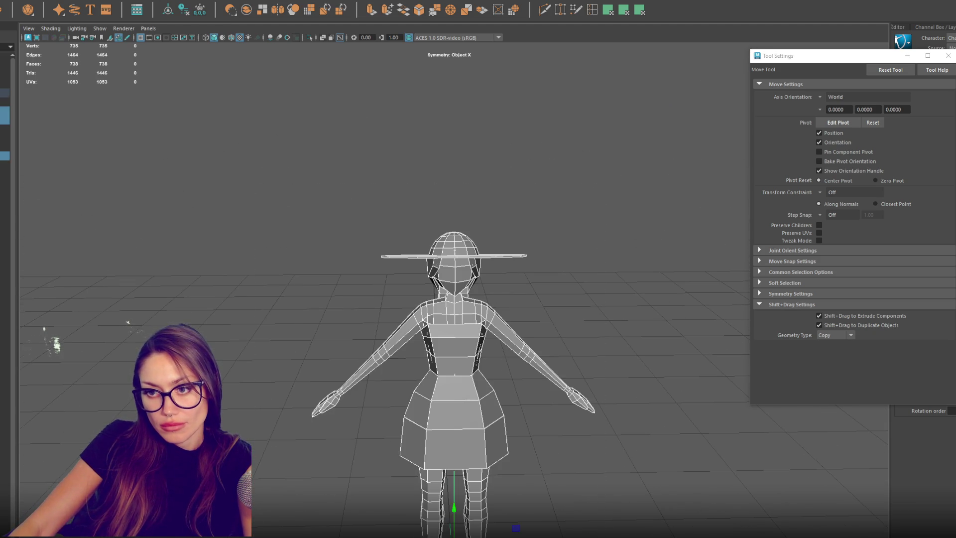
{"action": "left_click", "coordinate": [183, 10]}
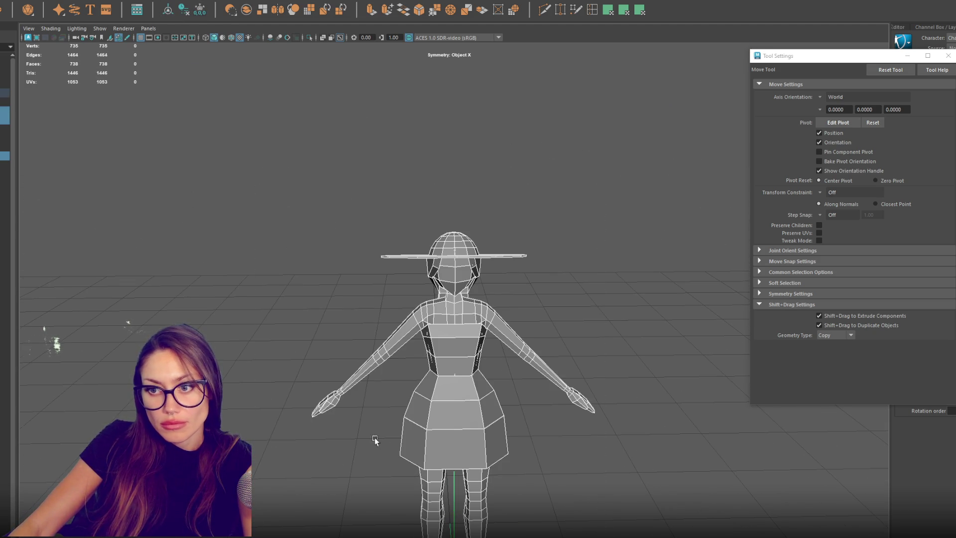
{"action": "left_click", "coordinate": [538, 391]}
{"action": "left_click", "coordinate": [4, 111]}
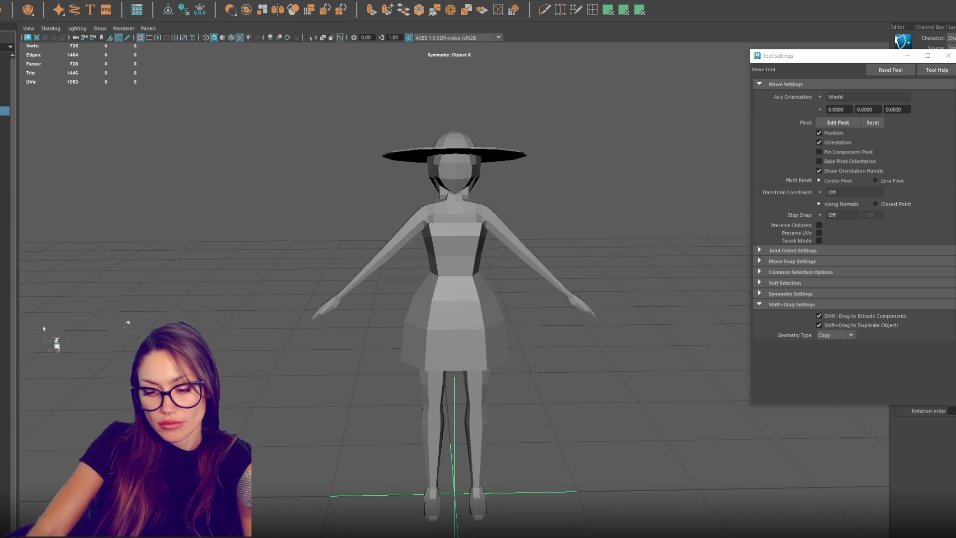
{"action": "left_click", "coordinate": [491, 308]}
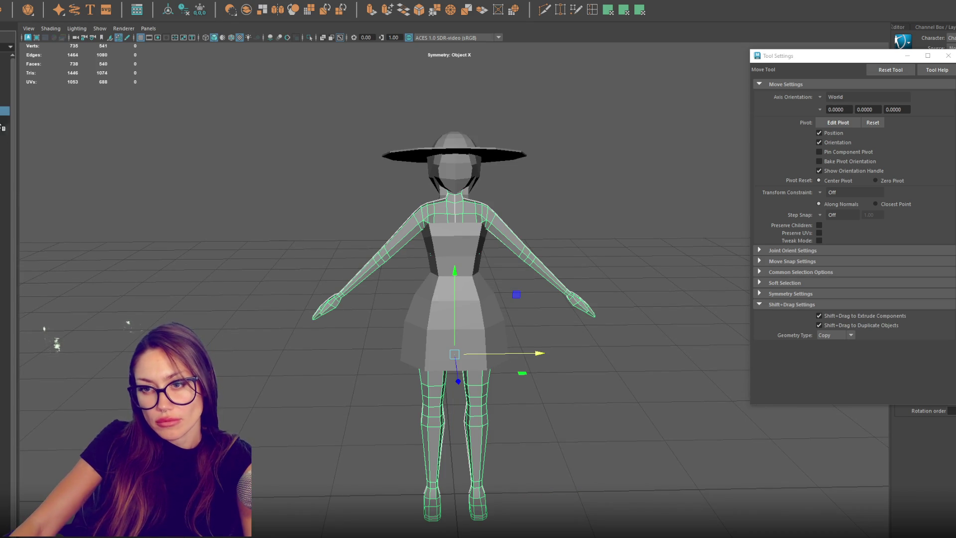
{"action": "left_click", "coordinate": [5, 147]}
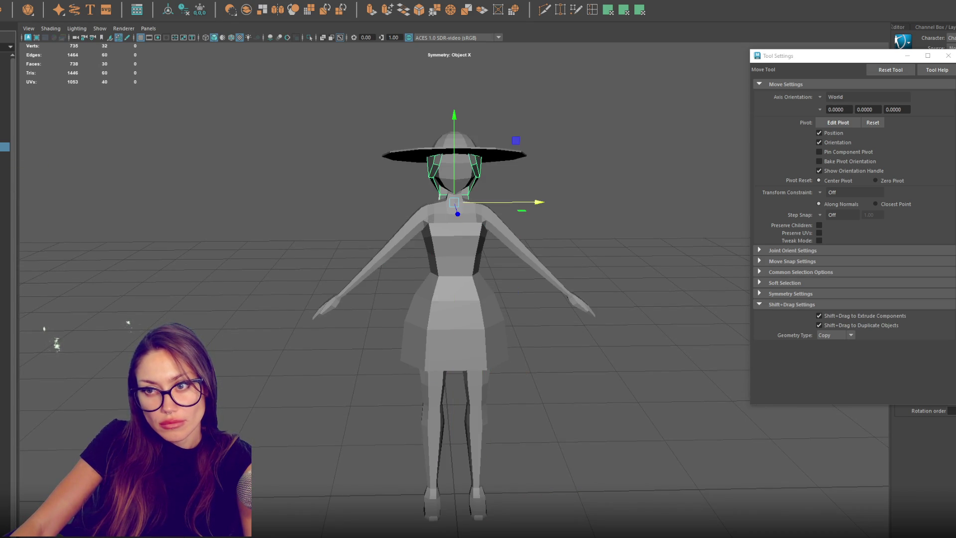
{"action": "left_click", "coordinate": [468, 144]}
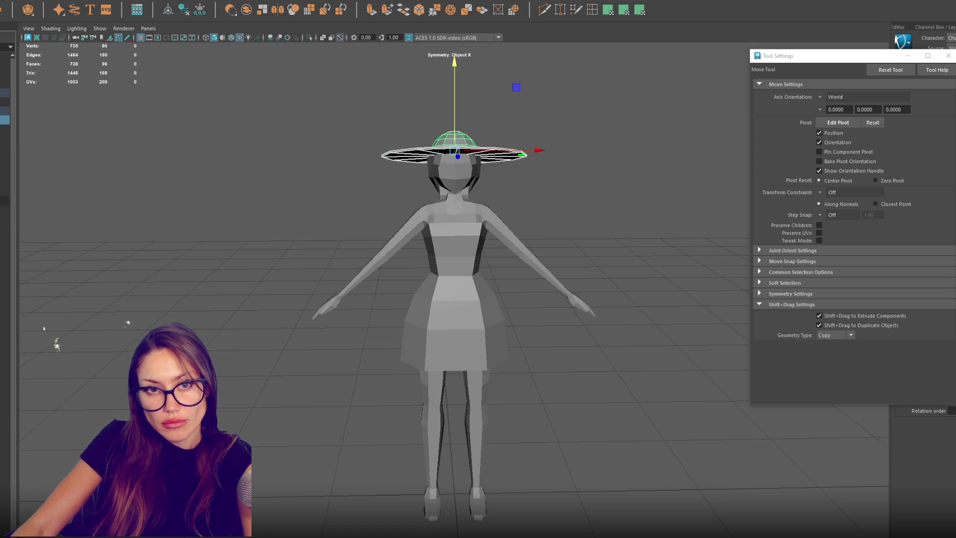
{"action": "left_click", "coordinate": [5, 182]}
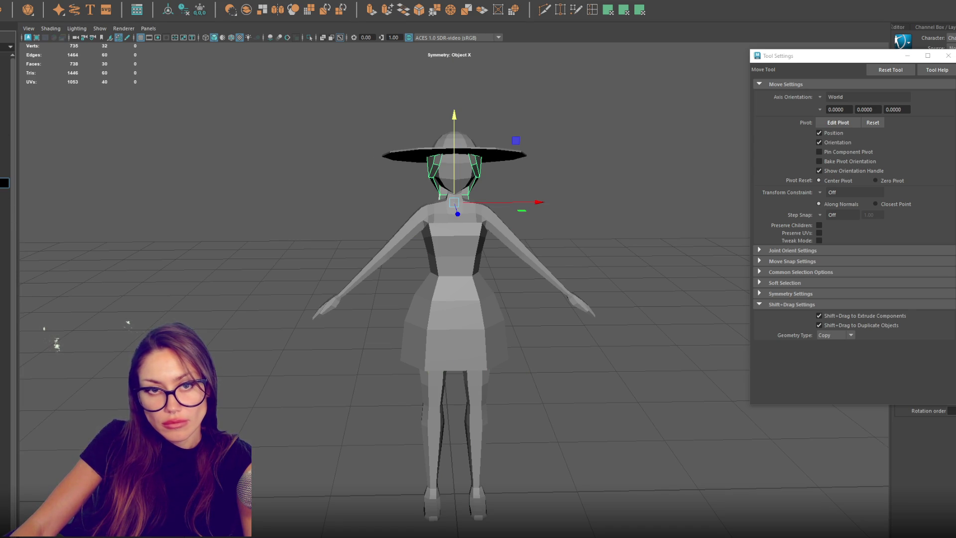
{"action": "key", "text": "ctrl+d"}
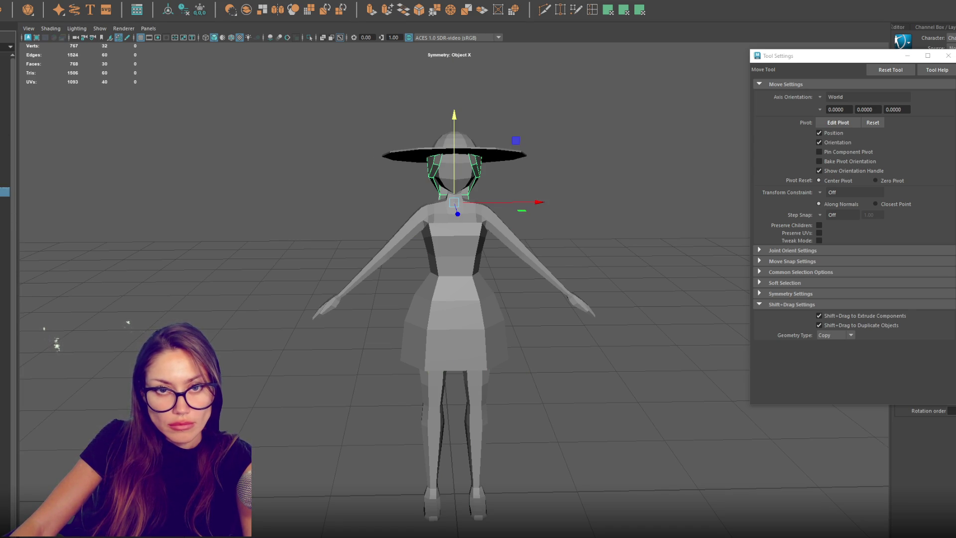
Step: Select the hat and hair entries in the Outliner and group them with Ctrl+G
{"action": "left_click", "coordinate": [5, 125]}
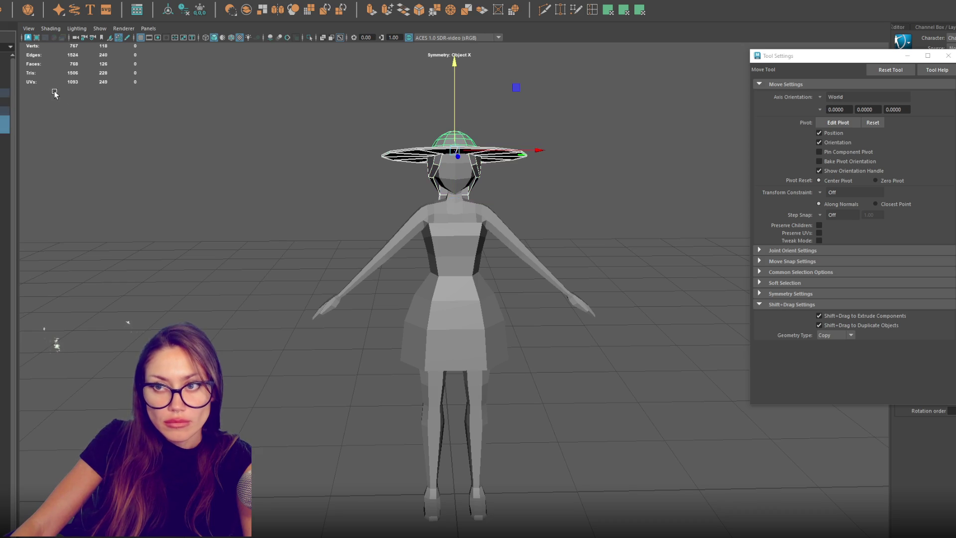
{"action": "left_click", "coordinate": [65, 125]}
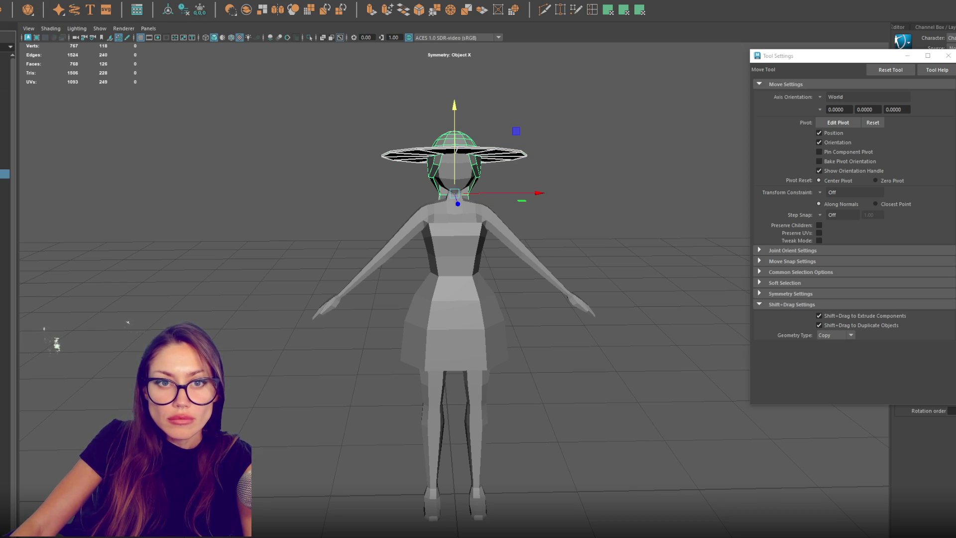
{"action": "left_click", "coordinate": [5, 97]}
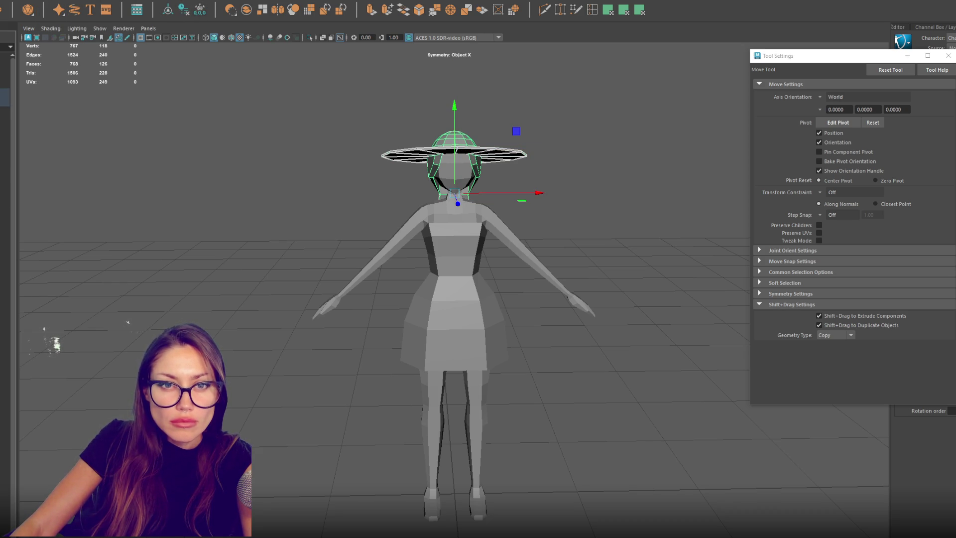
{"action": "left_click", "coordinate": [5, 192]}
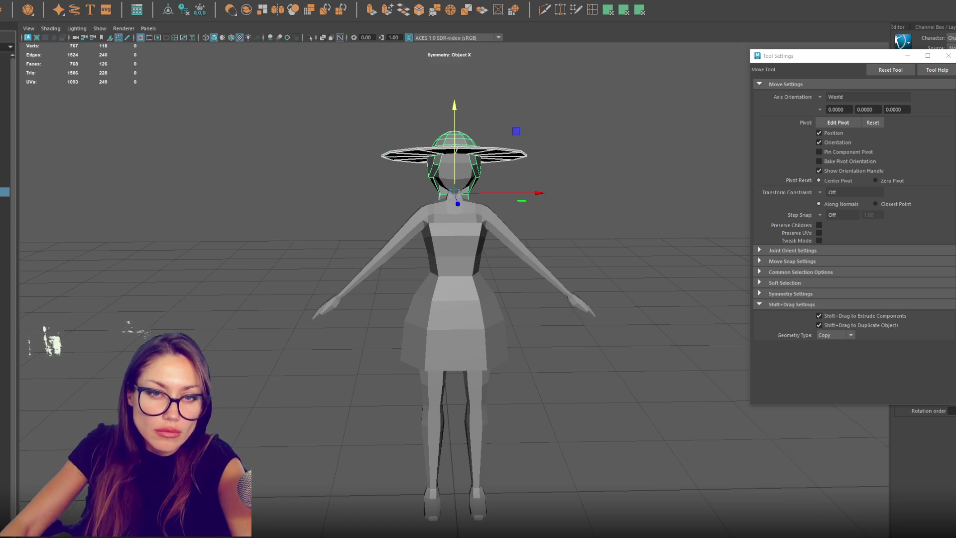
{"action": "key", "text": "ctrl+g"}
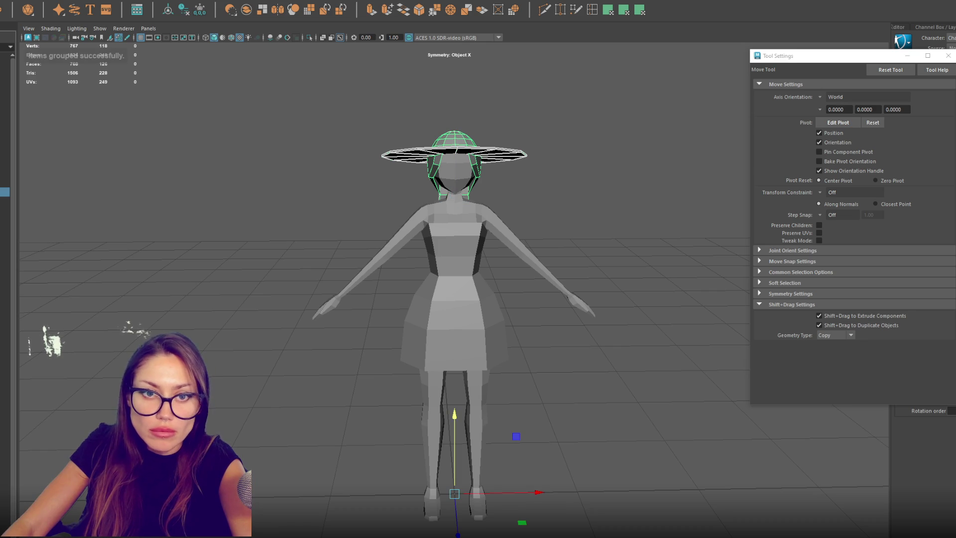
Step: Hide the hat group and group the shoes together with the boots
{"action": "key", "text": "ctrl+h"}
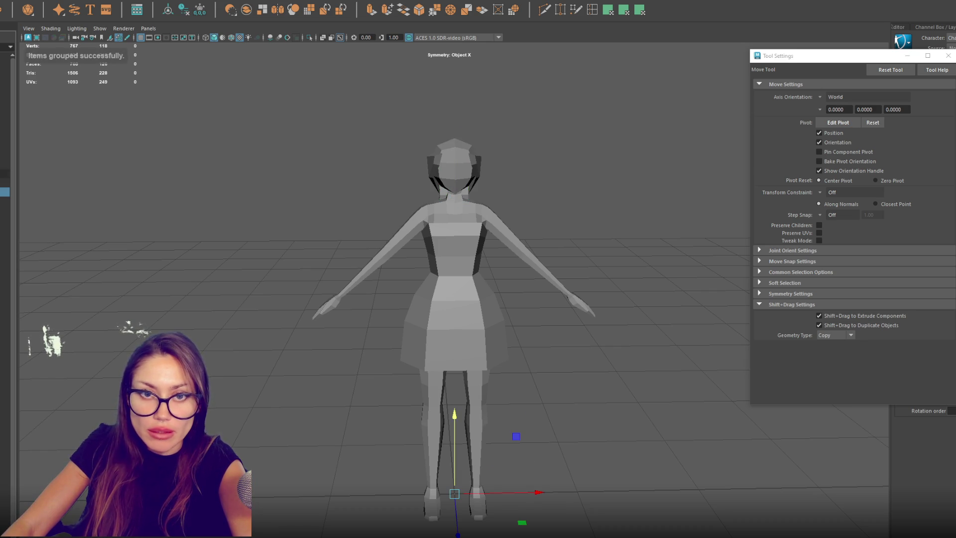
{"action": "left_click", "coordinate": [5, 174]}
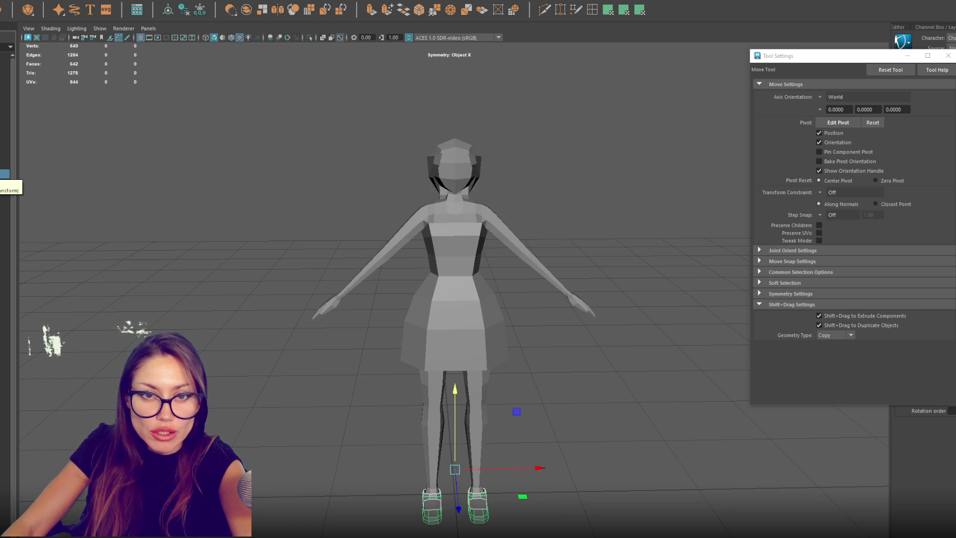
{"action": "left_click", "coordinate": [5, 165]}
{"action": "left_click", "coordinate": [5, 155]}
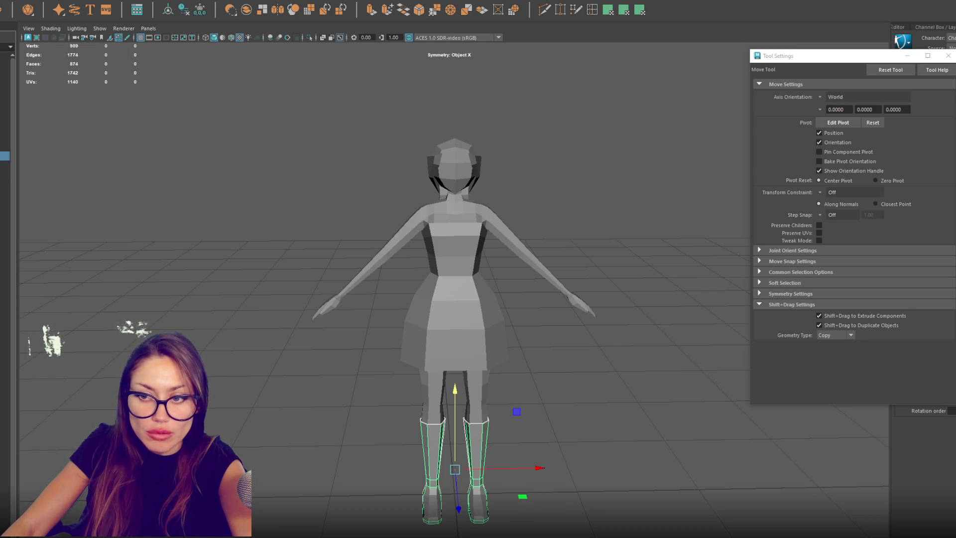
{"action": "key", "text": "ctrl+g"}
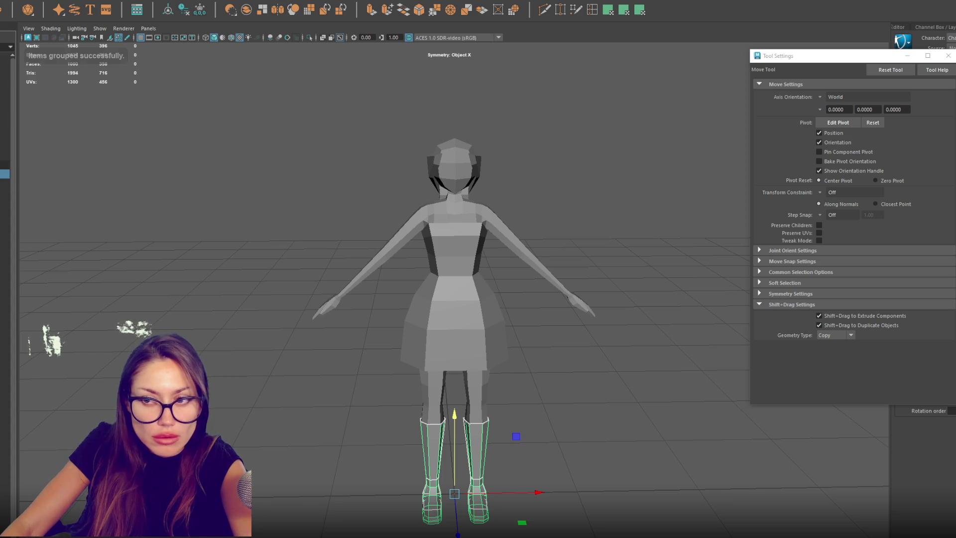
Step: Delete the dress's skirt faces so only the bodice remains
{"action": "left_click", "coordinate": [5, 165]}
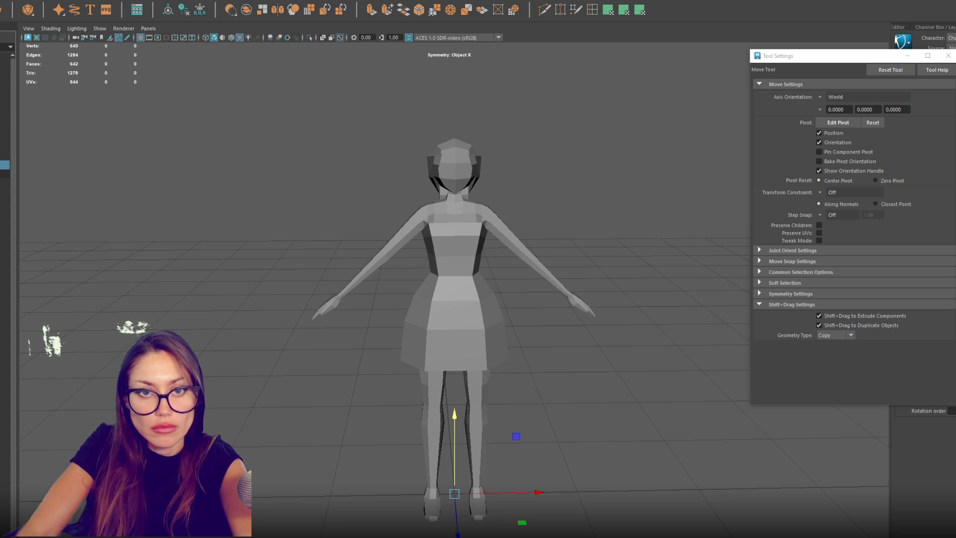
{"action": "left_click", "coordinate": [5, 156]}
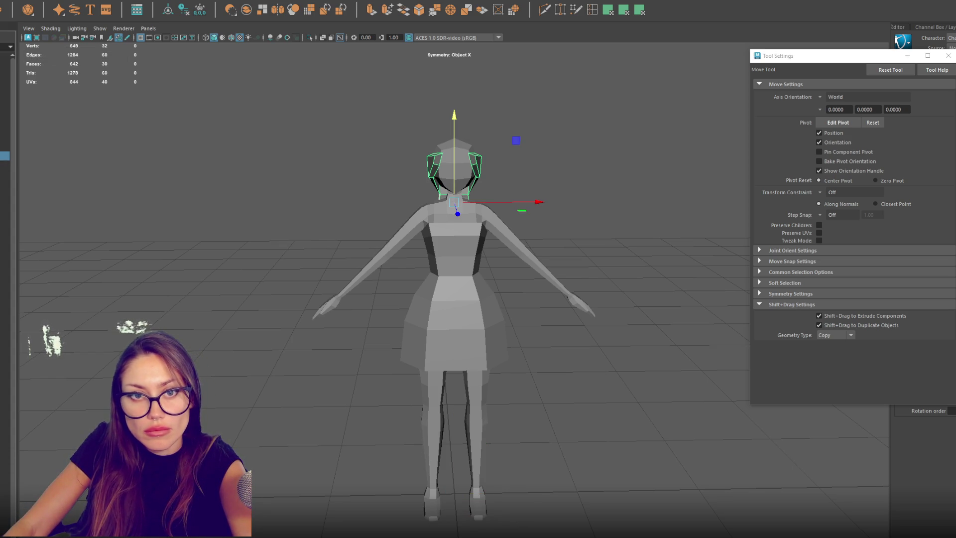
{"action": "left_click", "coordinate": [420, 259]}
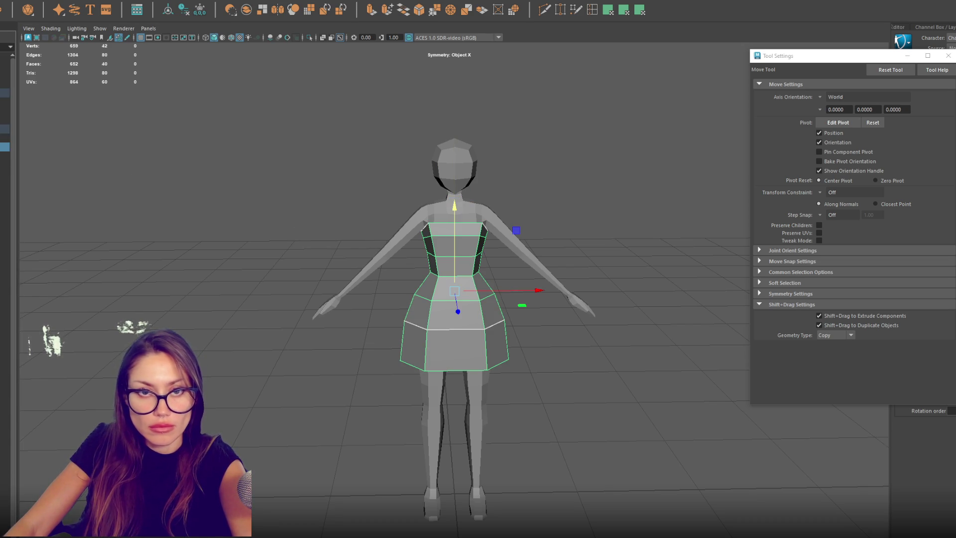
{"action": "key", "text": "Delete"}
{"action": "key", "text": "q"}
{"action": "mouse_move", "coordinate": [430, 295]}
{"action": "left_mouse_down"}
{"action": "mouse_move", "coordinate": [461, 294]}
{"action": "mouse_move", "coordinate": [360, 408]}
{"action": "left_mouse_up"}
{"action": "key", "text": "Delete"}
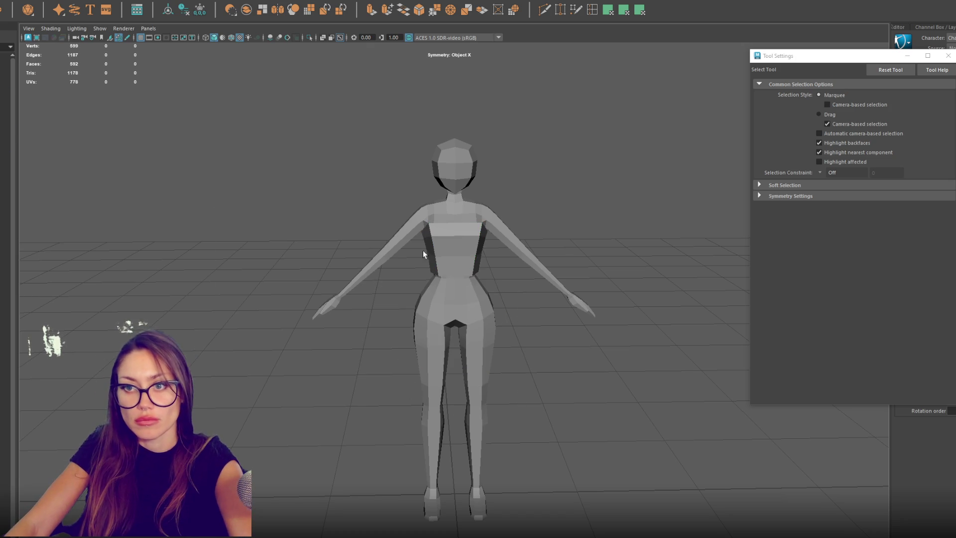
Step: Insert a single vertical centre edge loop down the bodice
{"action": "scroll", "coordinate": [423, 248], "scroll_direction": "up", "scroll_amount": 2}
{"action": "scroll", "coordinate": [461, 208], "scroll_direction": "up", "scroll_amount": 5}
{"action": "middle_click_drag", "start_coordinate": [474, 149], "coordinate": [433, 282], "text": "alt"}
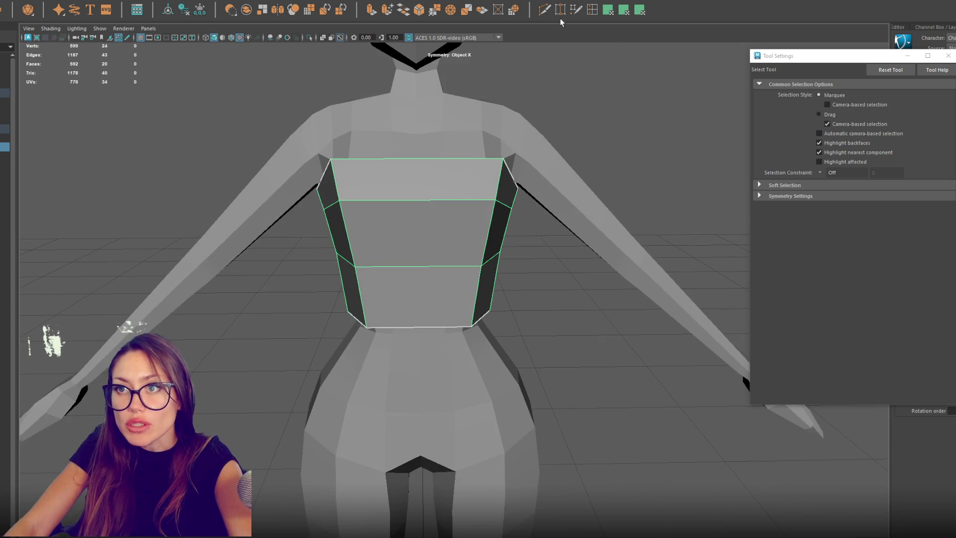
{"action": "right_click_drag", "start_coordinate": [433, 229], "coordinate": [422, 204], "text": "shift"}
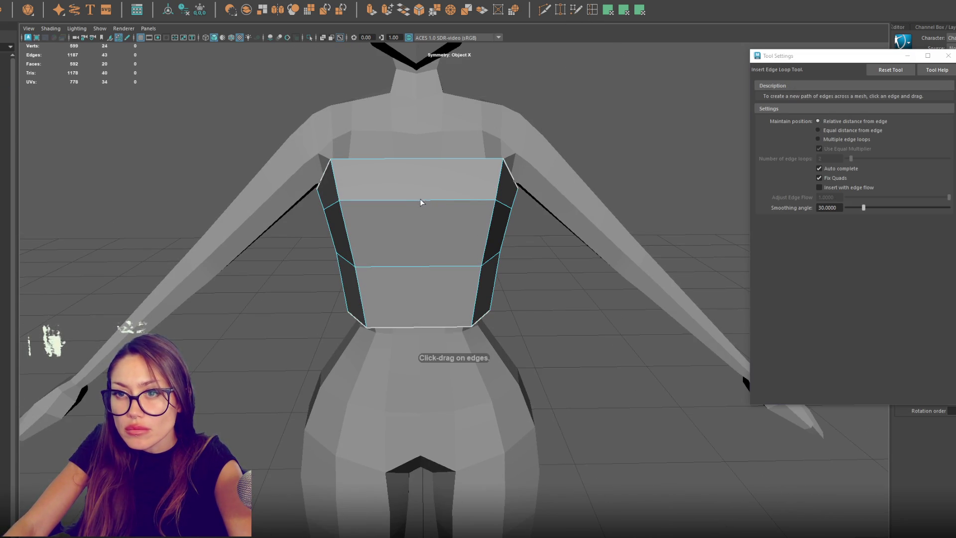
{"action": "left_click", "coordinate": [833, 140]}
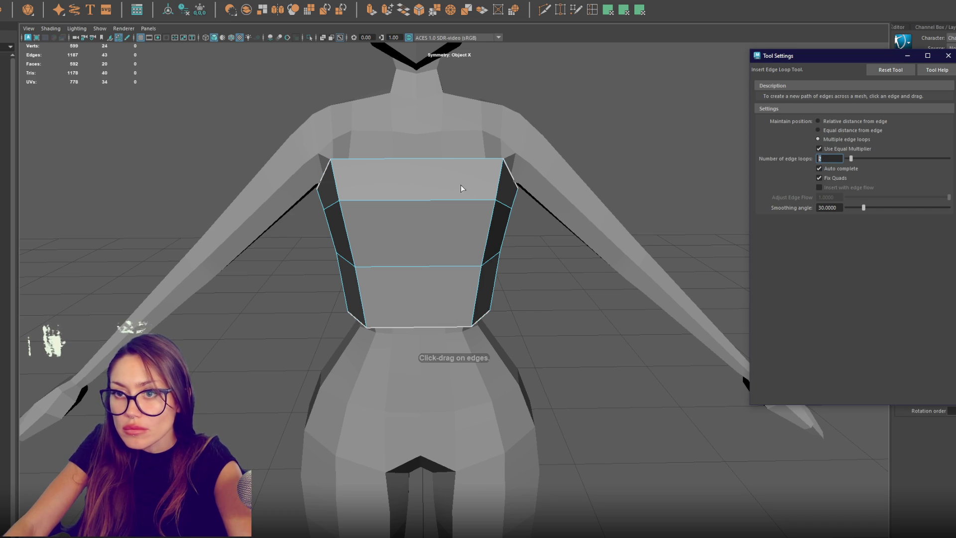
{"action": "left_click", "coordinate": [424, 203]}
{"action": "mouse_move", "coordinate": [445, 210]}
{"action": "left_mouse_down", "text": "alt"}
{"action": "mouse_move", "coordinate": [484, 235]}
{"action": "mouse_move", "coordinate": [533, 241]}
{"action": "mouse_move", "coordinate": [452, 231]}
{"action": "mouse_move", "coordinate": [583, 231]}
{"action": "left_mouse_up", "text": "alt"}
{"action": "key", "text": "ctrl+z"}
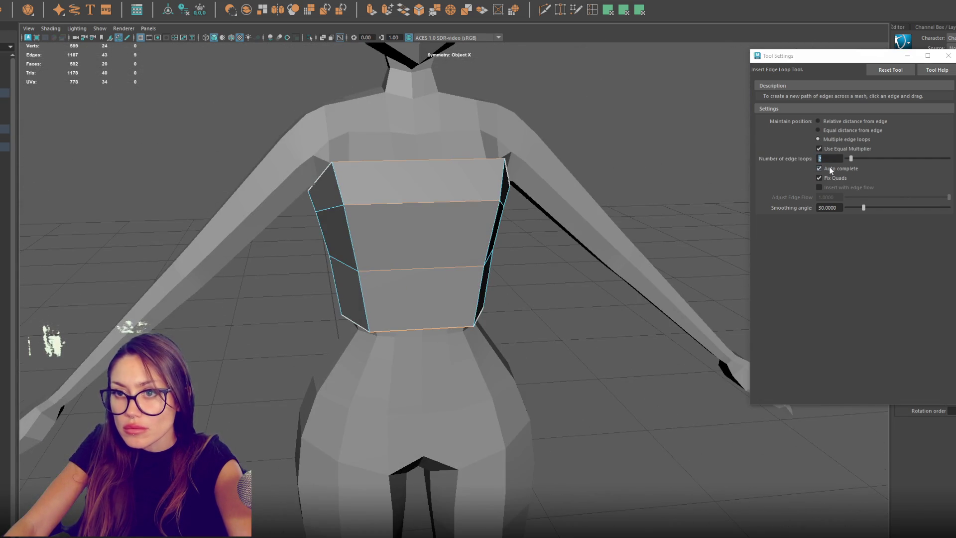
{"action": "left_click", "coordinate": [820, 168]}
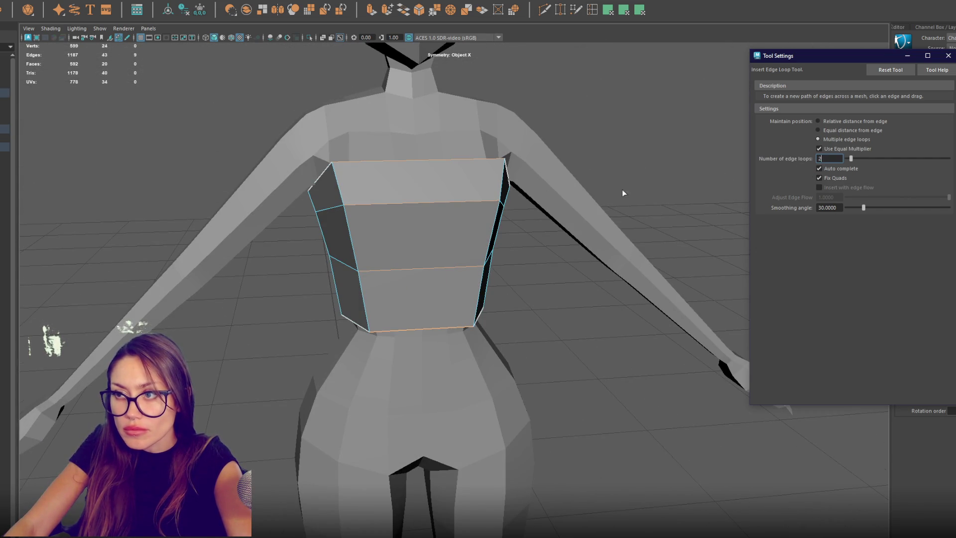
{"action": "type", "text": "1"}
{"action": "left_click", "coordinate": [426, 202]}
{"action": "mouse_move", "coordinate": [426, 202]}
{"action": "left_mouse_down", "text": "alt"}
{"action": "mouse_move", "coordinate": [542, 216]}
{"action": "mouse_move", "coordinate": [616, 175]}
{"action": "mouse_move", "coordinate": [504, 163]}
{"action": "left_mouse_up", "text": "alt"}
Step: Add an edge loop near the top of the bust and adjust the chest vertices
{"action": "key", "text": "w"}
{"action": "left_click", "coordinate": [503, 161]}
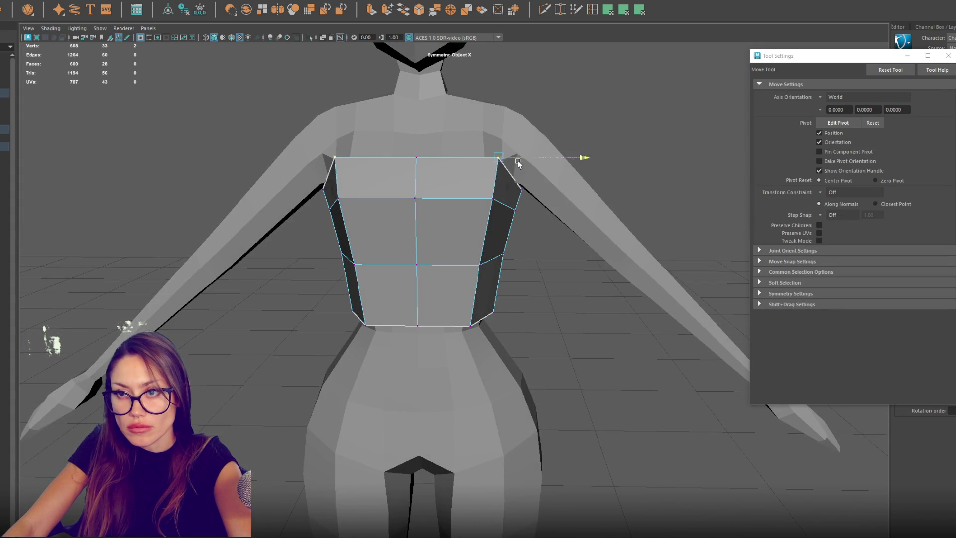
{"action": "left_click_drag", "start_coordinate": [571, 188], "coordinate": [555, 178], "text": "alt"}
{"action": "left_click", "coordinate": [592, 15]}
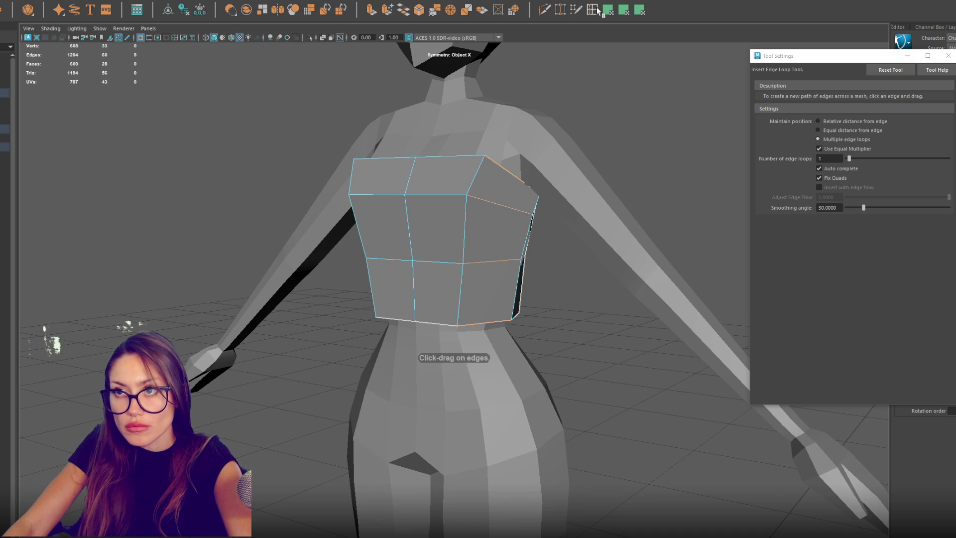
{"action": "left_click", "coordinate": [872, 69]}
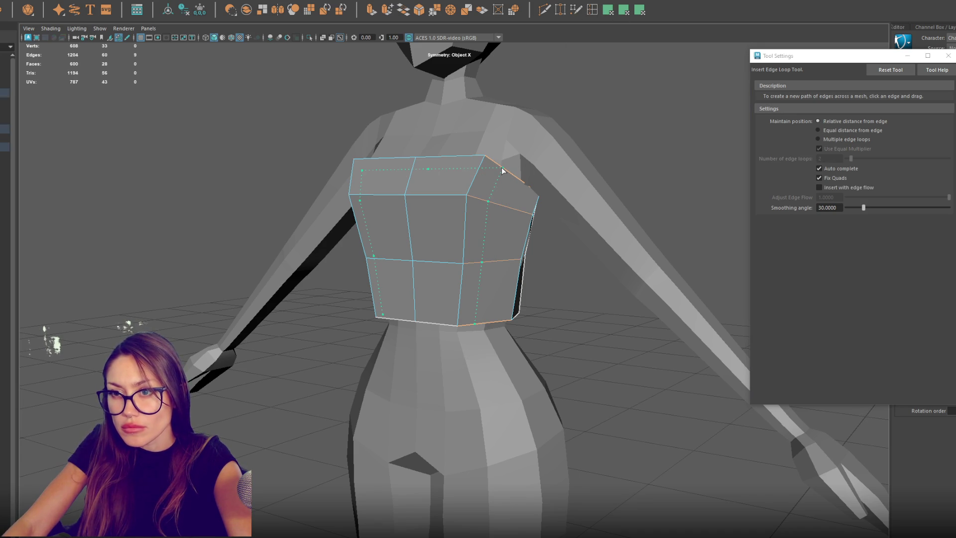
{"action": "left_click", "coordinate": [455, 159]}
{"action": "key", "text": "q"}
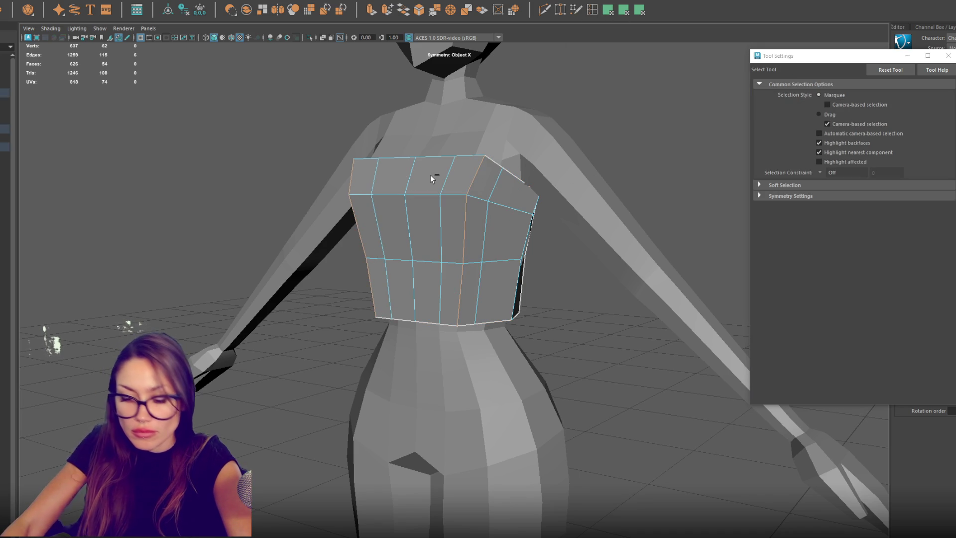
{"action": "left_click_drag", "start_coordinate": [431, 175], "coordinate": [520, 177], "text": "alt"}
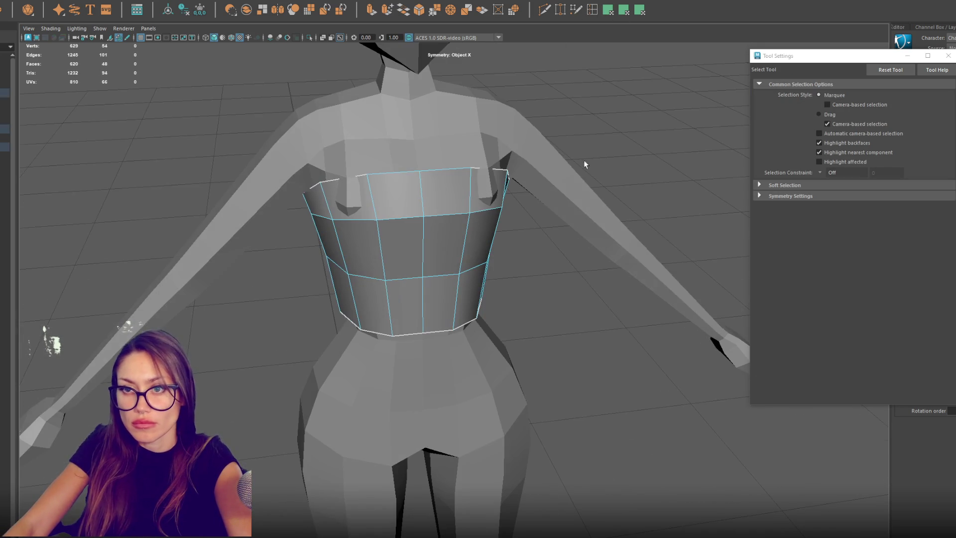
{"action": "key", "text": "w"}
{"action": "left_click", "coordinate": [471, 169]}
{"action": "left_click", "coordinate": [505, 174]}
{"action": "left_click_drag", "start_coordinate": [506, 175], "coordinate": [532, 166], "text": "alt"}
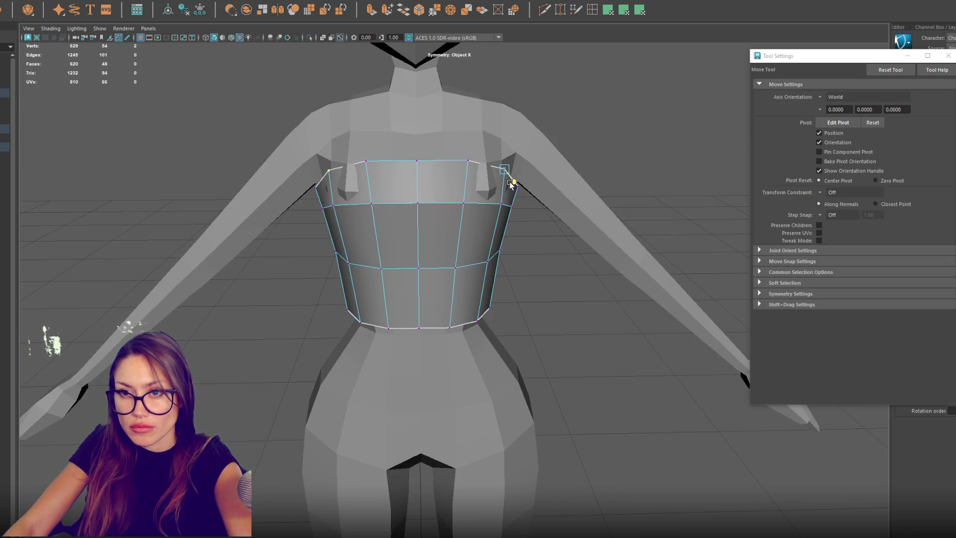
{"action": "mouse_move", "coordinate": [510, 184]}
{"action": "left_mouse_down", "text": "alt"}
{"action": "mouse_move", "coordinate": [623, 207]}
{"action": "mouse_move", "coordinate": [459, 213]}
{"action": "mouse_move", "coordinate": [506, 214]}
{"action": "mouse_move", "coordinate": [558, 2]}
{"action": "left_mouse_up", "text": "alt"}
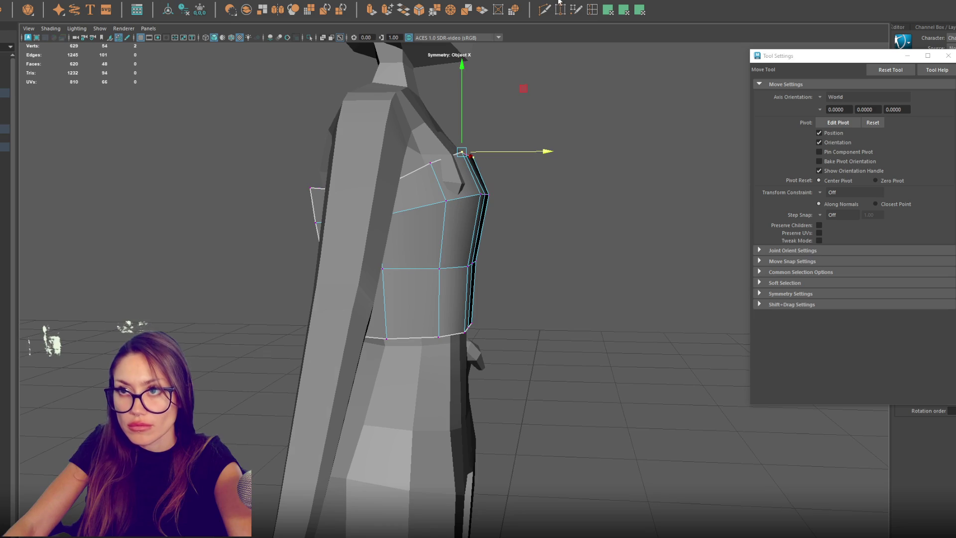
Step: Add a horizontal chest edge loop, lower it slightly, and raise the bust vertices
{"action": "left_click", "coordinate": [593, 9]}
{"action": "left_click", "coordinate": [442, 238]}
{"action": "key", "text": "q"}
{"action": "key", "text": "r"}
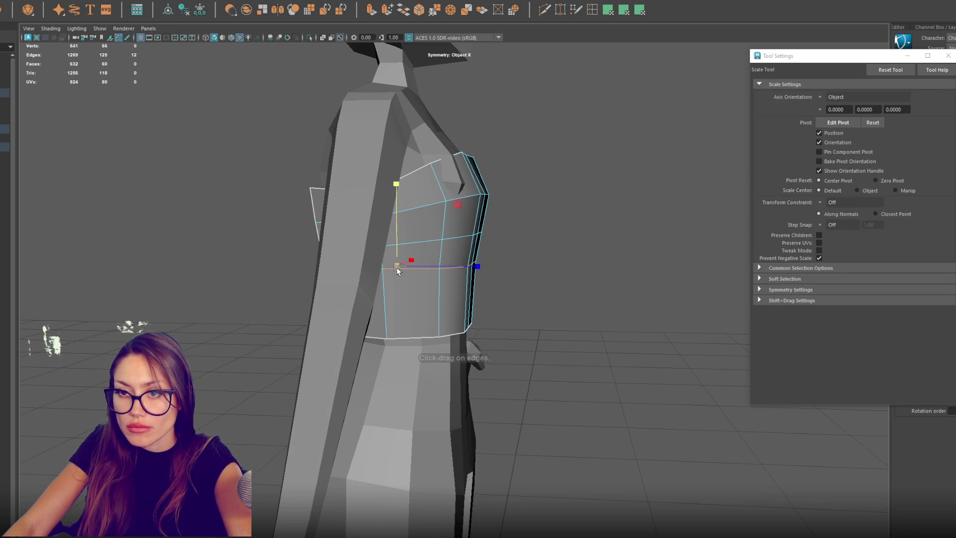
{"action": "key", "text": "w"}
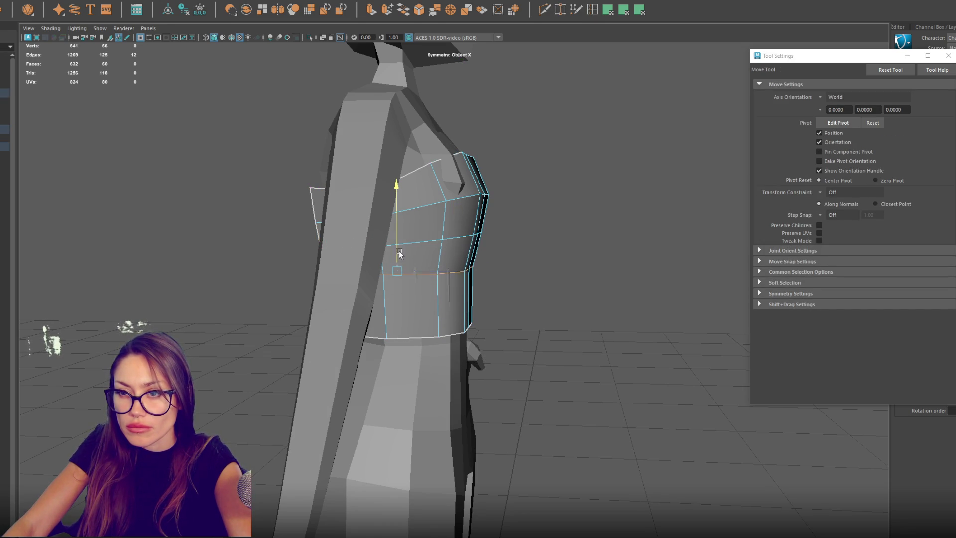
{"action": "left_click_drag", "start_coordinate": [399, 254], "coordinate": [399, 258]}
{"action": "key", "text": "F9"}
{"action": "left_click", "coordinate": [480, 231]}
{"action": "left_click_drag", "start_coordinate": [486, 214], "coordinate": [488, 208]}
{"action": "left_click_drag", "start_coordinate": [433, 174], "coordinate": [493, 234], "text": "shift"}
{"action": "mouse_move", "coordinate": [472, 187]}
{"action": "left_mouse_down"}
{"action": "mouse_move", "coordinate": [472, 172]}
{"action": "mouse_move", "coordinate": [559, 176]}
{"action": "mouse_move", "coordinate": [348, 271]}
{"action": "mouse_move", "coordinate": [335, 301]}
{"action": "left_mouse_up"}
Step: Delete the selected chest faces of the bodice
{"action": "left_click", "coordinate": [432, 205]}
{"action": "mouse_move", "coordinate": [431, 205]}
{"action": "left_mouse_down", "text": "alt"}
{"action": "mouse_move", "coordinate": [503, 239]}
{"action": "mouse_move", "coordinate": [551, 164]}
{"action": "left_mouse_up", "text": "alt"}
{"action": "left_click_drag", "start_coordinate": [431, 256], "coordinate": [504, 258]}
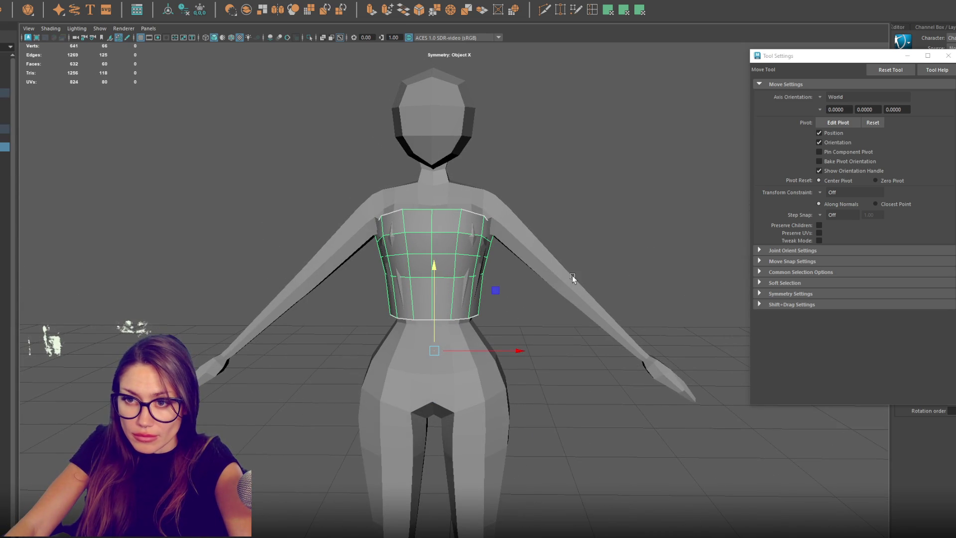
{"action": "key", "text": "Delete"}
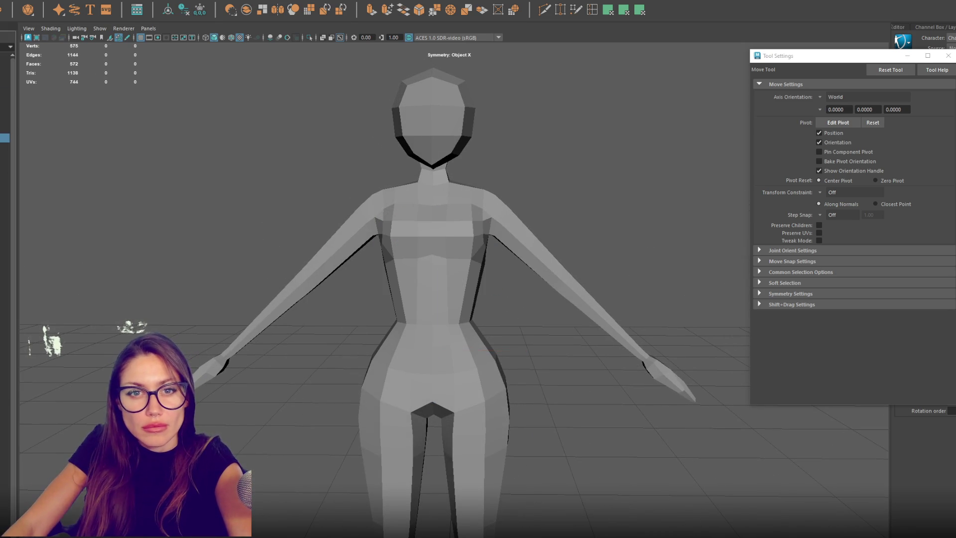
Step: Duplicate the body and delete the copy's forearms, hands, neck, hips and legs
{"action": "left_click", "coordinate": [405, 253]}
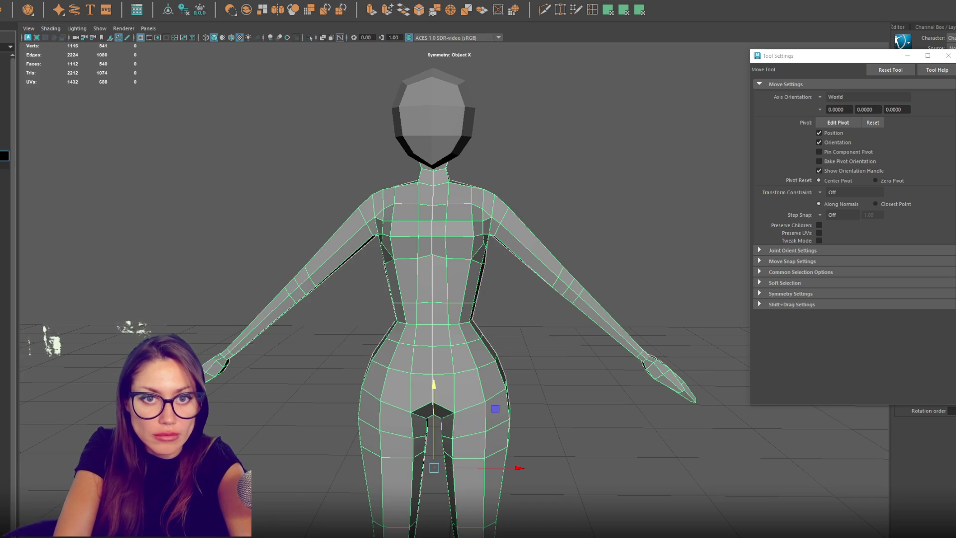
{"action": "key", "text": "F11"}
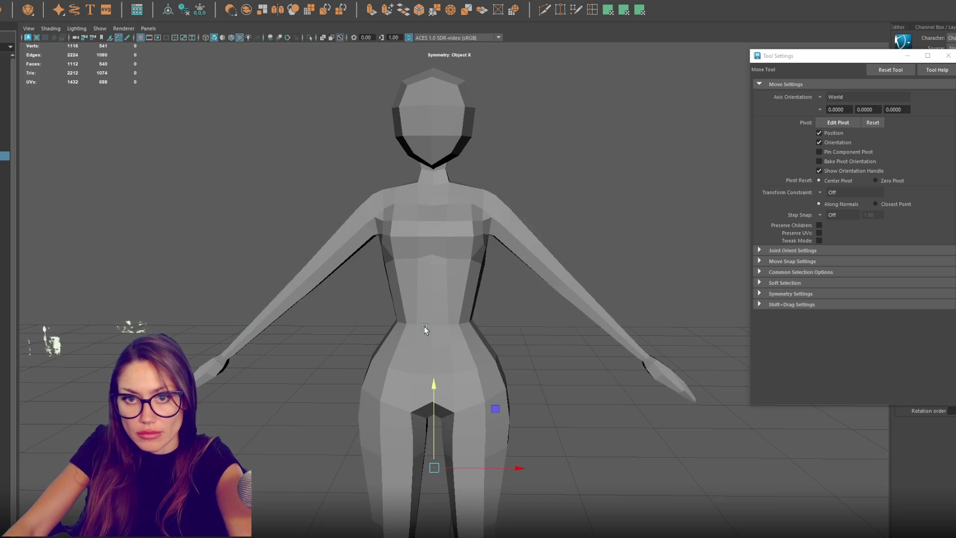
{"action": "left_click", "coordinate": [423, 334]}
{"action": "right_click_drag", "start_coordinate": [587, 152], "coordinate": [607, 276]}
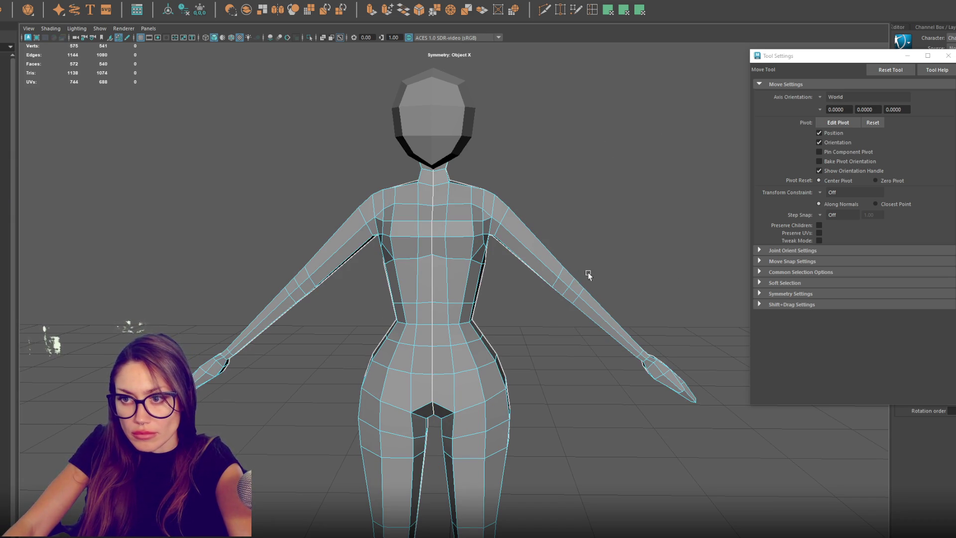
{"action": "left_click_drag", "start_coordinate": [564, 282], "coordinate": [737, 448]}
{"action": "key", "text": "Delete"}
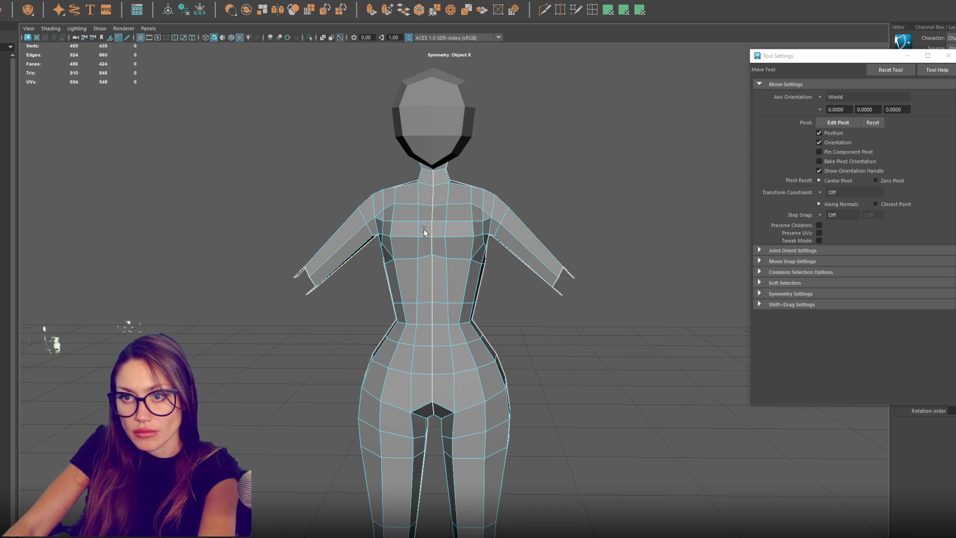
{"action": "key", "text": "Delete"}
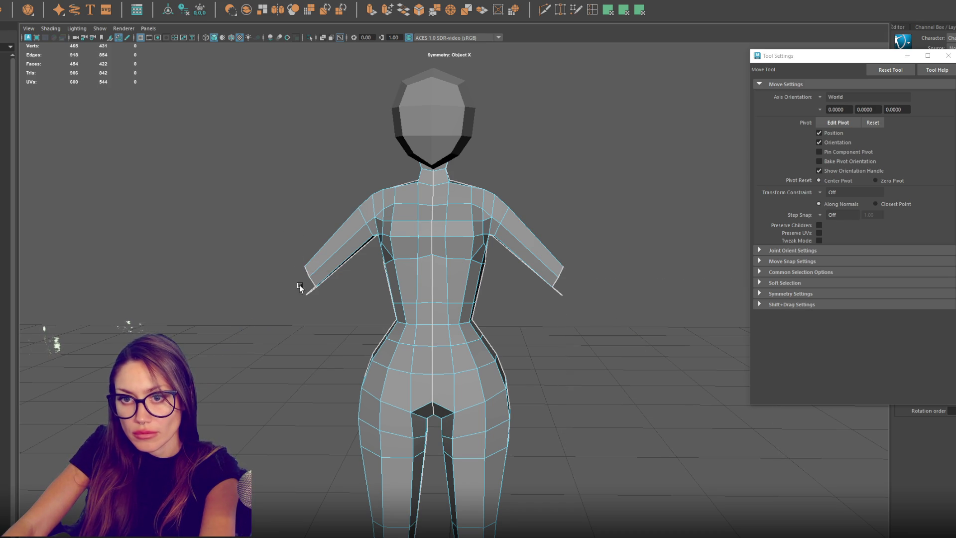
{"action": "mouse_move", "coordinate": [358, 63]}
{"action": "left_mouse_down"}
{"action": "mouse_move", "coordinate": [463, 139]}
{"action": "mouse_move", "coordinate": [581, 173]}
{"action": "left_mouse_up"}
{"action": "key", "text": "Delete"}
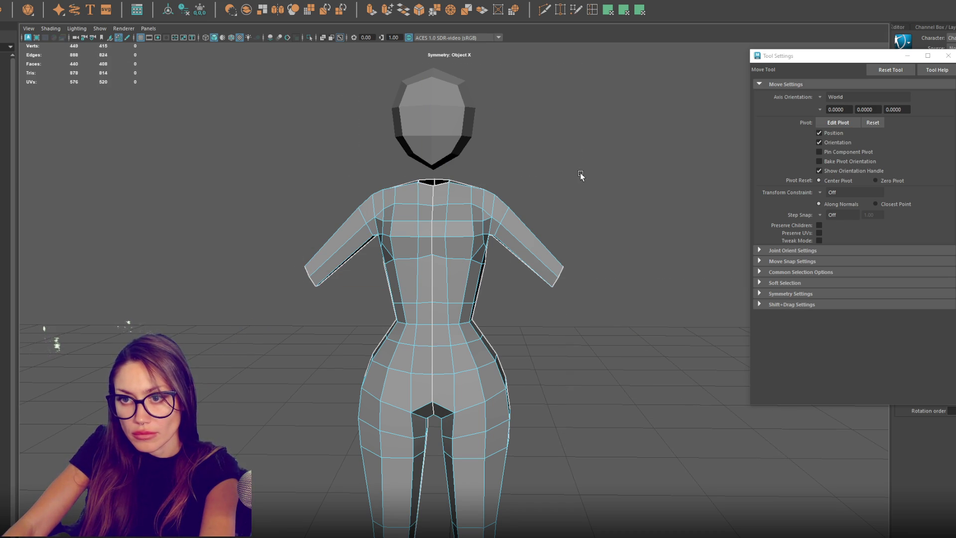
{"action": "scroll", "coordinate": [400, 340], "scroll_direction": "down", "scroll_amount": 3}
{"action": "left_click_drag", "start_coordinate": [391, 321], "coordinate": [526, 536]}
{"action": "left_click_drag", "start_coordinate": [523, 332], "coordinate": [397, 469]}
{"action": "key", "text": "Delete"}
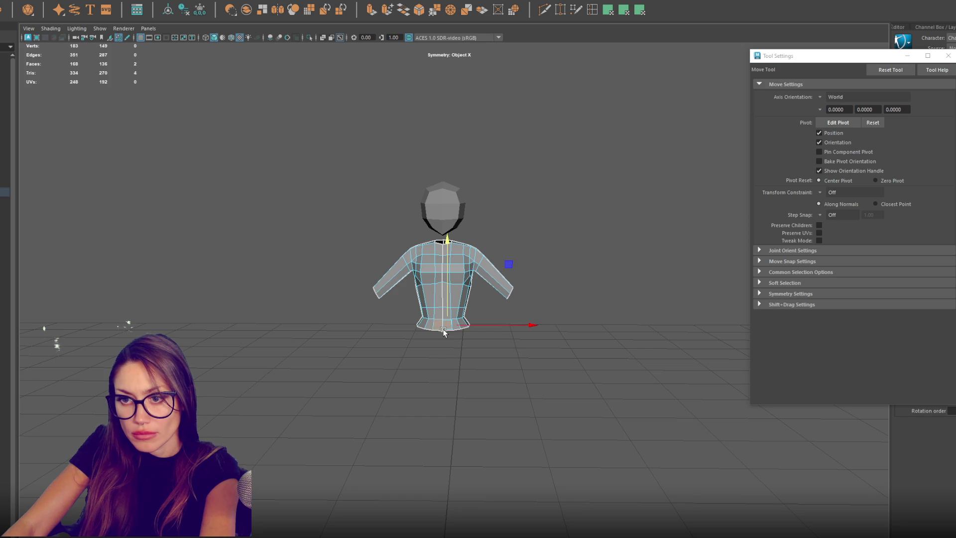
Step: Widen the shirt's neck opening edge loop
{"action": "mouse_move", "coordinate": [462, 361]}
{"action": "left_mouse_down", "text": "alt"}
{"action": "mouse_move", "coordinate": [513, 333]}
{"action": "mouse_move", "coordinate": [540, 387]}
{"action": "mouse_move", "coordinate": [474, 397]}
{"action": "left_mouse_up", "text": "alt"}
{"action": "key", "text": "F10"}
{"action": "scroll", "coordinate": [498, 199], "scroll_direction": "up", "scroll_amount": 5}
{"action": "middle_click_drag", "start_coordinate": [511, 65], "coordinate": [511, 190], "text": "alt"}
{"action": "double_click", "coordinate": [434, 220]}
{"action": "key", "text": "q"}
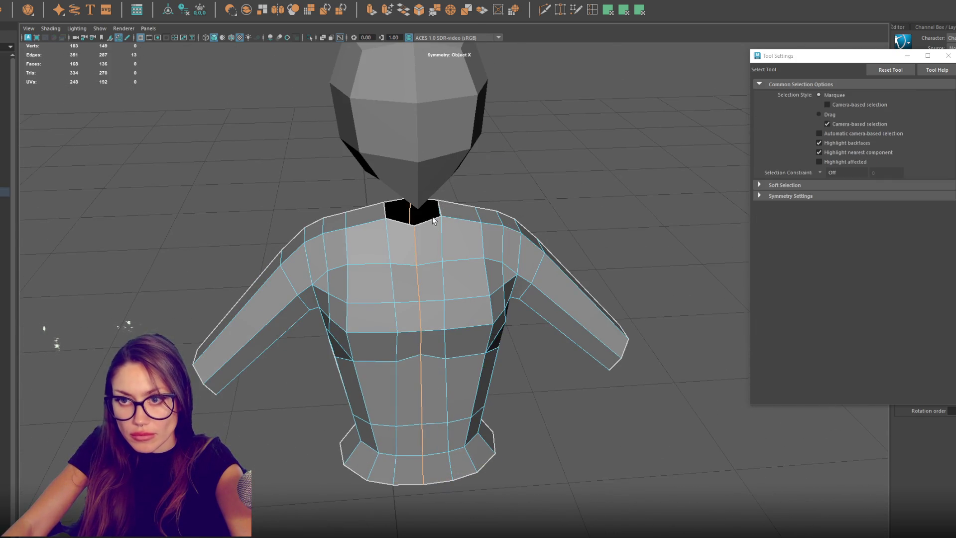
{"action": "key", "text": "w"}
{"action": "mouse_move", "coordinate": [426, 221]}
{"action": "left_mouse_down"}
{"action": "mouse_move", "coordinate": [438, 208]}
{"action": "mouse_move", "coordinate": [431, 202]}
{"action": "left_mouse_up"}
{"action": "key", "text": "r"}
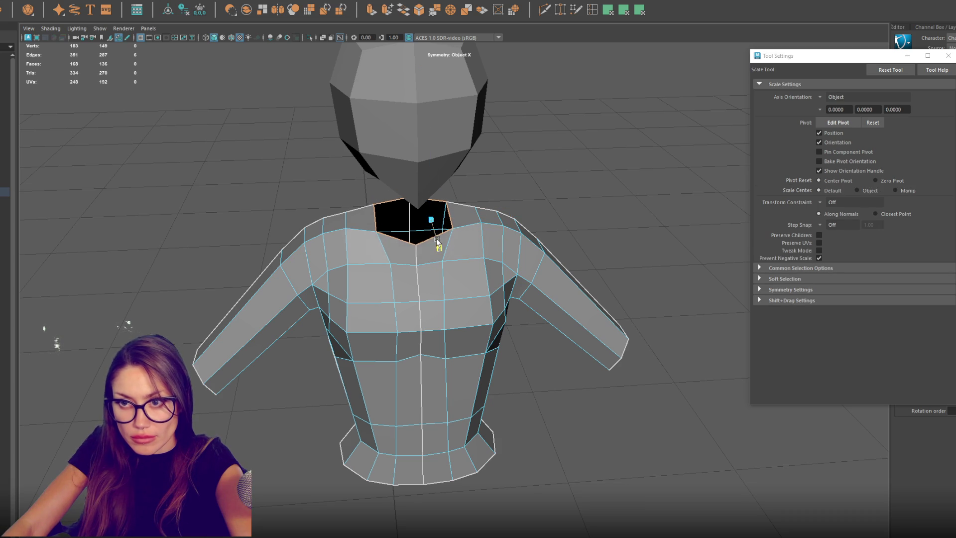
{"action": "left_click", "coordinate": [565, 260]}
Step: Scale the shirt up slightly and lower it onto the body
{"action": "left_click_drag", "start_coordinate": [565, 260], "coordinate": [447, 293], "text": "alt"}
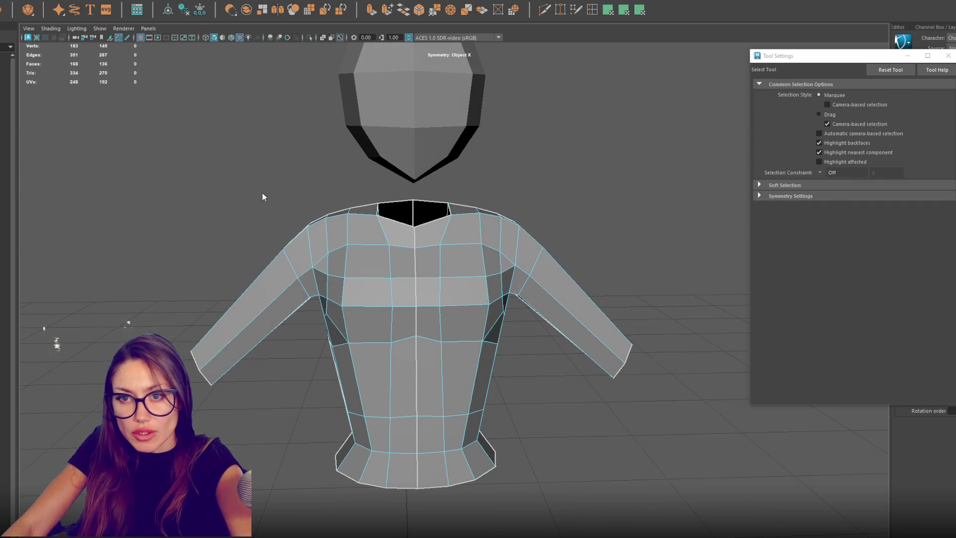
{"action": "key", "text": "w"}
{"action": "left_click", "coordinate": [416, 329]}
{"action": "key", "text": "r"}
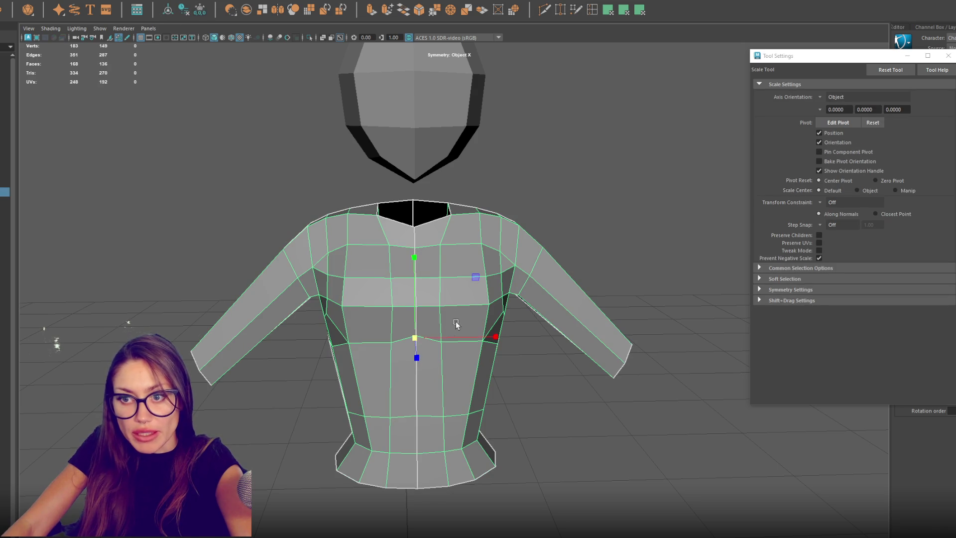
{"action": "left_click_drag", "start_coordinate": [419, 340], "coordinate": [425, 342]}
{"action": "left_click", "coordinate": [225, 196]}
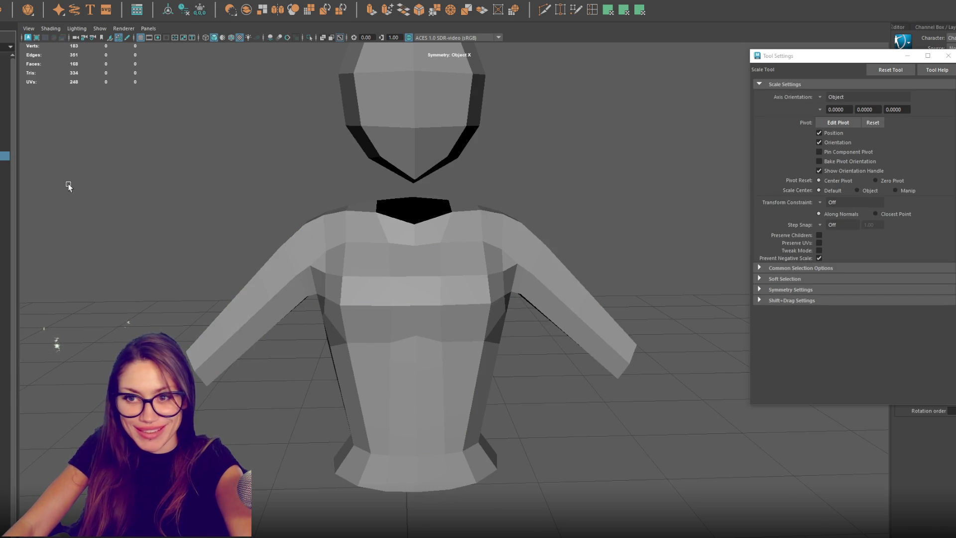
{"action": "key", "text": "ctrl+1"}
{"action": "left_click", "coordinate": [404, 279]}
{"action": "key", "text": "w"}
{"action": "mouse_move", "coordinate": [418, 259]}
{"action": "left_mouse_down"}
{"action": "mouse_move", "coordinate": [416, 279]}
{"action": "mouse_move", "coordinate": [414, 261]}
{"action": "mouse_move", "coordinate": [594, 265]}
{"action": "left_mouse_up"}
Step: Push the shirt's front and back vertices outward and raise the collar vertices
{"action": "right_click_drag", "start_coordinate": [618, 239], "coordinate": [601, 226]}
{"action": "mouse_move", "coordinate": [636, 190]}
{"action": "left_mouse_down"}
{"action": "mouse_move", "coordinate": [546, 317]}
{"action": "mouse_move", "coordinate": [470, 462]}
{"action": "left_mouse_up"}
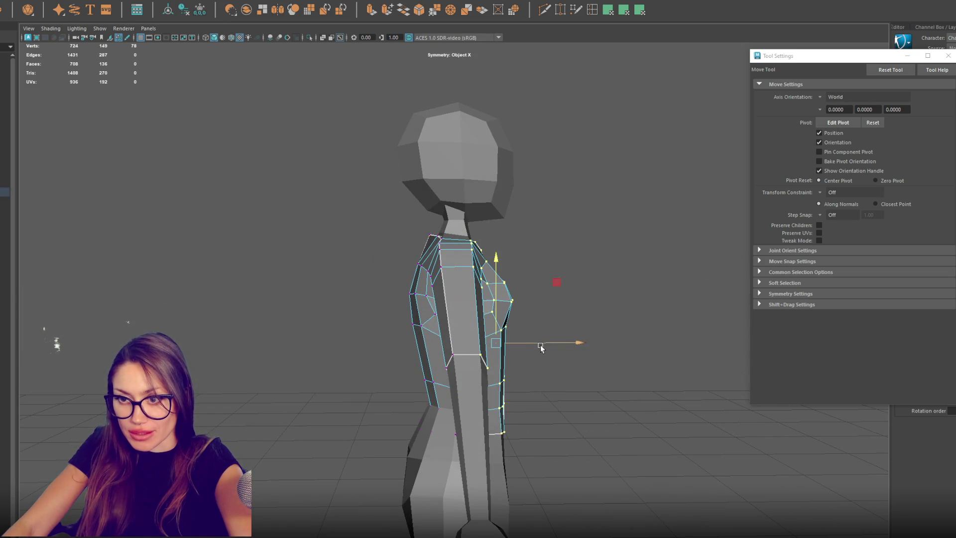
{"action": "left_click_drag", "start_coordinate": [543, 347], "coordinate": [542, 348]}
{"action": "left_click_drag", "start_coordinate": [367, 182], "coordinate": [468, 471]}
{"action": "left_click_drag", "start_coordinate": [501, 342], "coordinate": [490, 341]}
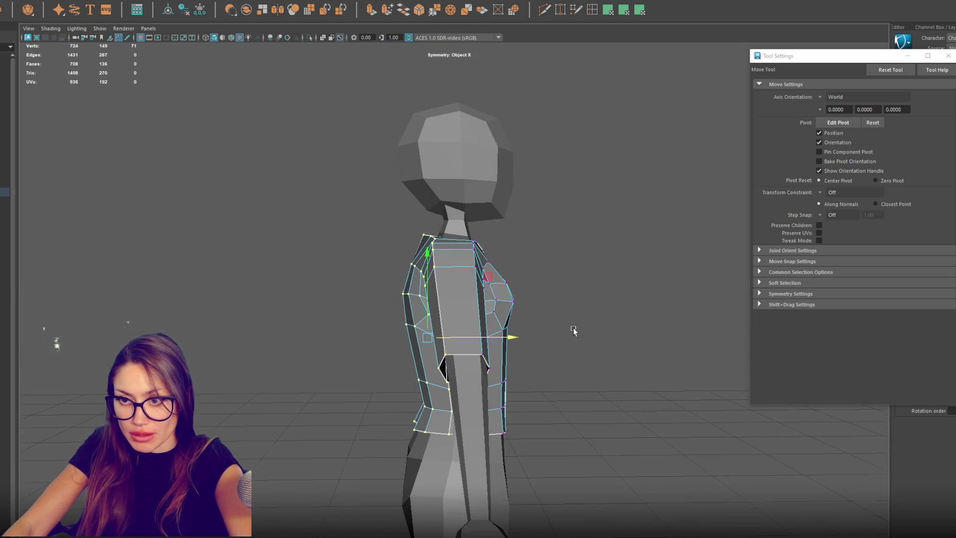
{"action": "left_click_drag", "start_coordinate": [573, 330], "coordinate": [474, 333], "text": "alt"}
{"action": "left_click_drag", "start_coordinate": [306, 195], "coordinate": [429, 260]}
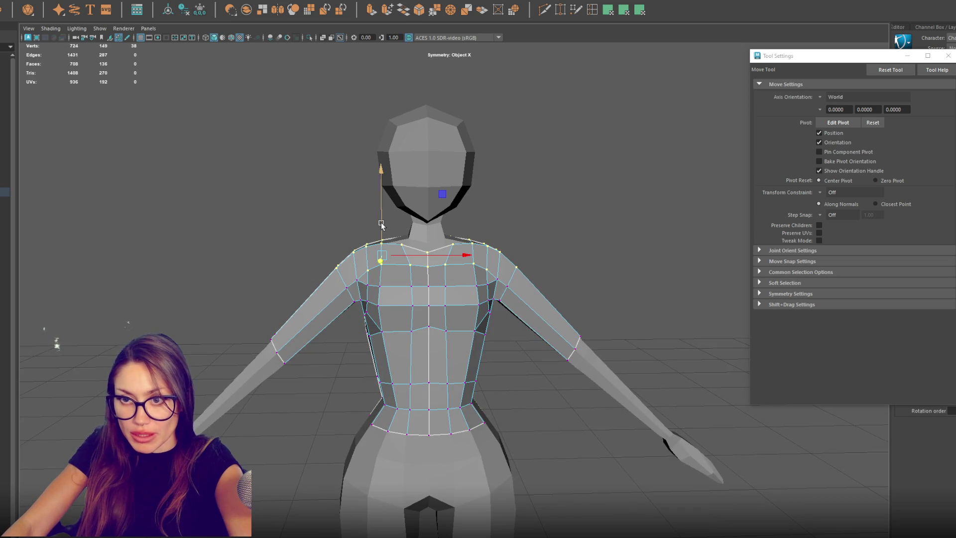
{"action": "left_click_drag", "start_coordinate": [369, 211], "coordinate": [479, 261]}
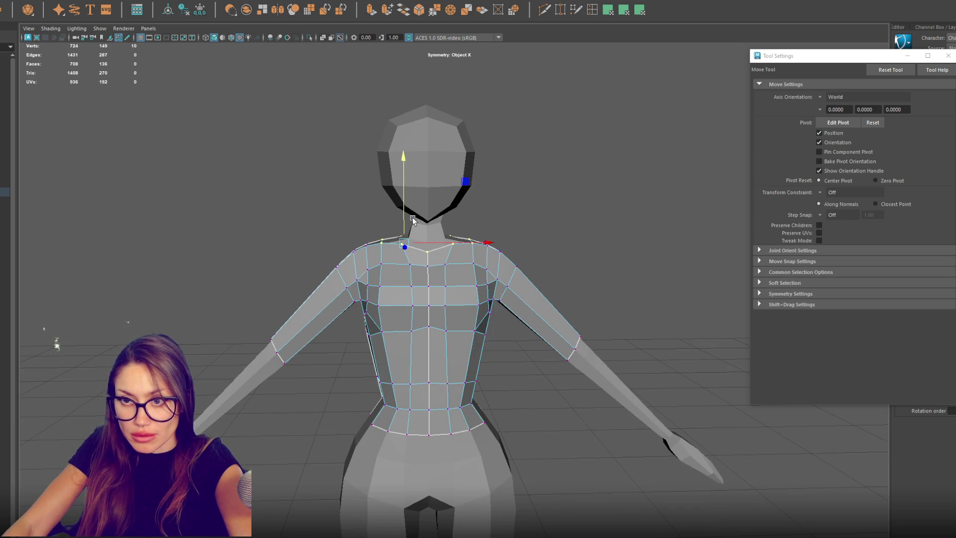
{"action": "left_click_drag", "start_coordinate": [406, 219], "coordinate": [410, 217]}
Step: Widen the waist loop and rotate and scale the elbow loops
{"action": "left_click_drag", "start_coordinate": [496, 387], "coordinate": [292, 474]}
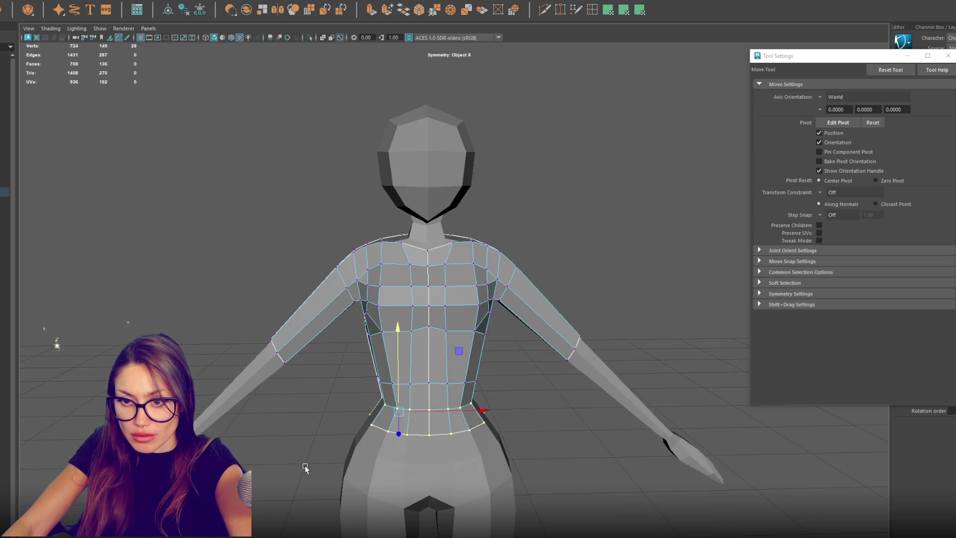
{"action": "key", "text": "r"}
{"action": "mouse_move", "coordinate": [479, 410]}
{"action": "left_mouse_down"}
{"action": "mouse_move", "coordinate": [432, 412]}
{"action": "mouse_move", "coordinate": [486, 412]}
{"action": "mouse_move", "coordinate": [473, 386]}
{"action": "mouse_move", "coordinate": [604, 311]}
{"action": "mouse_move", "coordinate": [561, 387]}
{"action": "left_mouse_up"}
{"action": "key", "text": "w"}
{"action": "key", "text": "e"}
{"action": "mouse_move", "coordinate": [633, 308]}
{"action": "left_mouse_down"}
{"action": "mouse_move", "coordinate": [648, 325]}
{"action": "mouse_move", "coordinate": [614, 361]}
{"action": "mouse_move", "coordinate": [559, 338]}
{"action": "mouse_move", "coordinate": [561, 324]}
{"action": "mouse_move", "coordinate": [573, 335]}
{"action": "mouse_move", "coordinate": [559, 311]}
{"action": "mouse_move", "coordinate": [469, 259]}
{"action": "mouse_move", "coordinate": [409, 254]}
{"action": "left_mouse_up"}
{"action": "key", "text": "w"}
{"action": "key", "text": "r"}
{"action": "key", "text": "w"}
Step: Delete two symmetric upper-chest faces to open a neckline
{"action": "left_click", "coordinate": [478, 246]}
{"action": "mouse_move", "coordinate": [479, 246]}
{"action": "left_mouse_down", "text": "alt"}
{"action": "mouse_move", "coordinate": [483, 236]}
{"action": "mouse_move", "coordinate": [430, 240]}
{"action": "left_mouse_up", "text": "alt"}
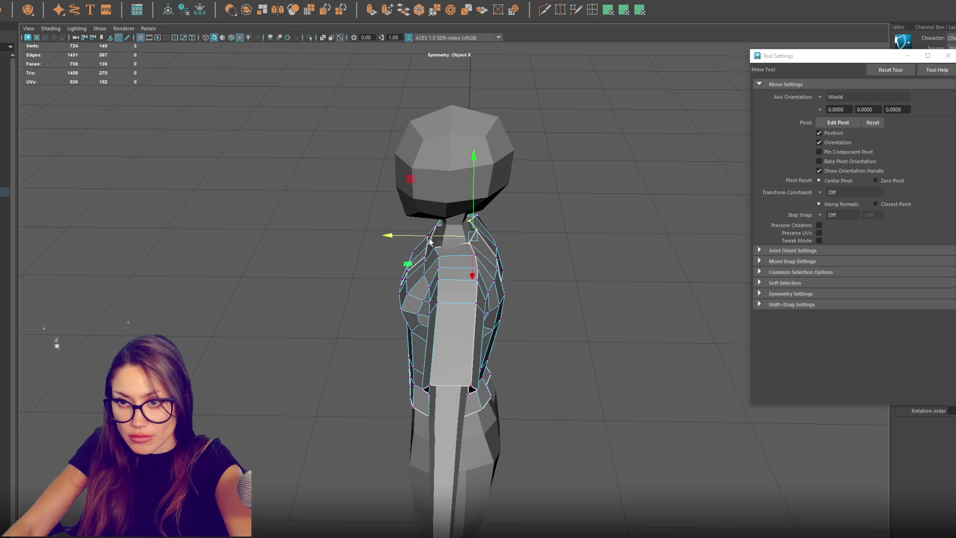
{"action": "mouse_move", "coordinate": [476, 234]}
{"action": "left_mouse_down", "text": "alt"}
{"action": "mouse_move", "coordinate": [603, 244]}
{"action": "mouse_move", "coordinate": [461, 246]}
{"action": "left_mouse_up", "text": "alt"}
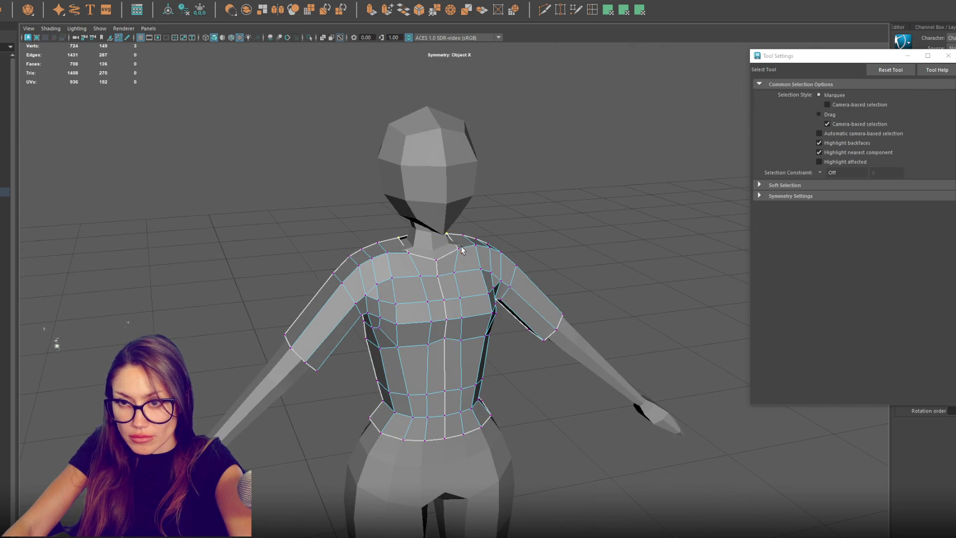
{"action": "left_click", "coordinate": [460, 246]}
{"action": "left_click", "coordinate": [479, 250]}
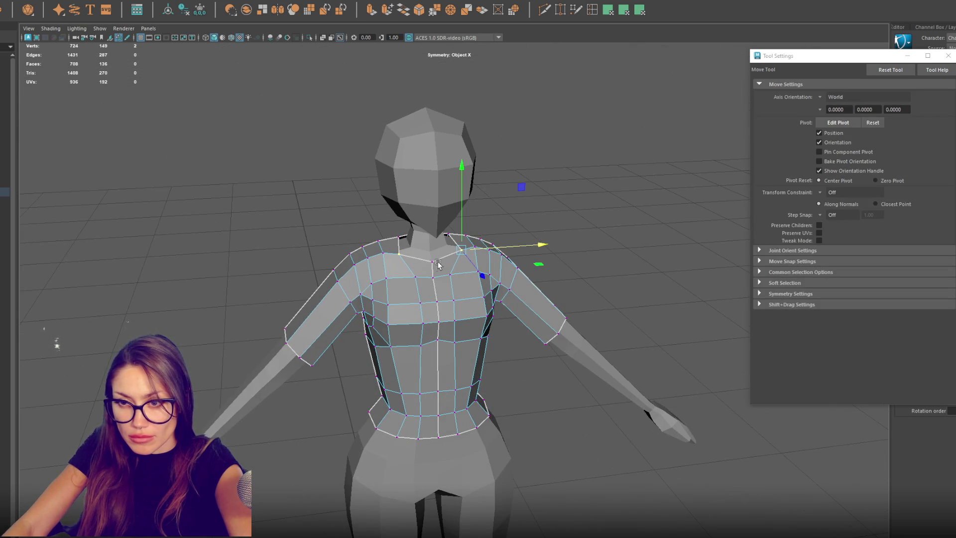
{"action": "right_click_drag", "start_coordinate": [548, 234], "coordinate": [595, 233]}
{"action": "left_click", "coordinate": [447, 267]}
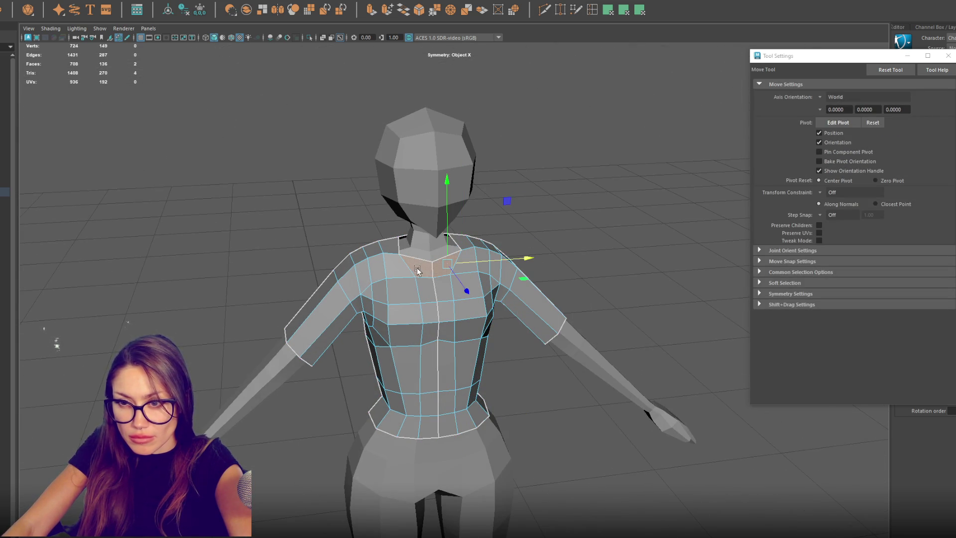
{"action": "key", "text": "Delete"}
Step: Select the upper-torso faces and duplicate them with Ctrl+D
{"action": "left_click_drag", "start_coordinate": [441, 312], "coordinate": [420, 306], "text": "alt"}
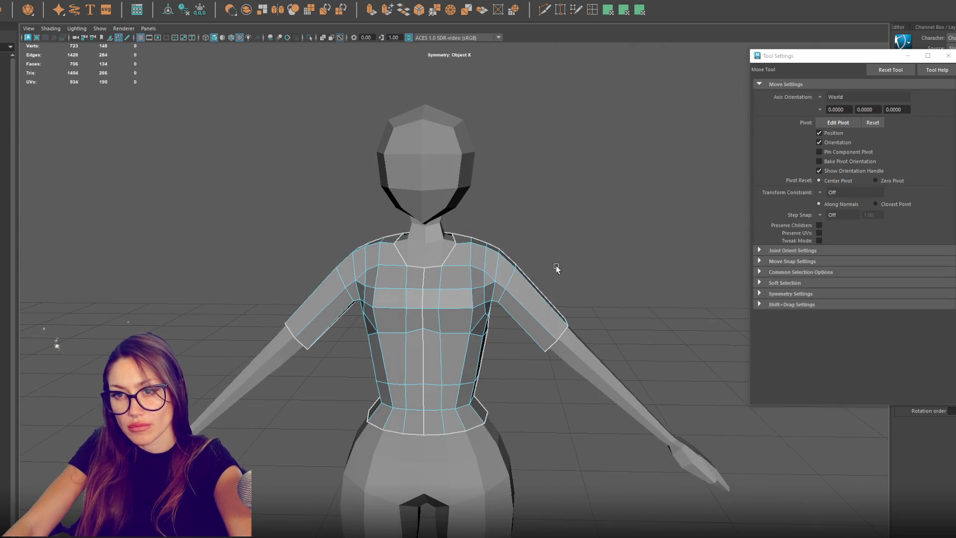
{"action": "left_click", "coordinate": [528, 269]}
{"action": "mouse_move", "coordinate": [528, 269]}
{"action": "left_mouse_down", "text": "alt"}
{"action": "mouse_move", "coordinate": [410, 300]}
{"action": "mouse_move", "coordinate": [374, 297]}
{"action": "mouse_move", "coordinate": [390, 264]}
{"action": "mouse_move", "coordinate": [349, 279]}
{"action": "mouse_move", "coordinate": [287, 265]}
{"action": "left_mouse_up", "text": "alt"}
{"action": "left_click", "coordinate": [426, 297]}
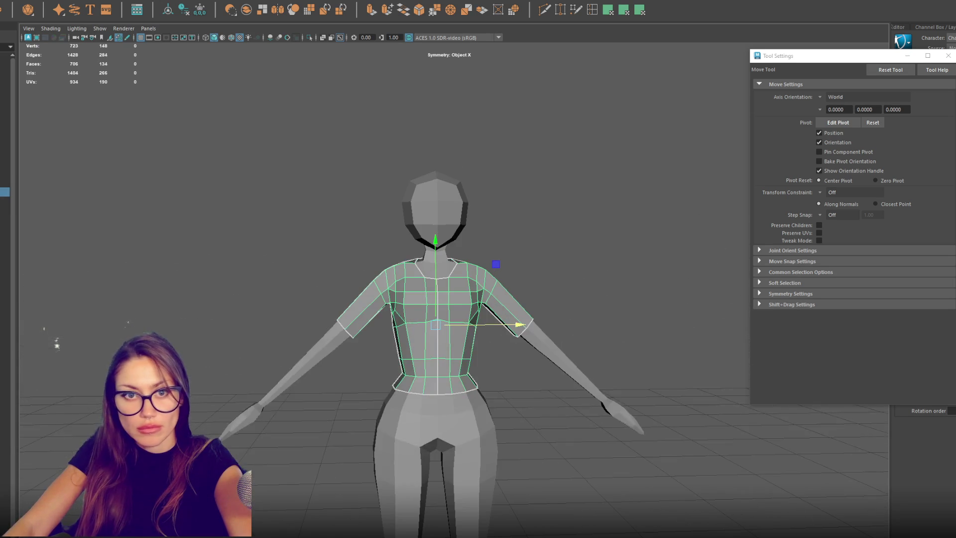
{"action": "key", "text": "ctrl+d"}
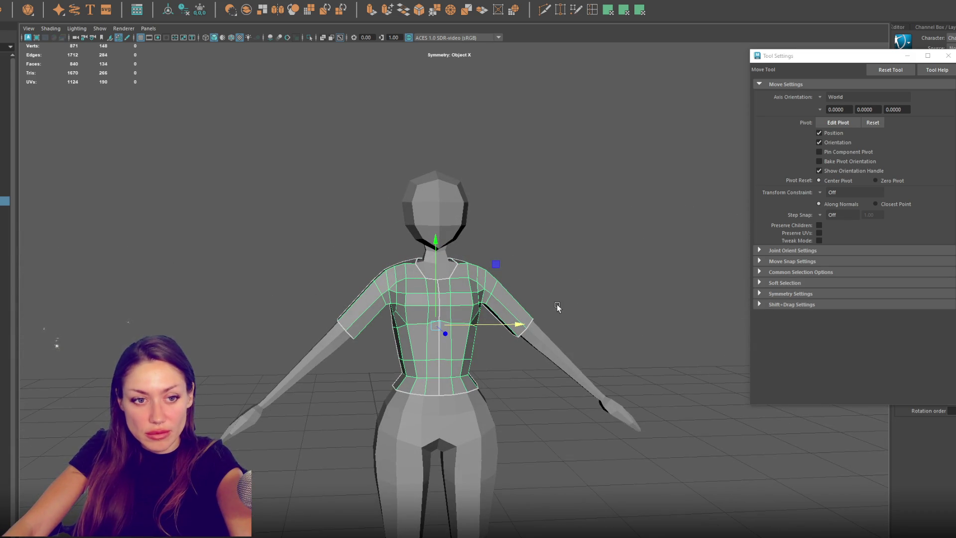
Step: Orbit to an angled view of the new shirt layer and switch to edge selection
{"action": "left_click_drag", "start_coordinate": [540, 316], "coordinate": [531, 309], "text": "alt"}
{"action": "right_click_drag", "start_coordinate": [559, 283], "coordinate": [561, 258]}
Step: Extrude the armhole edge loop down to the wrist and shrink it into a tapered sleeve end
{"action": "double_click", "coordinate": [527, 328]}
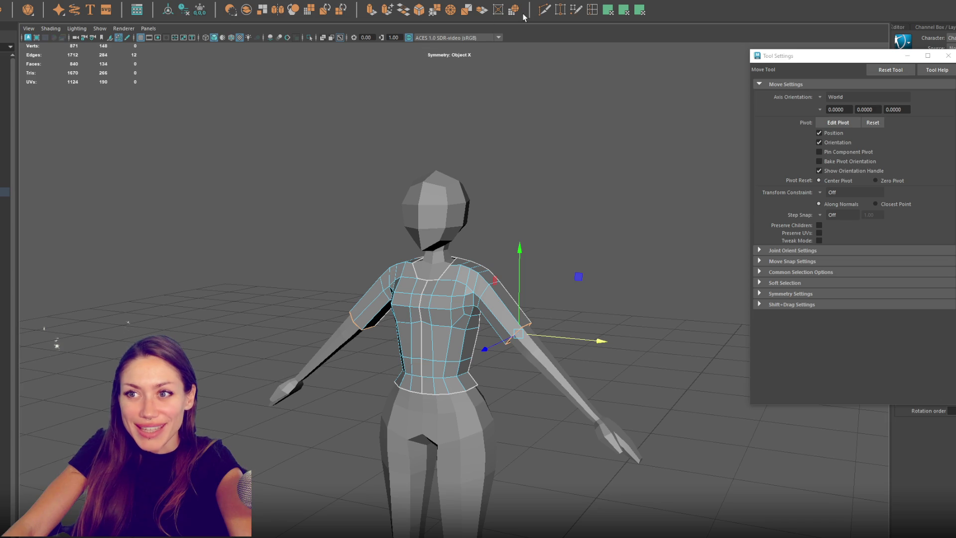
{"action": "key", "text": "ctrl+e"}
{"action": "left_click_drag", "start_coordinate": [535, 331], "coordinate": [349, 324], "text": "alt"}
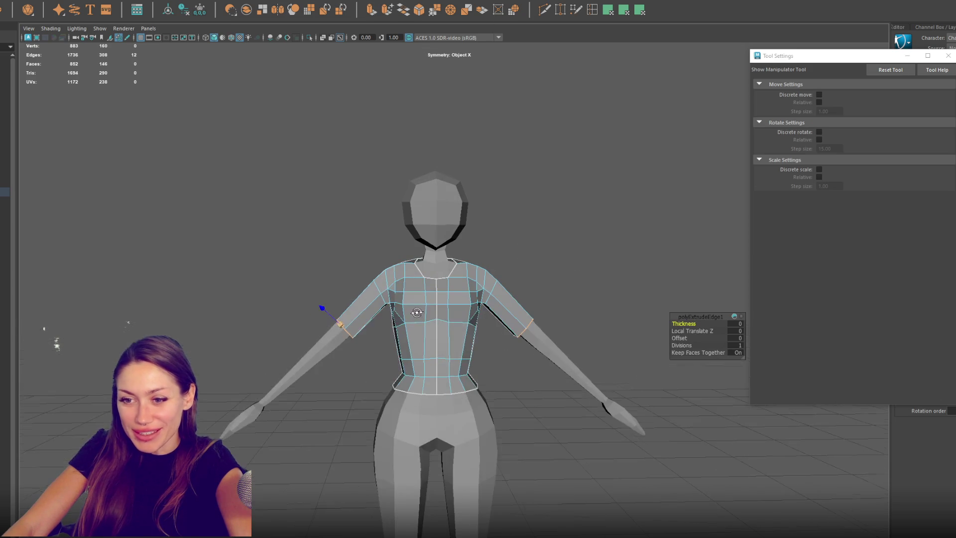
{"action": "key", "text": "w"}
{"action": "mouse_move", "coordinate": [588, 329]}
{"action": "left_mouse_down"}
{"action": "mouse_move", "coordinate": [619, 303]}
{"action": "mouse_move", "coordinate": [602, 299]}
{"action": "mouse_move", "coordinate": [622, 360]}
{"action": "mouse_move", "coordinate": [563, 353]}
{"action": "left_mouse_up"}
{"action": "key", "text": "r"}
{"action": "left_click_drag", "start_coordinate": [521, 432], "coordinate": [589, 419]}
{"action": "key", "text": "w"}
{"action": "left_click_drag", "start_coordinate": [608, 384], "coordinate": [603, 378]}
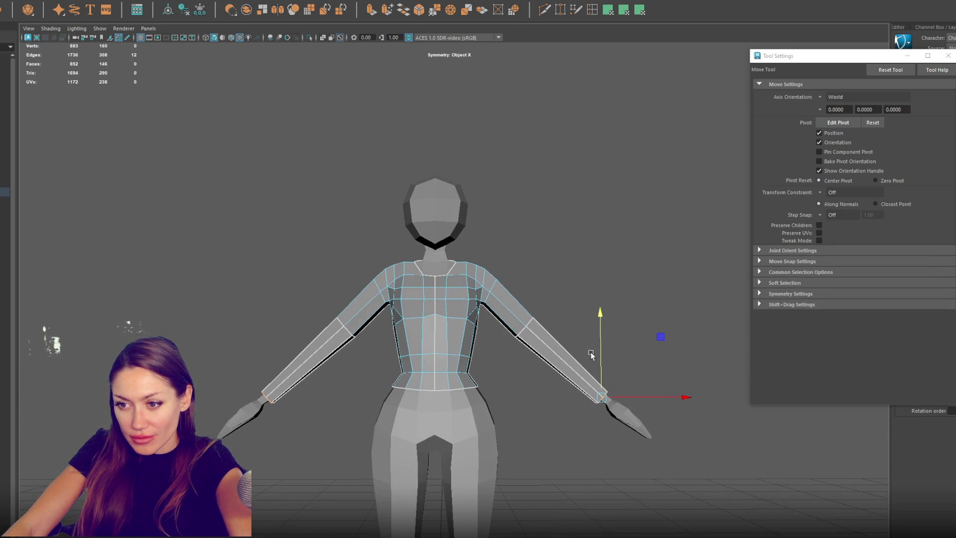
{"action": "right_click_drag", "start_coordinate": [582, 310], "coordinate": [531, 335], "text": "shift"}
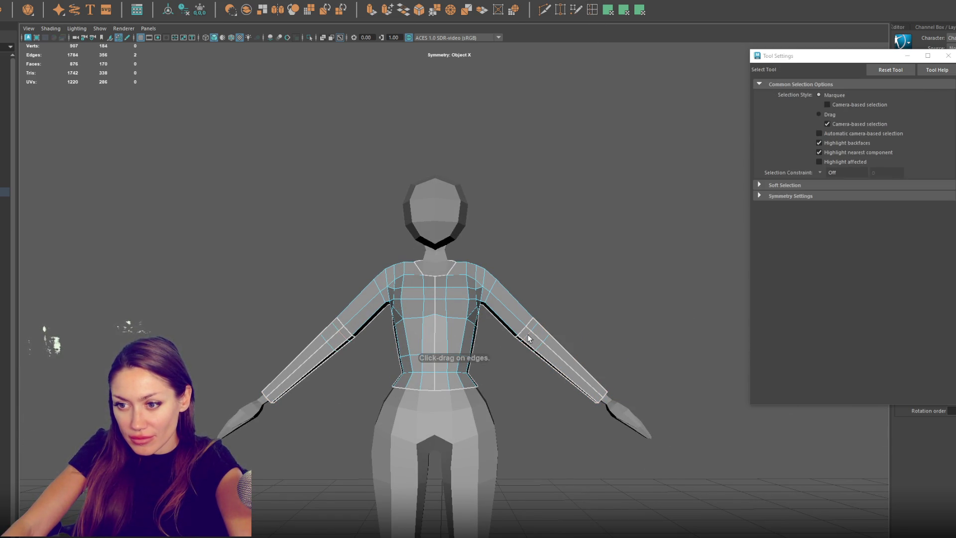
Step: Marquee-select the forearm vertex ring of the shirt sleeves and scale it up slightly
{"action": "key", "text": "w"}
{"action": "mouse_move", "coordinate": [533, 335]}
{"action": "left_mouse_down", "text": "alt"}
{"action": "mouse_move", "coordinate": [518, 360]}
{"action": "mouse_move", "coordinate": [519, 351]}
{"action": "mouse_move", "coordinate": [540, 373]}
{"action": "left_mouse_up", "text": "alt"}
{"action": "right_click_drag", "start_coordinate": [548, 318], "coordinate": [573, 299], "text": "shift"}
{"action": "mouse_move", "coordinate": [573, 299]}
{"action": "left_mouse_down", "text": "alt"}
{"action": "mouse_move", "coordinate": [568, 327]}
{"action": "mouse_move", "coordinate": [484, 396]}
{"action": "mouse_move", "coordinate": [511, 369]}
{"action": "left_mouse_up", "text": "alt"}
{"action": "key", "text": "r"}
{"action": "key", "text": "F8"}
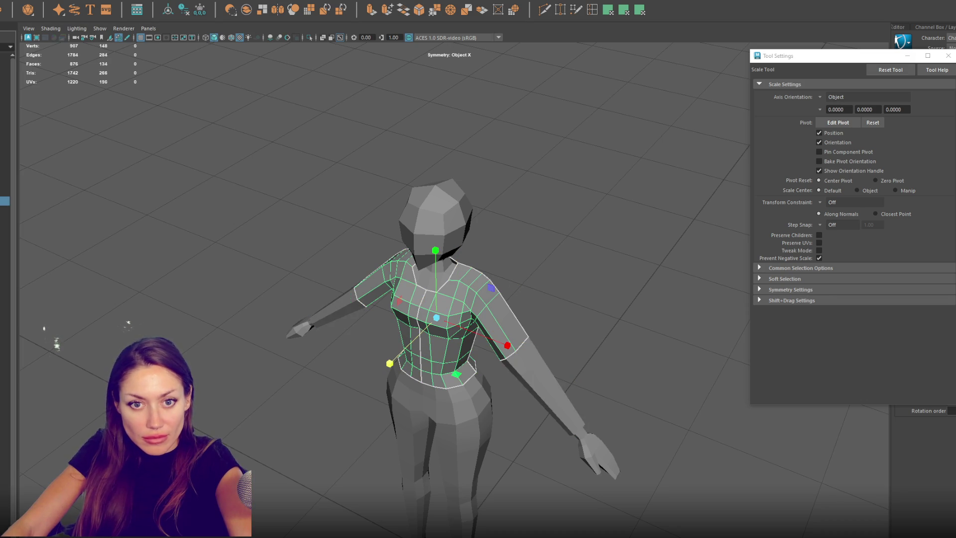
{"action": "key", "text": "F9"}
{"action": "mouse_move", "coordinate": [589, 324]}
{"action": "left_mouse_down", "text": "alt"}
{"action": "mouse_move", "coordinate": [575, 267]}
{"action": "mouse_move", "coordinate": [586, 310]}
{"action": "left_mouse_up", "text": "alt"}
{"action": "key", "text": "q"}
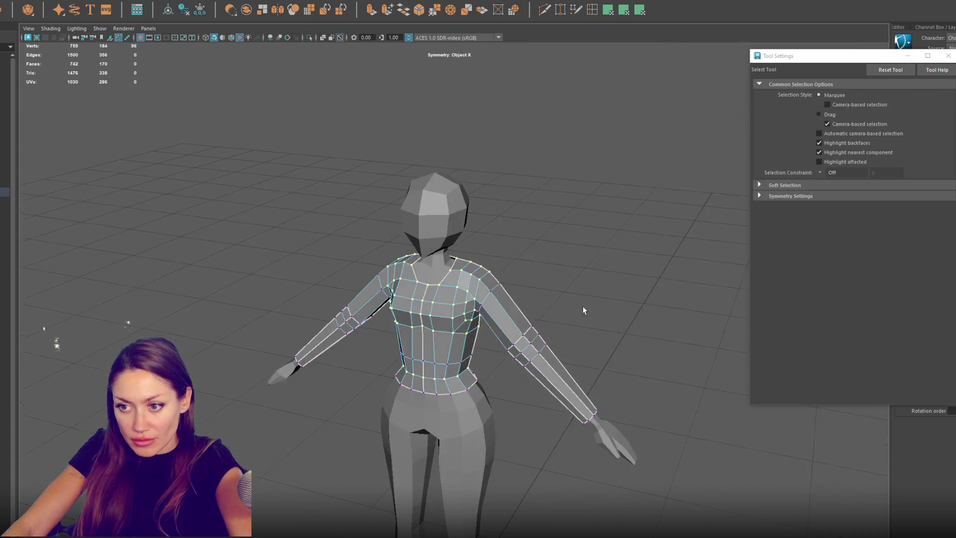
{"action": "key", "text": "r"}
{"action": "mouse_move", "coordinate": [500, 371]}
{"action": "left_mouse_down"}
{"action": "mouse_move", "coordinate": [548, 329]}
{"action": "mouse_move", "coordinate": [573, 323]}
{"action": "mouse_move", "coordinate": [510, 331]}
{"action": "mouse_move", "coordinate": [601, 325]}
{"action": "left_mouse_up"}
{"action": "left_click_drag", "start_coordinate": [537, 337], "coordinate": [534, 338]}
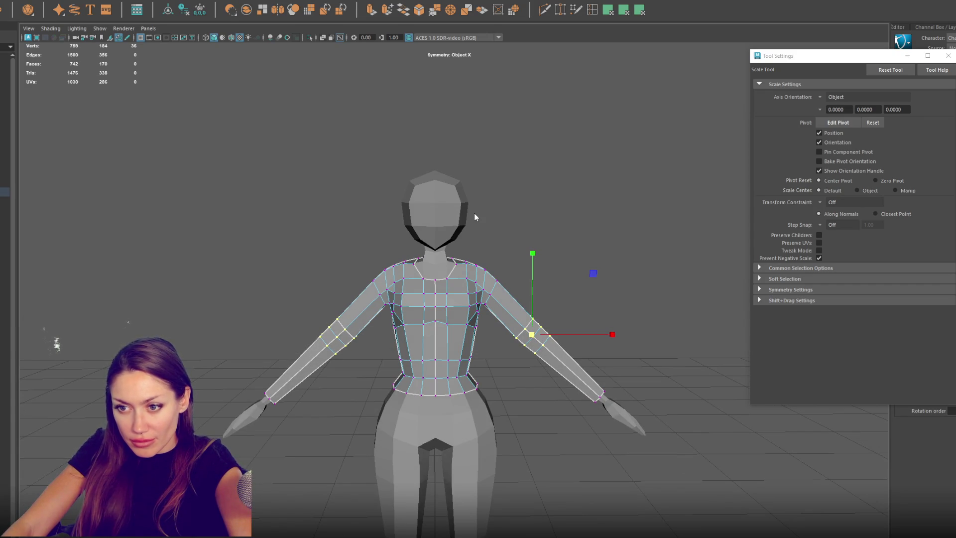
Step: Select the shirt again and switch it to face selection
{"action": "left_click", "coordinate": [523, 192]}
{"action": "mouse_move", "coordinate": [523, 192]}
{"action": "left_mouse_down", "text": "alt"}
{"action": "mouse_move", "coordinate": [532, 199]}
{"action": "mouse_move", "coordinate": [429, 192]}
{"action": "mouse_move", "coordinate": [576, 208]}
{"action": "left_mouse_up", "text": "alt"}
{"action": "left_click", "coordinate": [442, 318]}
{"action": "scroll", "coordinate": [482, 300], "scroll_direction": "up", "scroll_amount": 2}
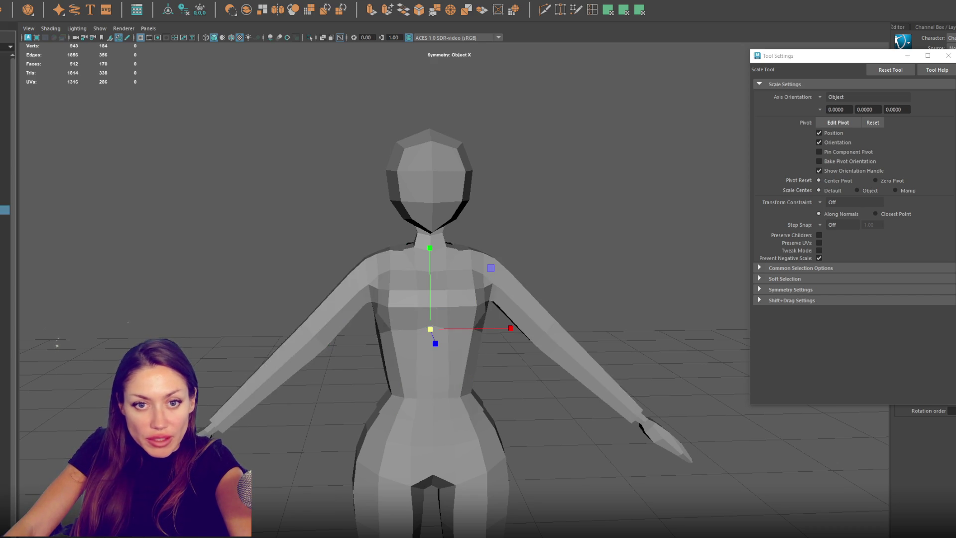
{"action": "right_click_drag", "start_coordinate": [561, 212], "coordinate": [561, 236]}
Step: Delete a face loop around the sleeve to separate the forearm sections
{"action": "double_click", "coordinate": [522, 318]}
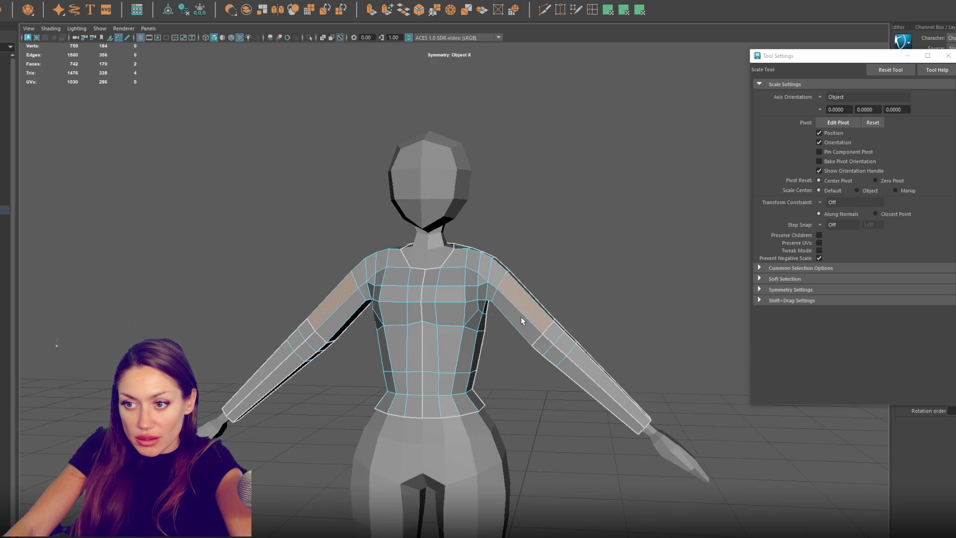
{"action": "key", "text": "q"}
{"action": "key", "text": "Delete"}
{"action": "mouse_move", "coordinate": [531, 321]}
{"action": "left_mouse_down", "text": "alt"}
{"action": "mouse_move", "coordinate": [611, 309]}
{"action": "mouse_move", "coordinate": [582, 313]}
{"action": "left_mouse_up", "text": "alt"}
Step: Try deleting the shirt's waist faces, then undo the deletion
{"action": "right_click_drag", "start_coordinate": [652, 289], "coordinate": [685, 275]}
{"action": "left_click_drag", "start_coordinate": [666, 277], "coordinate": [689, 277], "text": "alt"}
{"action": "left_click", "coordinate": [492, 313]}
{"action": "mouse_move", "coordinate": [492, 312]}
{"action": "left_mouse_down", "text": "alt"}
{"action": "mouse_move", "coordinate": [496, 327]}
{"action": "mouse_move", "coordinate": [438, 319]}
{"action": "mouse_move", "coordinate": [558, 279]}
{"action": "mouse_move", "coordinate": [585, 257]}
{"action": "left_mouse_up", "text": "alt"}
{"action": "right_click", "coordinate": [587, 255]}
{"action": "left_click", "coordinate": [586, 280]}
{"action": "mouse_move", "coordinate": [497, 381]}
{"action": "left_mouse_down"}
{"action": "mouse_move", "coordinate": [279, 451]}
{"action": "mouse_move", "coordinate": [209, 454]}
{"action": "mouse_move", "coordinate": [268, 458]}
{"action": "left_mouse_up"}
{"action": "key", "text": "Delete"}
{"action": "key", "text": "ctrl+z"}
{"action": "left_click", "coordinate": [294, 438]}
{"action": "mouse_move", "coordinate": [328, 434]}
{"action": "left_mouse_down", "text": "alt"}
{"action": "mouse_move", "coordinate": [283, 427]}
{"action": "mouse_move", "coordinate": [306, 429]}
{"action": "left_mouse_up", "text": "alt"}
Step: Duplicate the shirt with Ctrl+D and reselect the shirt piece in the outliner
{"action": "key", "text": "F8"}
{"action": "key", "text": "ctrl+d"}
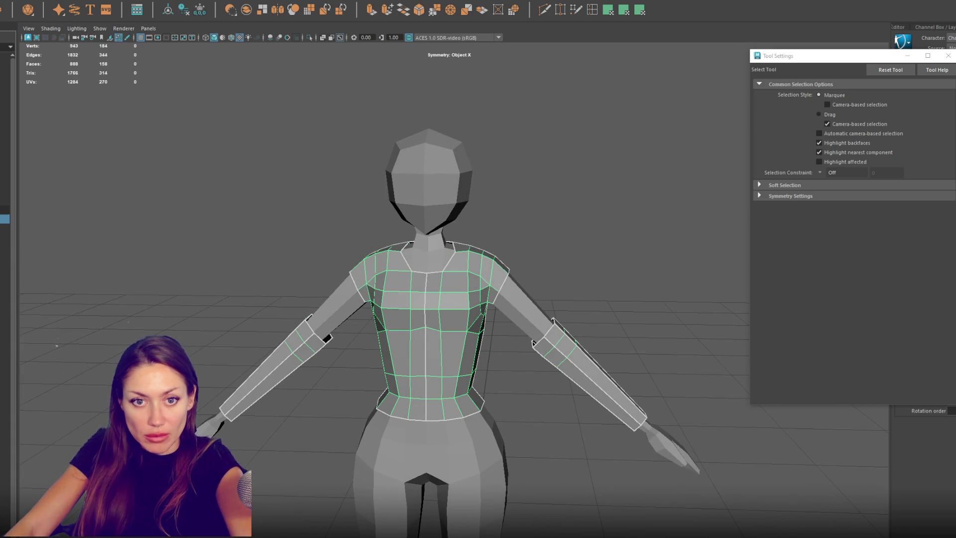
{"action": "right_click_drag", "start_coordinate": [369, 284], "coordinate": [343, 308], "text": "shift"}
{"action": "left_click", "coordinate": [4, 218]}
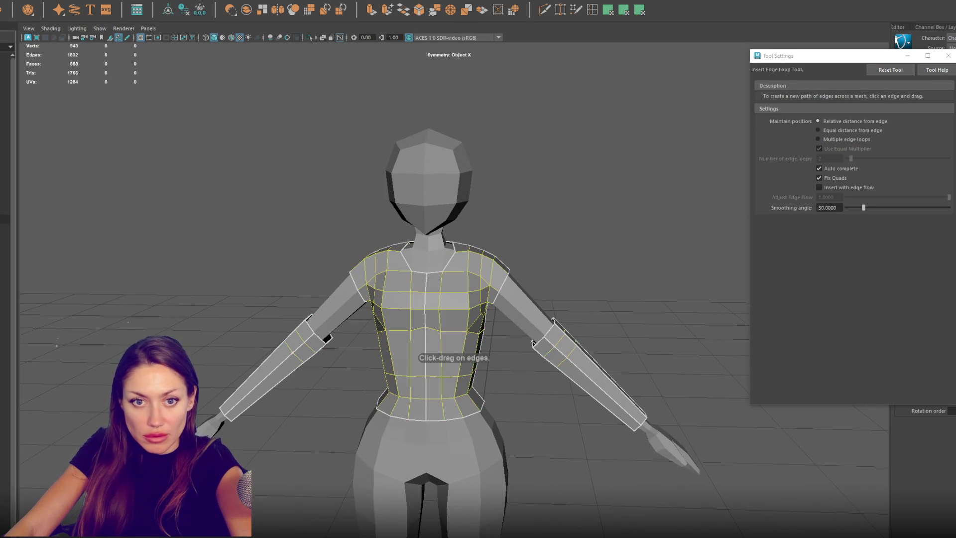
{"action": "left_click", "coordinate": [4, 209]}
{"action": "key", "text": "F8"}
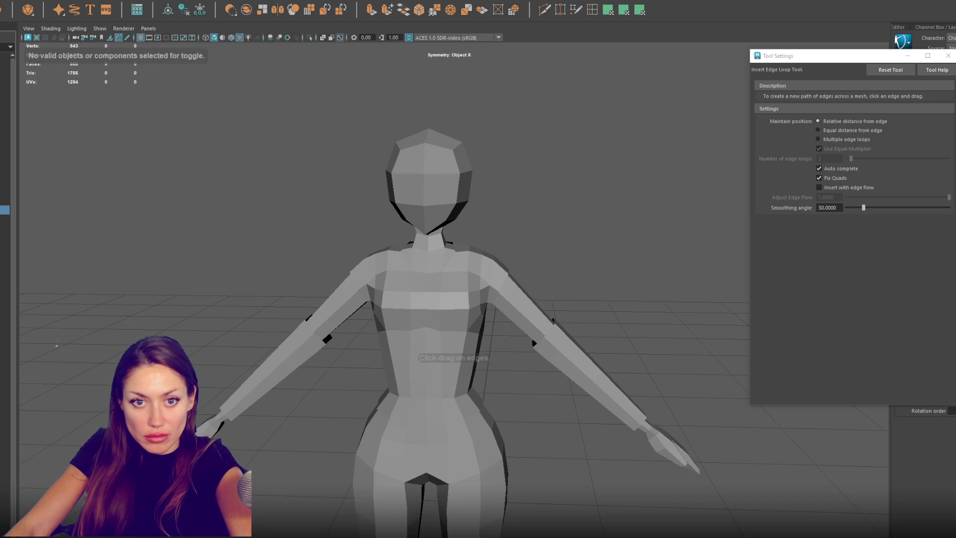
{"action": "key", "text": "w"}
{"action": "left_click", "coordinate": [5, 219]}
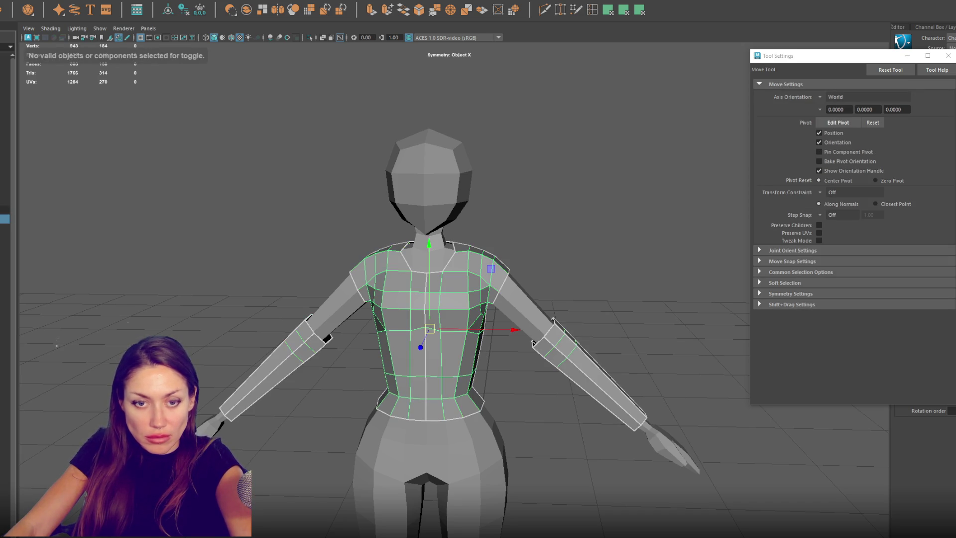
{"action": "left_click", "coordinate": [5, 219]}
{"action": "left_click", "coordinate": [5, 210]}
Step: Select both forearm sleeve pieces, delete them, and frame the shirt
{"action": "right_click_drag", "start_coordinate": [635, 273], "coordinate": [595, 362]}
{"action": "left_click", "coordinate": [594, 362]}
{"action": "key", "text": "Delete"}
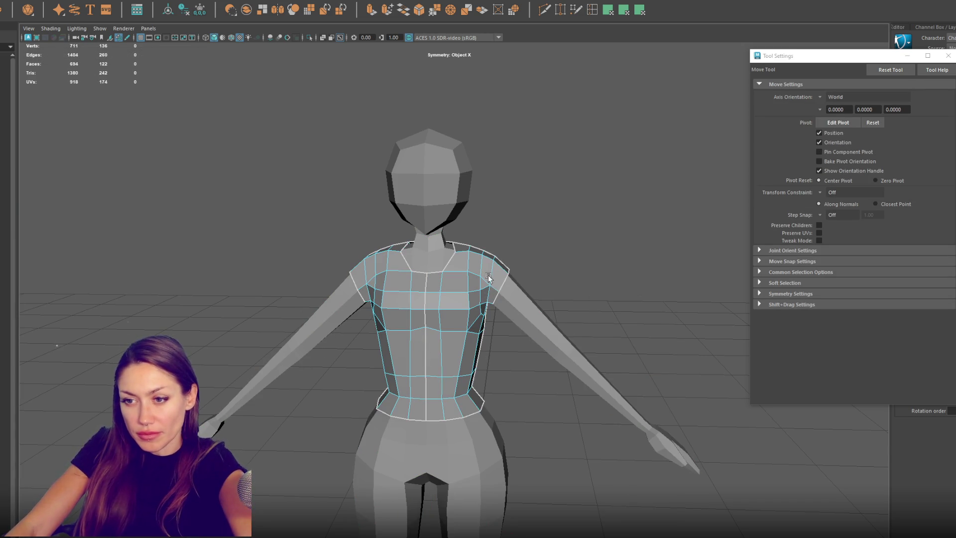
{"action": "left_click", "coordinate": [470, 288]}
{"action": "key", "text": "f"}
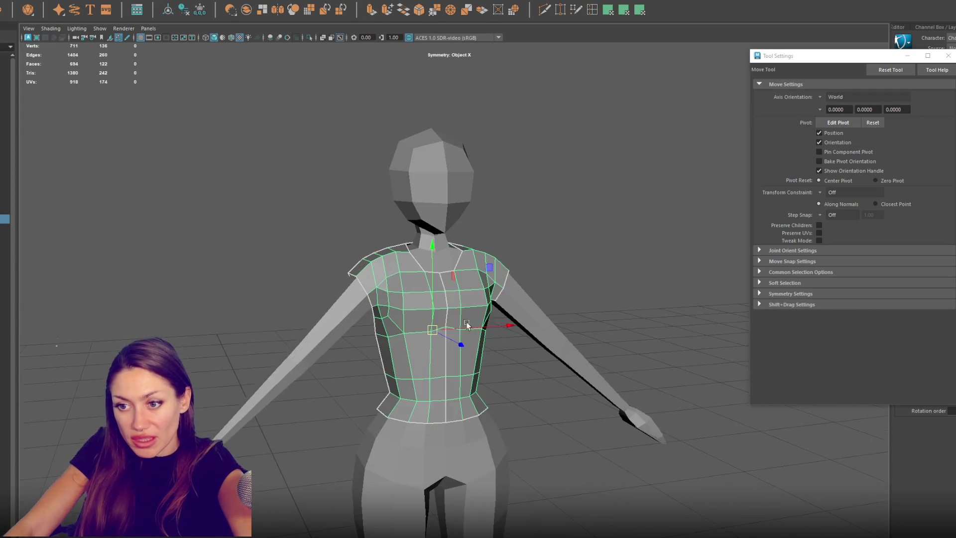
Step: Scale the duplicated shirt's faces up uniformly
{"action": "key", "text": "r"}
{"action": "mouse_move", "coordinate": [432, 330]}
{"action": "left_mouse_down"}
{"action": "mouse_move", "coordinate": [539, 316]}
{"action": "mouse_move", "coordinate": [443, 351]}
{"action": "left_mouse_up"}
{"action": "key", "text": "w"}
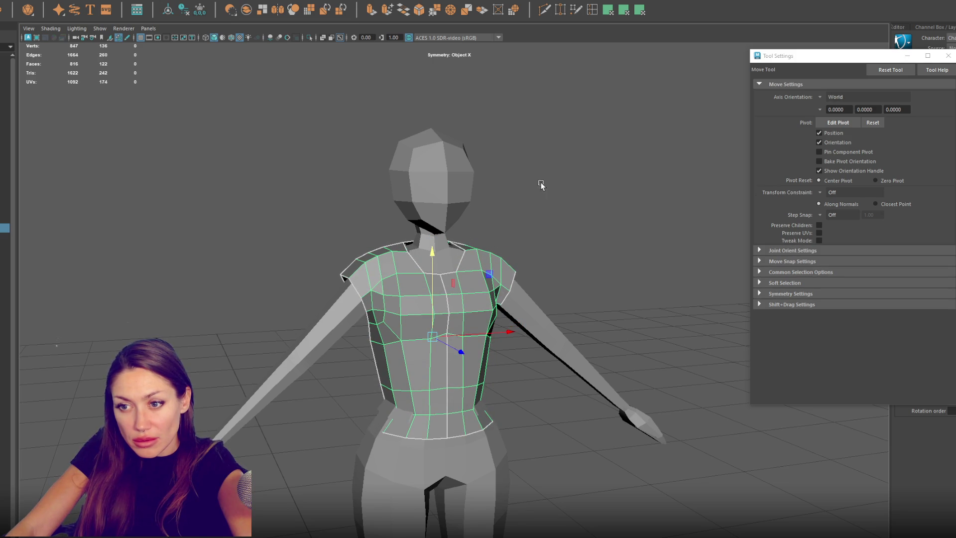
{"action": "left_click_drag", "start_coordinate": [539, 195], "coordinate": [536, 224], "text": "alt"}
Step: Open the vest by deleting the front centre face column and the two outer shoulder faces
{"action": "key", "text": "q"}
{"action": "double_click", "coordinate": [447, 316]}
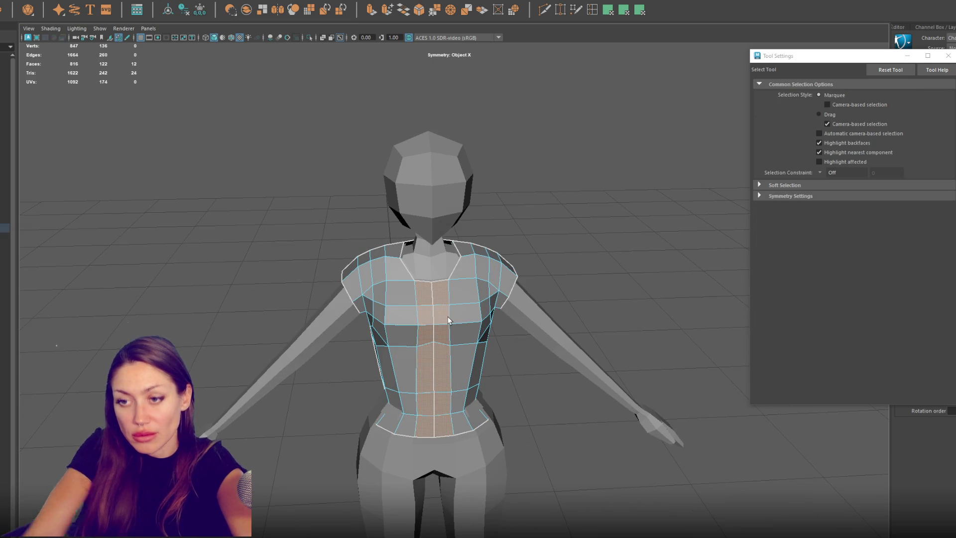
{"action": "key", "text": "Delete"}
{"action": "left_click_drag", "start_coordinate": [447, 316], "coordinate": [501, 277], "text": "alt"}
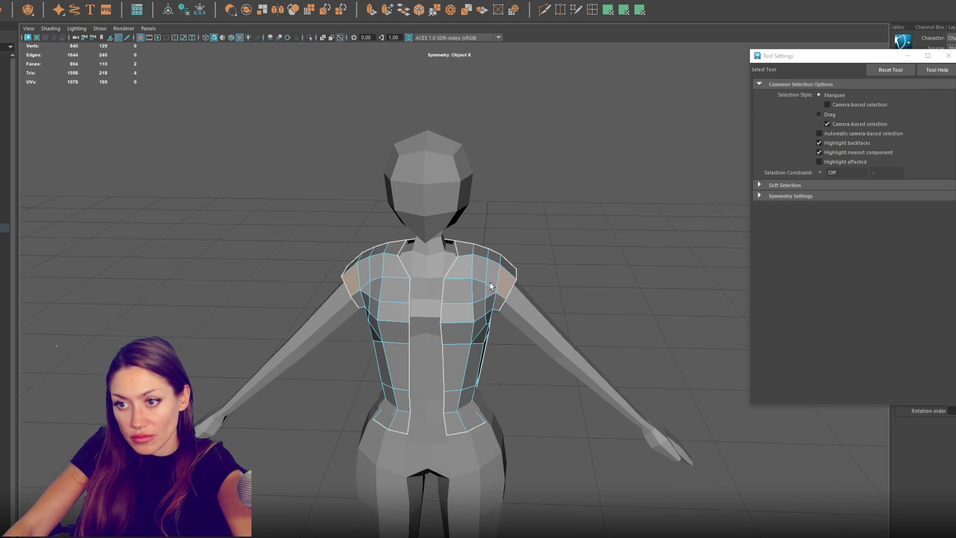
{"action": "left_click", "coordinate": [501, 298]}
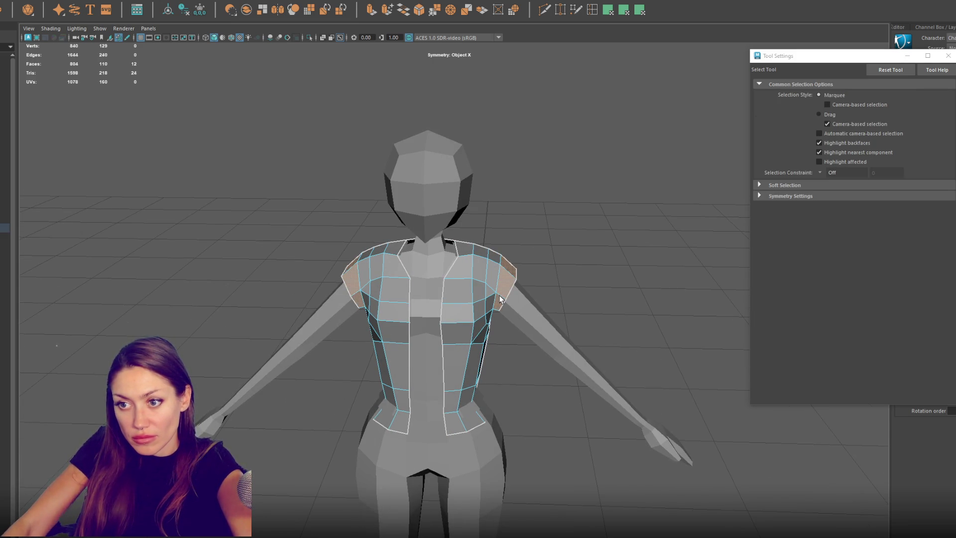
{"action": "key", "text": "Delete"}
{"action": "mouse_move", "coordinate": [501, 298]}
{"action": "left_mouse_down", "text": "alt"}
{"action": "mouse_move", "coordinate": [402, 285]}
{"action": "mouse_move", "coordinate": [538, 288]}
{"action": "mouse_move", "coordinate": [542, 252]}
{"action": "left_mouse_up", "text": "alt"}
{"action": "right_click_drag", "start_coordinate": [562, 199], "coordinate": [561, 198]}
{"action": "left_click_drag", "start_coordinate": [561, 198], "coordinate": [496, 214], "text": "alt"}
Step: Select the vest's shoulder edge loop and scale it slightly wider
{"action": "left_click", "coordinate": [493, 265]}
{"action": "right_click_drag", "start_coordinate": [562, 244], "coordinate": [562, 216]}
{"action": "key", "text": "r"}
{"action": "double_click", "coordinate": [492, 276]}
{"action": "left_click_drag", "start_coordinate": [492, 286], "coordinate": [566, 277]}
Step: Slide the shoulder edge loops slightly outward along X with soft selection on
{"action": "key", "text": "w"}
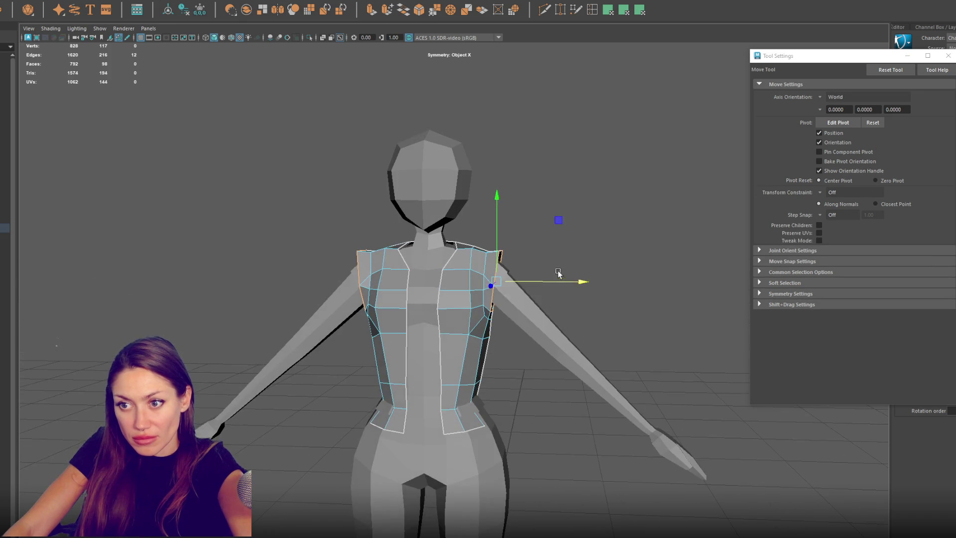
{"action": "key", "text": "e"}
{"action": "key", "text": "w"}
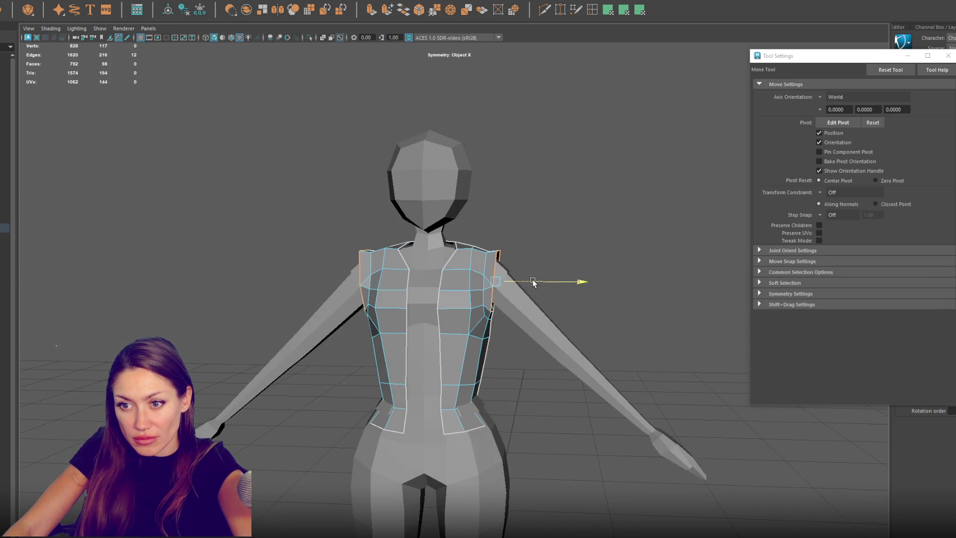
{"action": "key", "text": "e"}
{"action": "key", "text": "b"}
{"action": "key", "text": "w"}
{"action": "left_click_drag", "start_coordinate": [540, 282], "coordinate": [536, 282]}
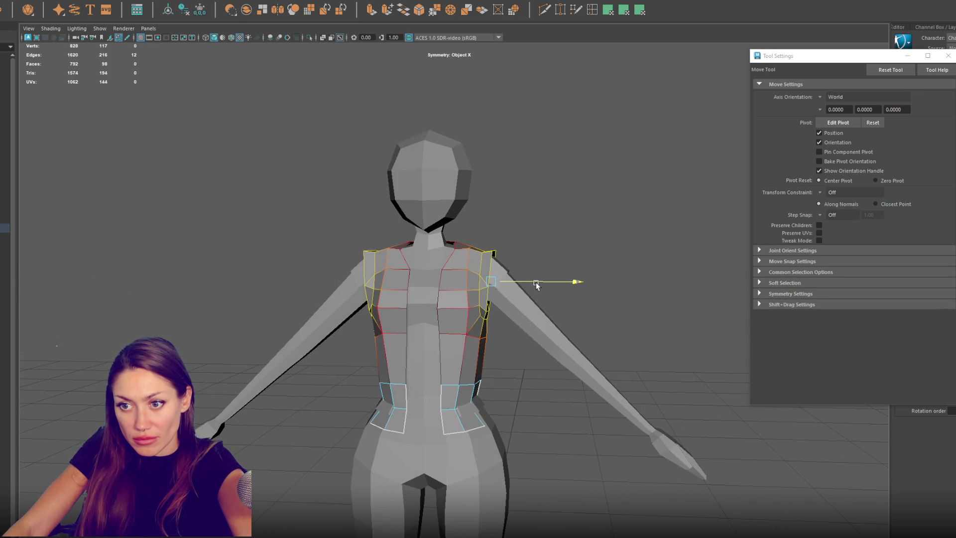
{"action": "key", "text": "F9"}
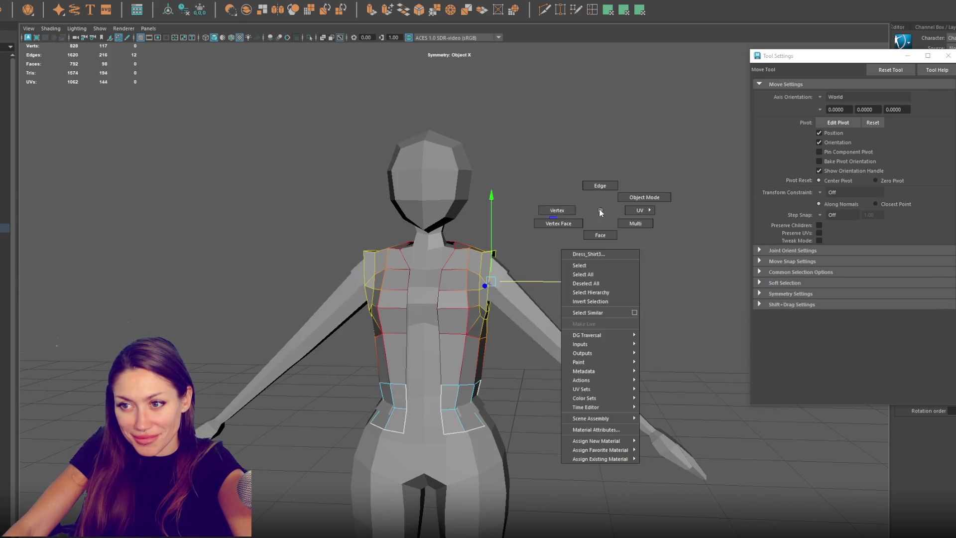
Step: Select the shirt torso and marquee-select the hip vertices on its back
{"action": "left_click", "coordinate": [632, 186]}
{"action": "mouse_move", "coordinate": [632, 186]}
{"action": "left_mouse_down", "text": "alt"}
{"action": "mouse_move", "coordinate": [570, 234]}
{"action": "mouse_move", "coordinate": [646, 234]}
{"action": "mouse_move", "coordinate": [483, 299]}
{"action": "mouse_move", "coordinate": [592, 335]}
{"action": "mouse_move", "coordinate": [711, 323]}
{"action": "mouse_move", "coordinate": [483, 325]}
{"action": "mouse_move", "coordinate": [662, 322]}
{"action": "mouse_move", "coordinate": [607, 318]}
{"action": "left_mouse_up", "text": "alt"}
{"action": "left_click", "coordinate": [482, 299]}
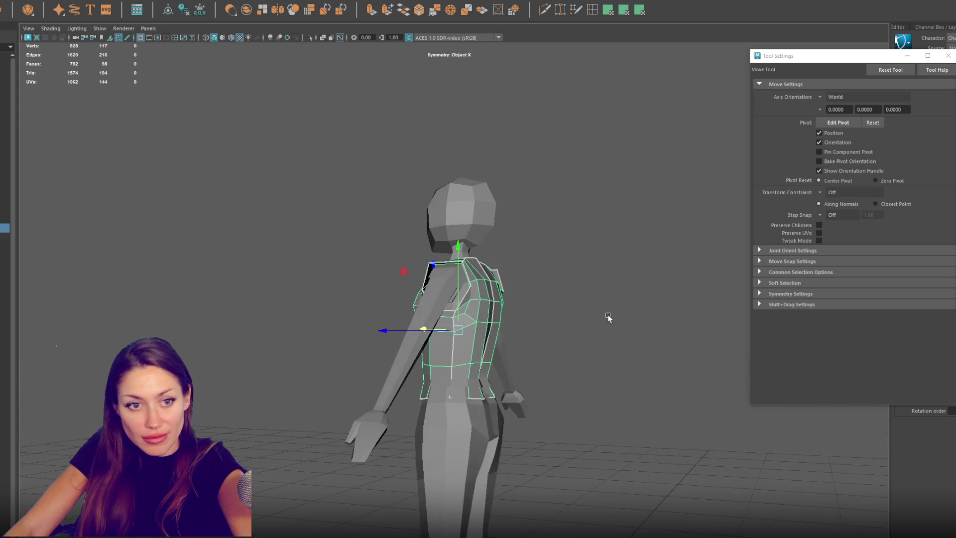
{"action": "key", "text": "q"}
{"action": "key", "text": "F9"}
{"action": "mouse_move", "coordinate": [511, 369]}
{"action": "left_mouse_down", "text": "alt"}
{"action": "mouse_move", "coordinate": [536, 367]}
{"action": "mouse_move", "coordinate": [509, 381]}
{"action": "left_mouse_up", "text": "alt"}
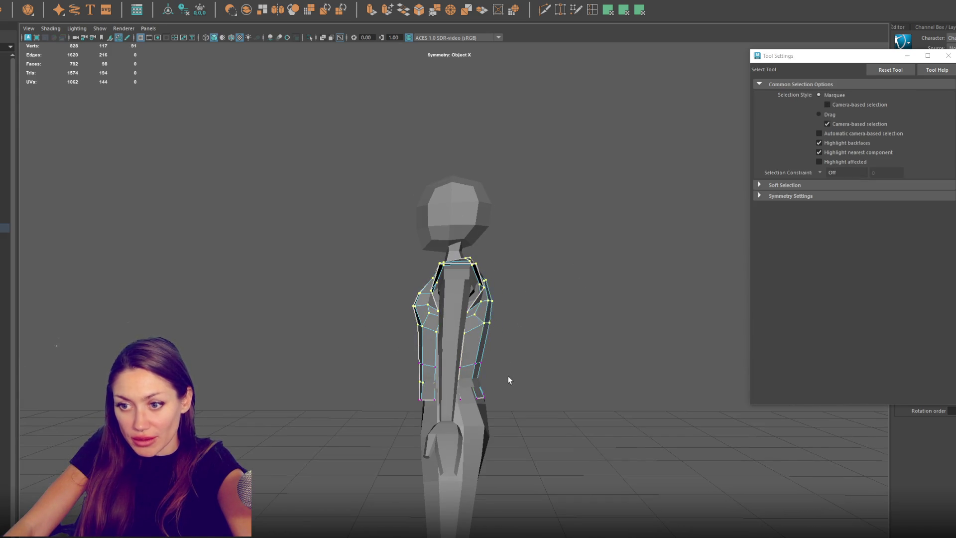
{"action": "key", "text": "w"}
{"action": "mouse_move", "coordinate": [453, 416]}
{"action": "left_mouse_down"}
{"action": "mouse_move", "coordinate": [443, 389]}
{"action": "mouse_move", "coordinate": [427, 390]}
{"action": "left_mouse_up"}
Step: Pick the back waist vertices and pull them down onto the hem
{"action": "key", "text": "q"}
{"action": "key", "text": "w"}
{"action": "key", "text": "q"}
{"action": "left_click", "coordinate": [452, 383]}
{"action": "key", "text": "w"}
{"action": "key", "text": "q"}
{"action": "left_click", "coordinate": [447, 384]}
{"action": "key", "text": "w"}
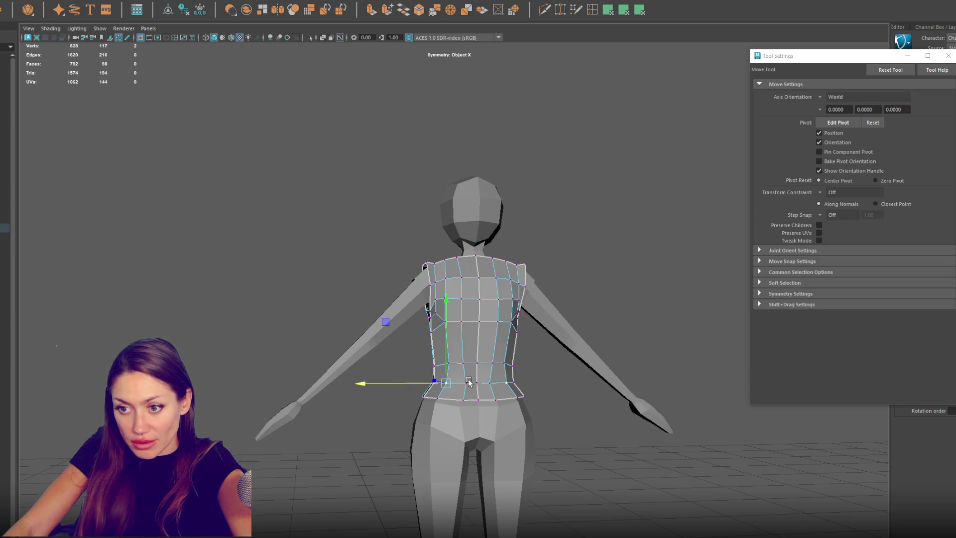
{"action": "left_click", "coordinate": [465, 383]}
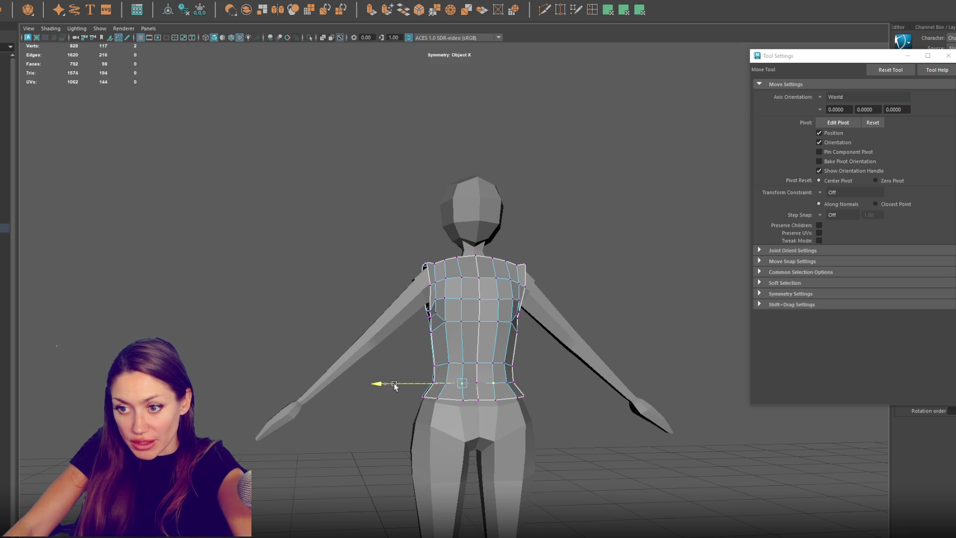
{"action": "mouse_move", "coordinate": [418, 390]}
{"action": "left_mouse_down"}
{"action": "mouse_move", "coordinate": [425, 403]}
{"action": "mouse_move", "coordinate": [555, 399]}
{"action": "left_mouse_up"}
Step: Select the extra edge loop on the shirt's back and delete it
{"action": "key", "text": "q"}
{"action": "key", "text": "w"}
{"action": "left_click", "coordinate": [458, 375]}
{"action": "key", "text": "q"}
{"action": "key", "text": "w"}
{"action": "left_click", "coordinate": [453, 357]}
{"action": "left_click_drag", "start_coordinate": [453, 357], "coordinate": [568, 320], "text": "alt"}
{"action": "right_click_drag", "start_coordinate": [567, 318], "coordinate": [485, 317]}
{"action": "key", "text": "q"}
{"action": "key", "text": "ctrl+Delete"}
Step: Inspect the shirt's torso, selecting a vertical face loop and a waist vertex
{"action": "key", "text": "w"}
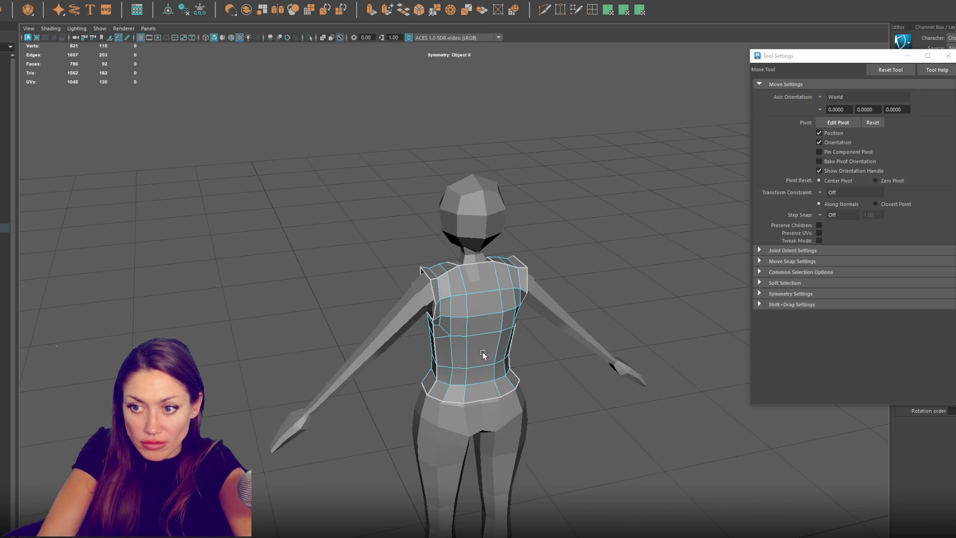
{"action": "mouse_move", "coordinate": [483, 353]}
{"action": "left_mouse_down", "text": "alt"}
{"action": "mouse_move", "coordinate": [752, 335]}
{"action": "mouse_move", "coordinate": [702, 335]}
{"action": "mouse_move", "coordinate": [699, 327]}
{"action": "left_mouse_up", "text": "alt"}
{"action": "left_click", "coordinate": [635, 222]}
{"action": "mouse_move", "coordinate": [635, 221]}
{"action": "left_mouse_down", "text": "alt"}
{"action": "mouse_move", "coordinate": [454, 264]}
{"action": "mouse_move", "coordinate": [565, 270]}
{"action": "mouse_move", "coordinate": [493, 260]}
{"action": "mouse_move", "coordinate": [447, 331]}
{"action": "left_mouse_up", "text": "alt"}
{"action": "double_click", "coordinate": [447, 331]}
{"action": "mouse_move", "coordinate": [458, 343]}
{"action": "right_mouse_down", "text": "alt"}
{"action": "mouse_move", "coordinate": [560, 325]}
{"action": "mouse_move", "coordinate": [514, 385]}
{"action": "mouse_move", "coordinate": [500, 377]}
{"action": "right_mouse_up", "text": "alt"}
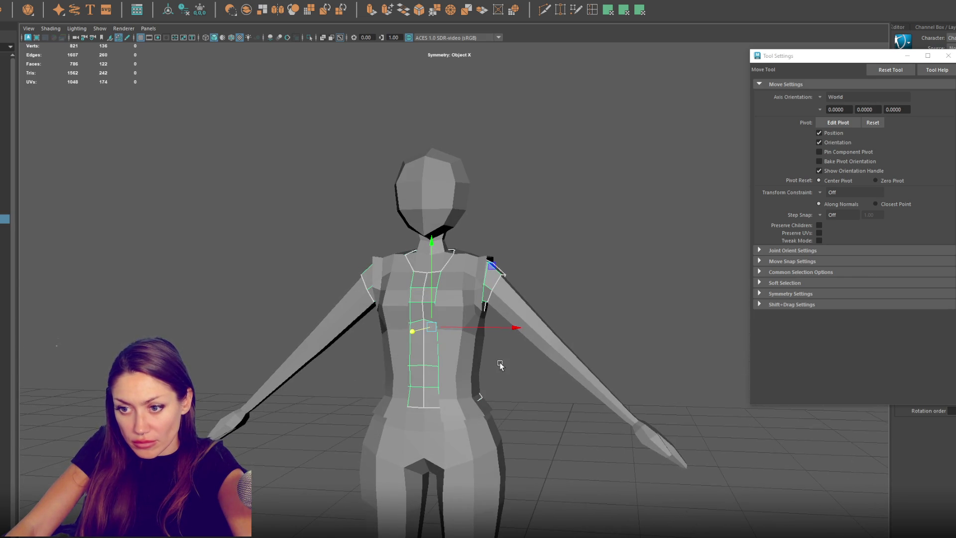
{"action": "left_click_drag", "start_coordinate": [501, 365], "coordinate": [514, 366], "text": "alt"}
{"action": "mouse_move", "coordinate": [587, 309]}
{"action": "right_mouse_down"}
{"action": "mouse_move", "coordinate": [588, 292]}
{"action": "mouse_move", "coordinate": [558, 295]}
{"action": "right_mouse_up"}
{"action": "left_click_drag", "start_coordinate": [470, 391], "coordinate": [496, 401]}
{"action": "right_click_drag", "start_coordinate": [573, 278], "coordinate": [536, 270]}
{"action": "mouse_move", "coordinate": [537, 270]}
{"action": "left_mouse_down", "text": "alt"}
{"action": "mouse_move", "coordinate": [691, 272]}
{"action": "mouse_move", "coordinate": [546, 278]}
{"action": "left_mouse_up", "text": "alt"}
{"action": "left_click", "coordinate": [542, 235]}
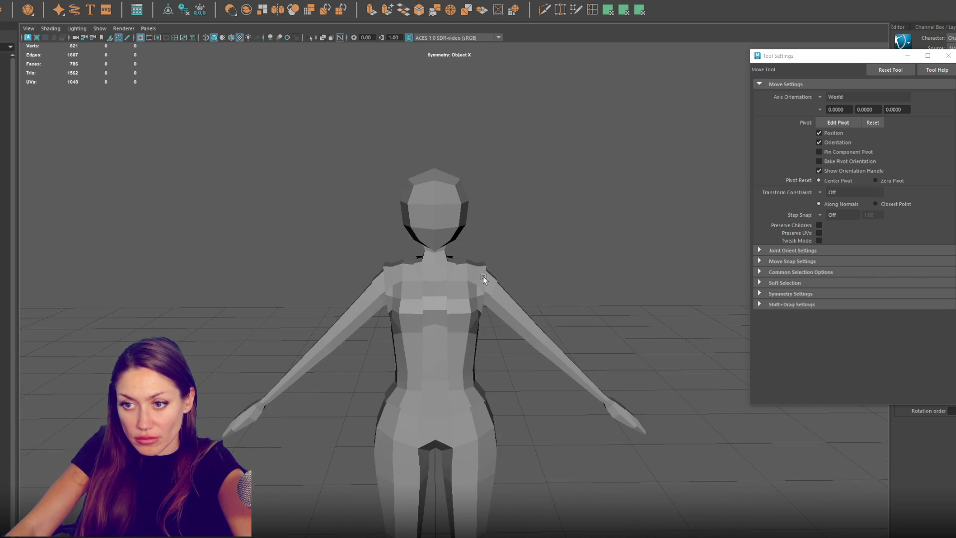
Step: Assign a new Blinn material to the shirt from the favourite materials list
{"action": "left_click", "coordinate": [480, 286]}
{"action": "left_click", "coordinate": [390, 280]}
{"action": "mouse_move", "coordinate": [301, 178]}
{"action": "right_mouse_down"}
{"action": "mouse_move", "coordinate": [323, 418]}
{"action": "mouse_move", "coordinate": [391, 434]}
{"action": "right_mouse_up"}
{"action": "mouse_move", "coordinate": [336, 393]}
{"action": "left_mouse_down", "text": "alt"}
{"action": "mouse_move", "coordinate": [552, 390]}
{"action": "mouse_move", "coordinate": [498, 303]}
{"action": "mouse_move", "coordinate": [487, 303]}
{"action": "left_mouse_up", "text": "alt"}
Step: Select the shoulder edge at the neck and move and scale it to reshape the collar
{"action": "right_click_drag", "start_coordinate": [545, 223], "coordinate": [503, 220]}
{"action": "mouse_move", "coordinate": [426, 253]}
{"action": "left_mouse_down", "text": "alt"}
{"action": "mouse_move", "coordinate": [442, 291]}
{"action": "mouse_move", "coordinate": [452, 271]}
{"action": "left_mouse_up", "text": "alt"}
{"action": "key", "text": "q"}
{"action": "left_click", "coordinate": [450, 268]}
{"action": "left_click", "coordinate": [412, 272]}
{"action": "left_click", "coordinate": [446, 271]}
{"action": "key", "text": "w"}
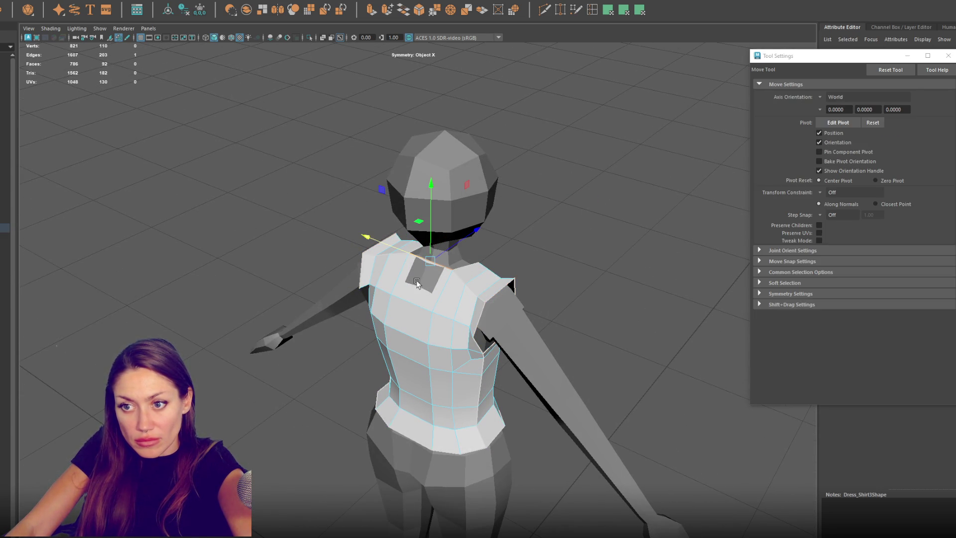
{"action": "mouse_move", "coordinate": [441, 253]}
{"action": "left_mouse_down"}
{"action": "mouse_move", "coordinate": [404, 254]}
{"action": "mouse_move", "coordinate": [533, 237]}
{"action": "left_mouse_up"}
{"action": "key", "text": "r"}
Step: Select the open vest piece Dress_Shirt3 and adjust a few of its vertices
{"action": "key", "text": "q"}
{"action": "left_click", "coordinate": [427, 261]}
{"action": "left_click", "coordinate": [438, 253]}
{"action": "left_click", "coordinate": [436, 257]}
{"action": "key", "text": "w"}
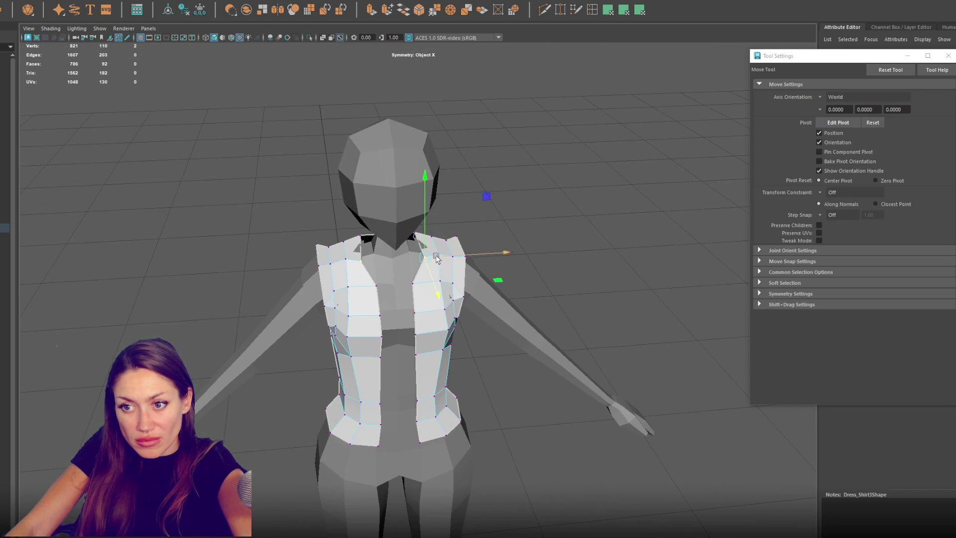
{"action": "left_click", "coordinate": [435, 268]}
{"action": "scroll", "coordinate": [485, 235], "scroll_direction": "down", "scroll_amount": 3}
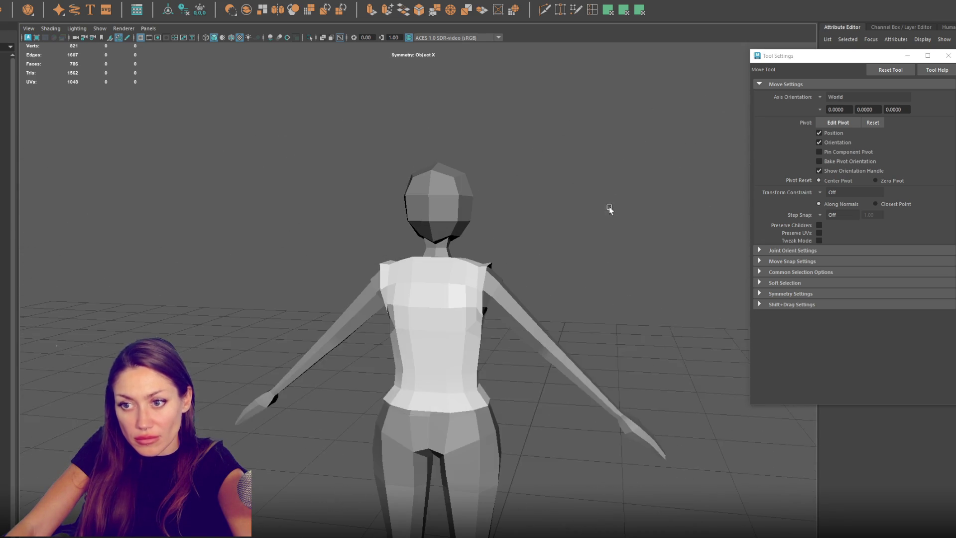
{"action": "left_click", "coordinate": [482, 284]}
Step: Assign a new Blinn material (blinn2) to the shirt's chest faces and colour it magenta
{"action": "key", "text": "q"}
{"action": "left_click", "coordinate": [422, 305]}
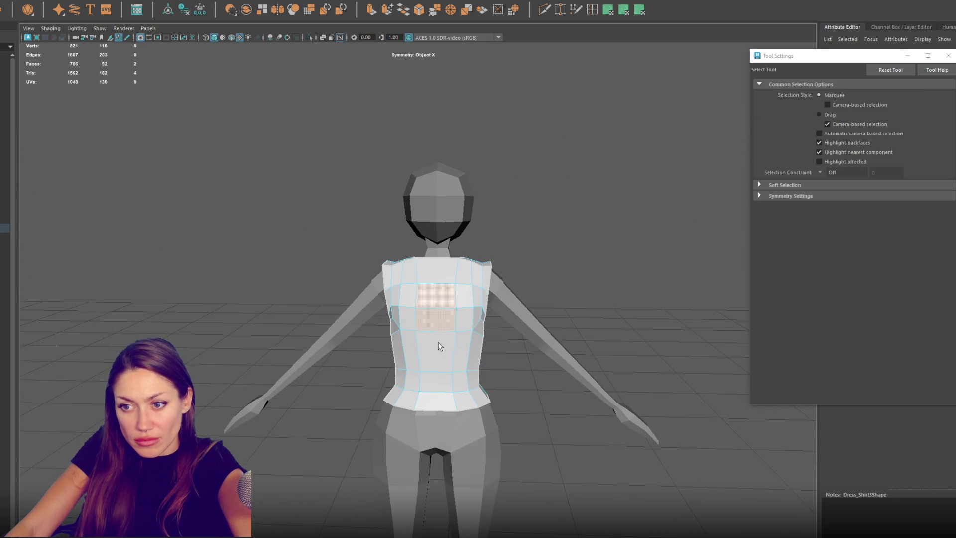
{"action": "right_click_drag", "start_coordinate": [568, 222], "coordinate": [576, 470]}
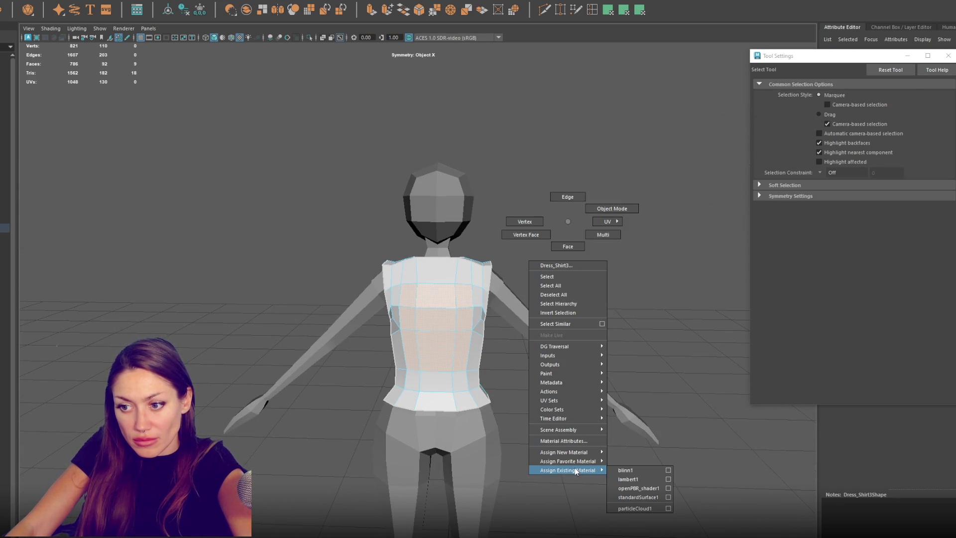
{"action": "right_click_drag", "start_coordinate": [639, 476], "coordinate": [634, 478]}
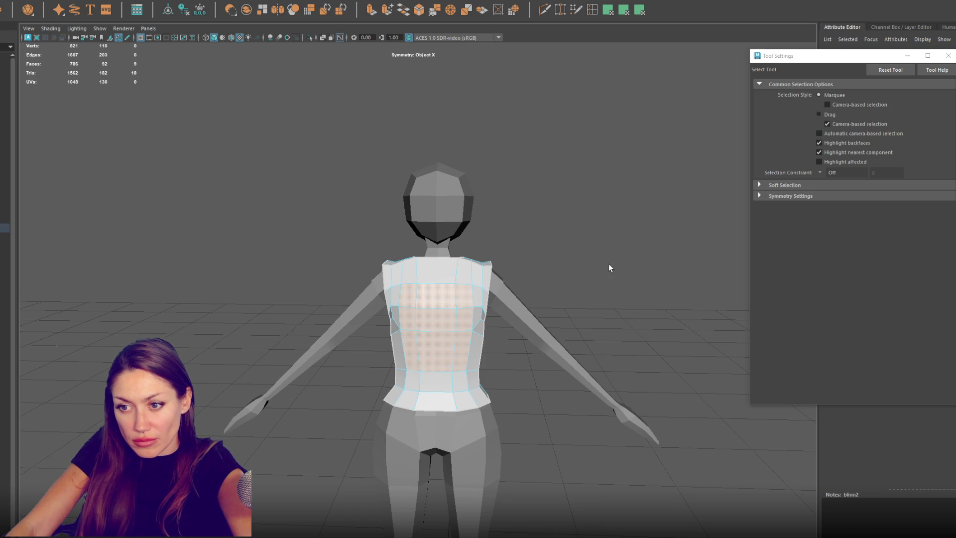
{"action": "right_click", "coordinate": [571, 226]}
{"action": "left_click", "coordinate": [571, 226]}
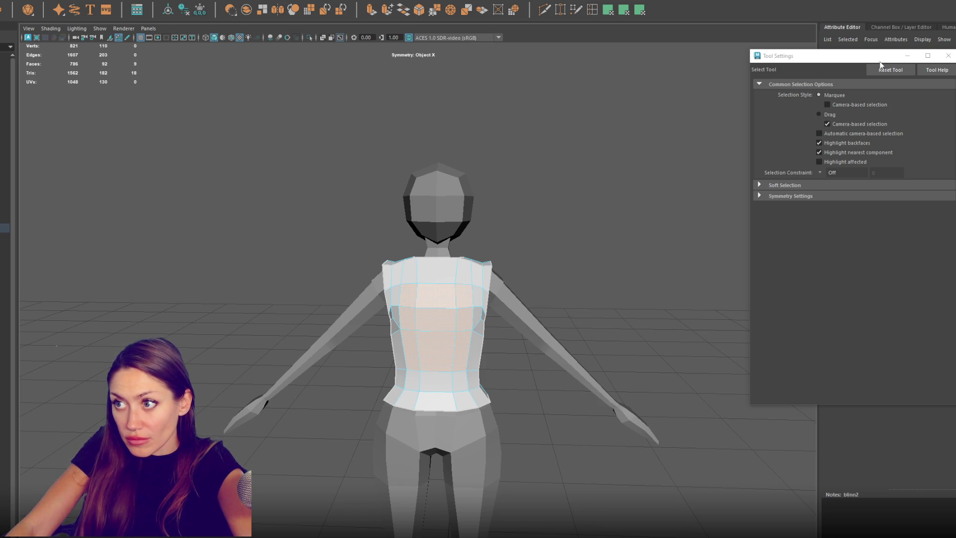
{"action": "left_click_drag", "start_coordinate": [883, 55], "coordinate": [723, 101]}
{"action": "left_click", "coordinate": [907, 163]}
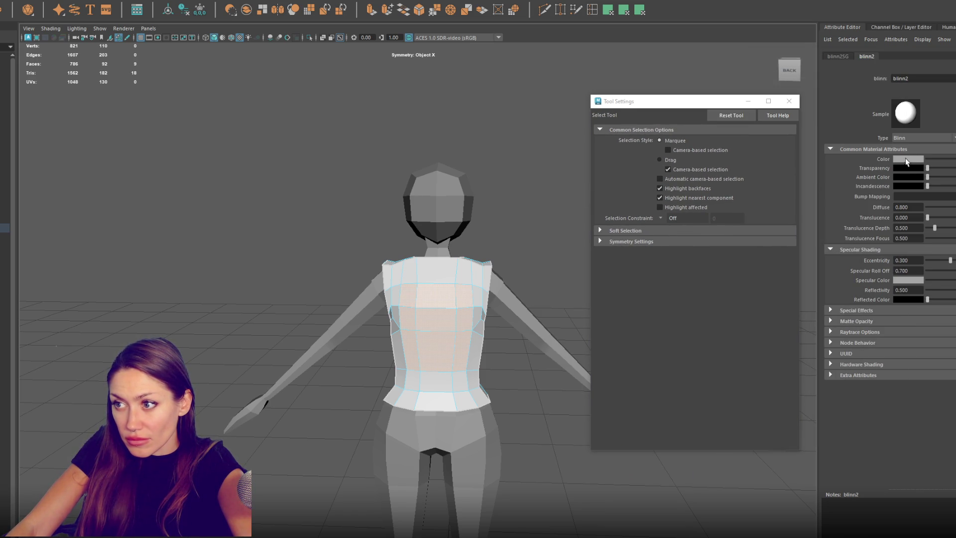
{"action": "left_click", "coordinate": [906, 158]}
{"action": "left_click", "coordinate": [946, 145]}
{"action": "mouse_move", "coordinate": [536, 123]}
{"action": "left_mouse_down", "text": "alt"}
{"action": "mouse_move", "coordinate": [523, 241]}
{"action": "mouse_move", "coordinate": [653, 244]}
{"action": "mouse_move", "coordinate": [453, 232]}
{"action": "mouse_move", "coordinate": [546, 243]}
{"action": "mouse_move", "coordinate": [508, 239]}
{"action": "left_mouse_up", "text": "alt"}
Step: Combine the open vest and the centre shirt panel into a single mesh
{"action": "left_click", "coordinate": [418, 307]}
{"action": "left_click", "coordinate": [401, 319], "text": "shift"}
{"action": "mouse_move", "coordinate": [393, 315]}
{"action": "left_mouse_down", "text": "alt"}
{"action": "mouse_move", "coordinate": [480, 314]}
{"action": "mouse_move", "coordinate": [394, 313]}
{"action": "left_mouse_up", "text": "alt"}
{"action": "left_click", "coordinate": [47, 1]}
{"action": "left_click", "coordinate": [63, 5]}
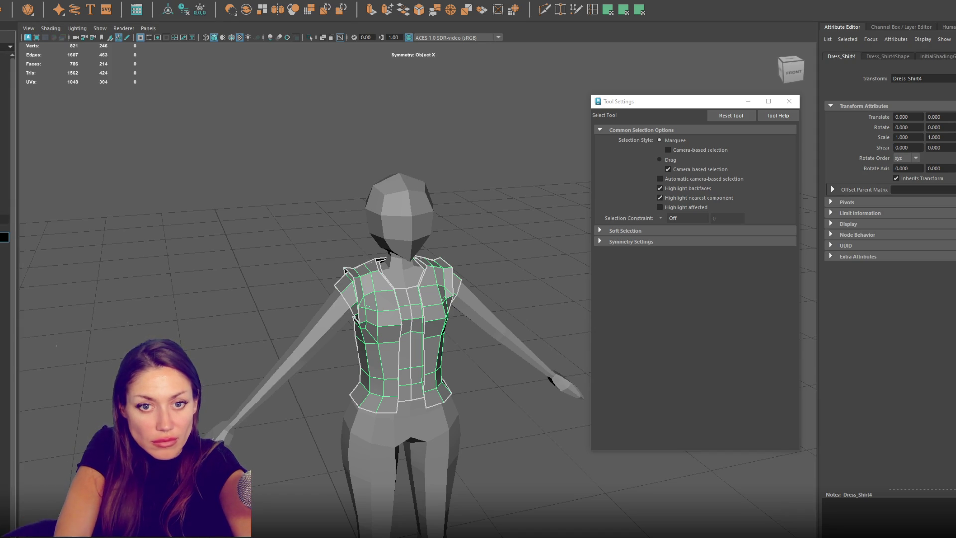
Step: Name the combined mesh Vest, hide it, and close the Tool Settings window
{"action": "key", "text": "Return"}
{"action": "key", "text": "Delete"}
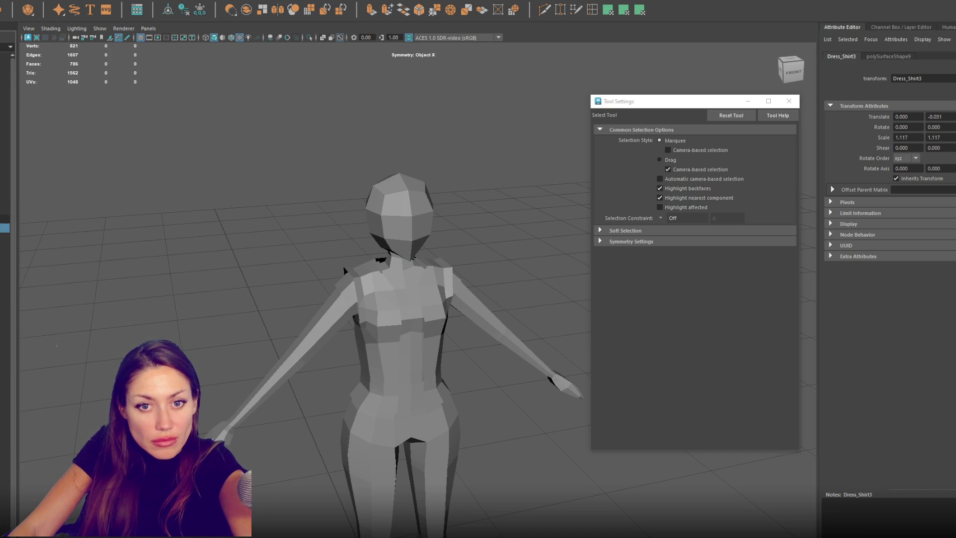
{"action": "key", "text": "Delete"}
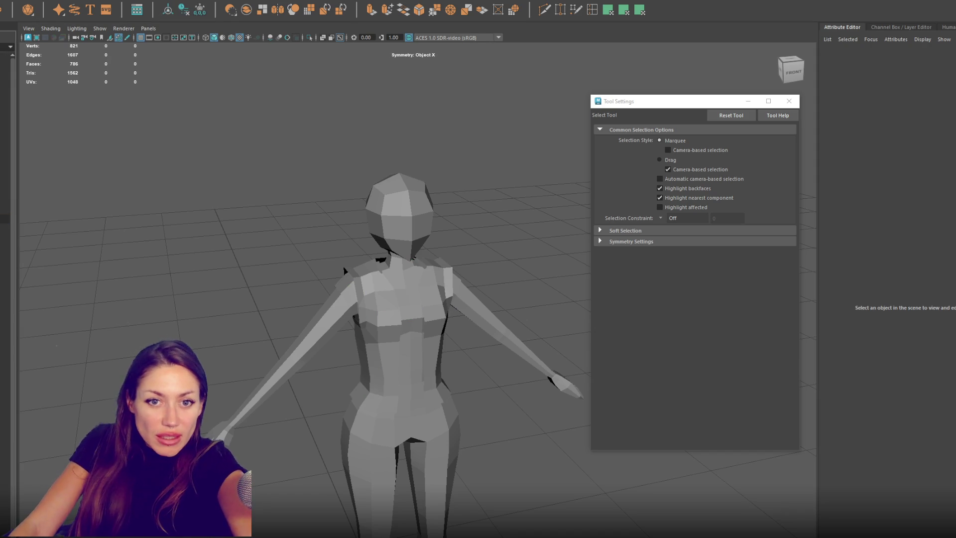
{"action": "left_click", "coordinate": [398, 206]}
{"action": "scroll", "coordinate": [406, 326], "scroll_direction": "down", "scroll_amount": 3}
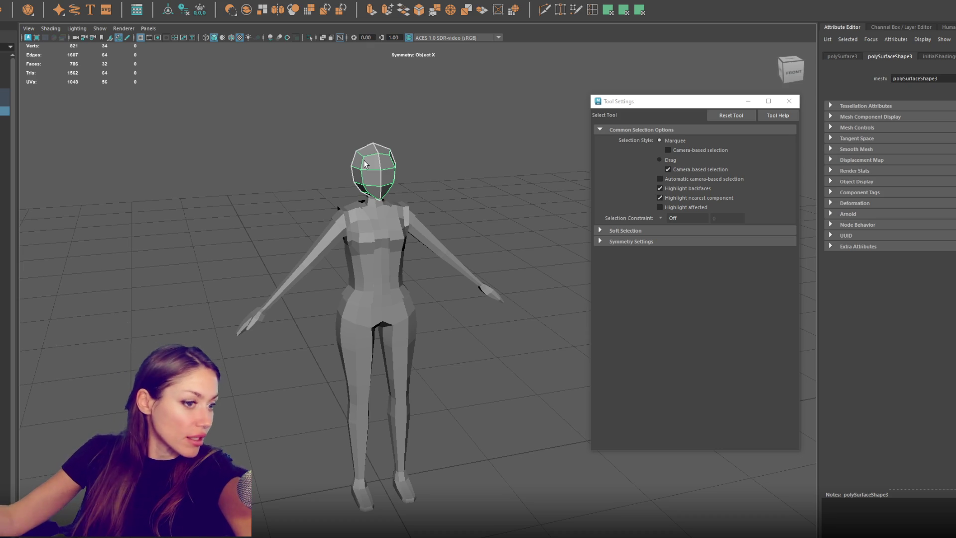
{"action": "scroll", "coordinate": [364, 161], "scroll_direction": "up", "scroll_amount": 5}
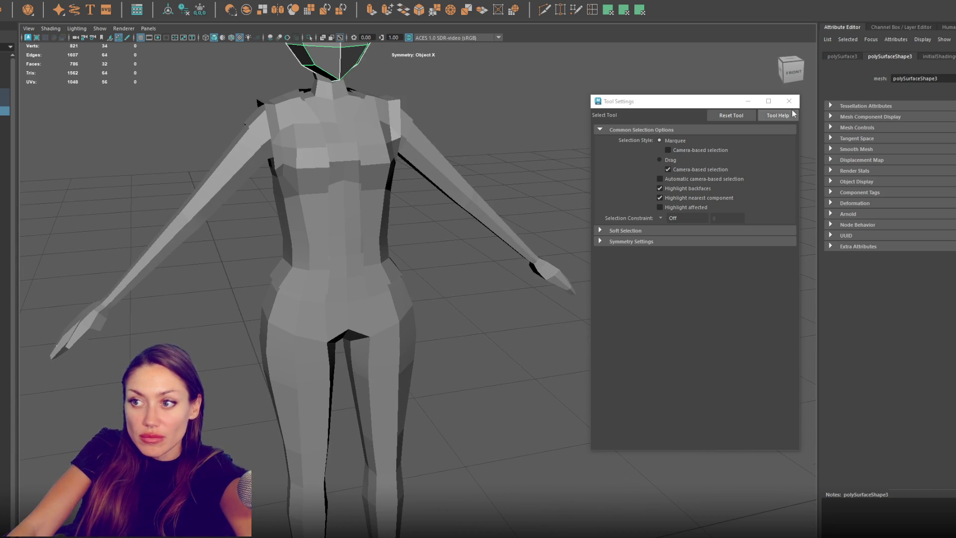
{"action": "left_click", "coordinate": [789, 101]}
Step: Hide the Vest and group it with Dress_Shirt1 as group1
{"action": "scroll", "coordinate": [588, 192], "scroll_direction": "down", "scroll_amount": 3}
{"action": "left_click", "coordinate": [5, 210]}
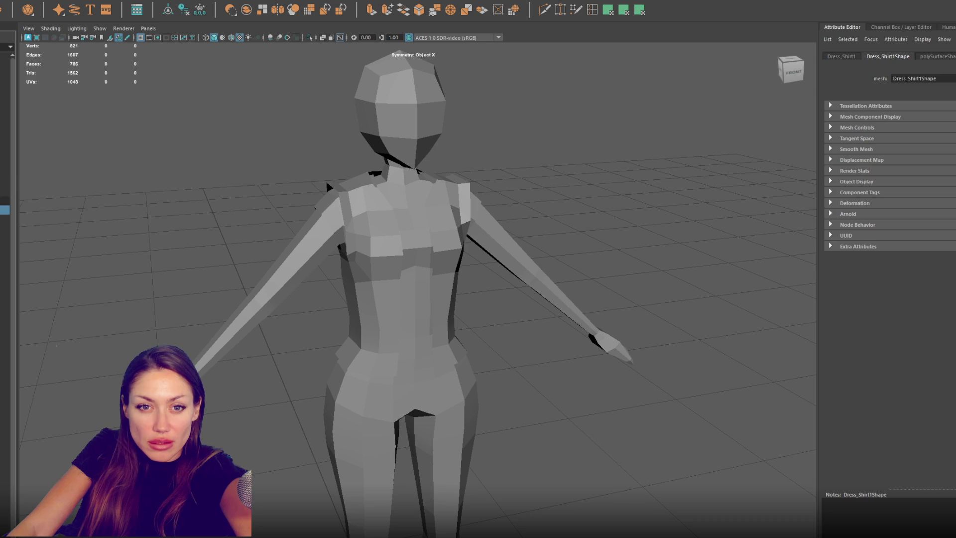
{"action": "left_click", "coordinate": [5, 219]}
{"action": "key", "text": "ctrl+h"}
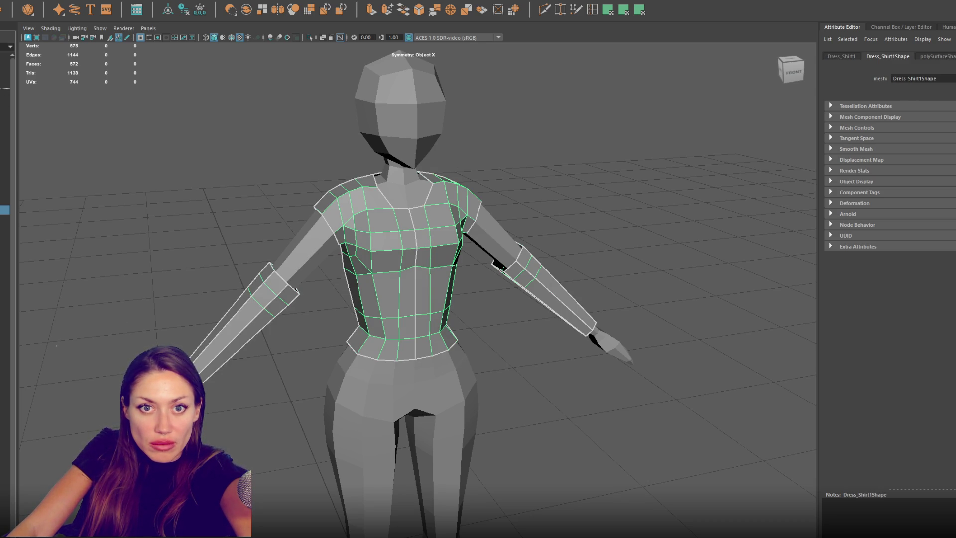
{"action": "key", "text": "ctrl+g"}
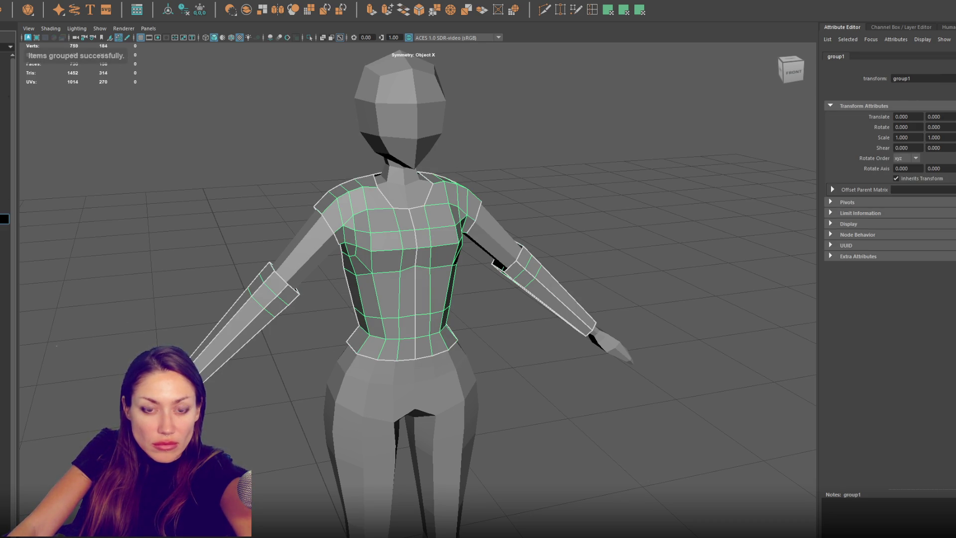
Step: Name the group Archive and check Tshirt1, Dress_Shirt and Vest in the Outliner
{"action": "type", "text": "Archive"}
{"action": "key", "text": "Return"}
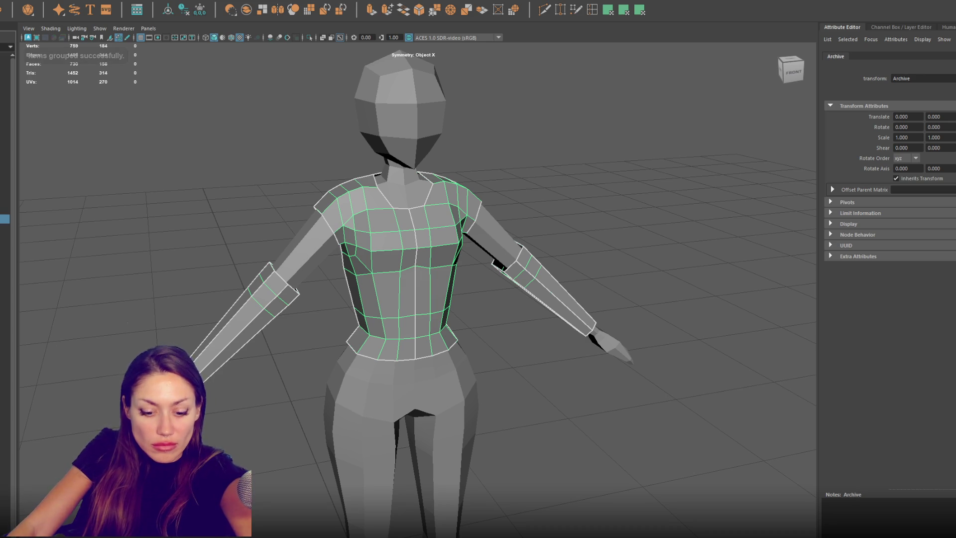
{"action": "left_click", "coordinate": [5, 200]}
{"action": "left_click", "coordinate": [5, 191]}
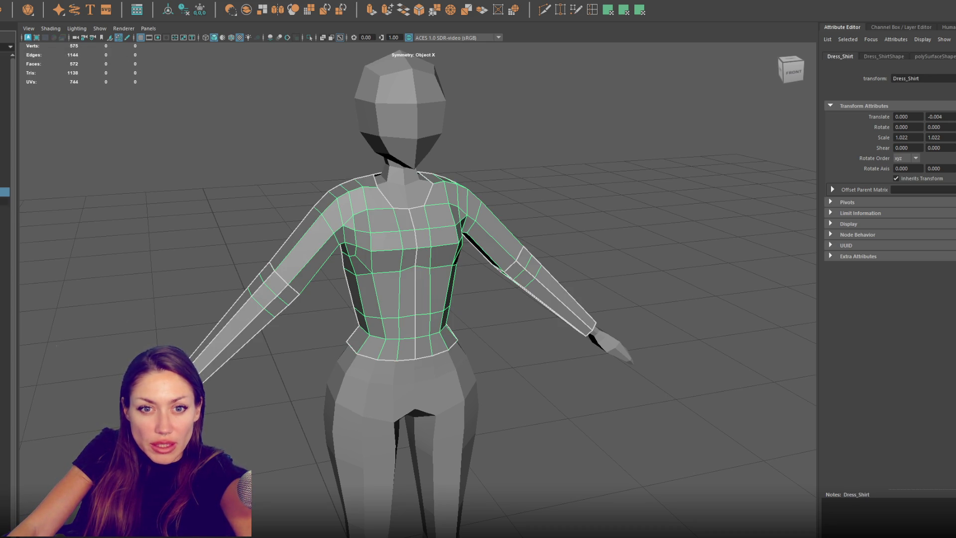
{"action": "left_click", "coordinate": [5, 183]}
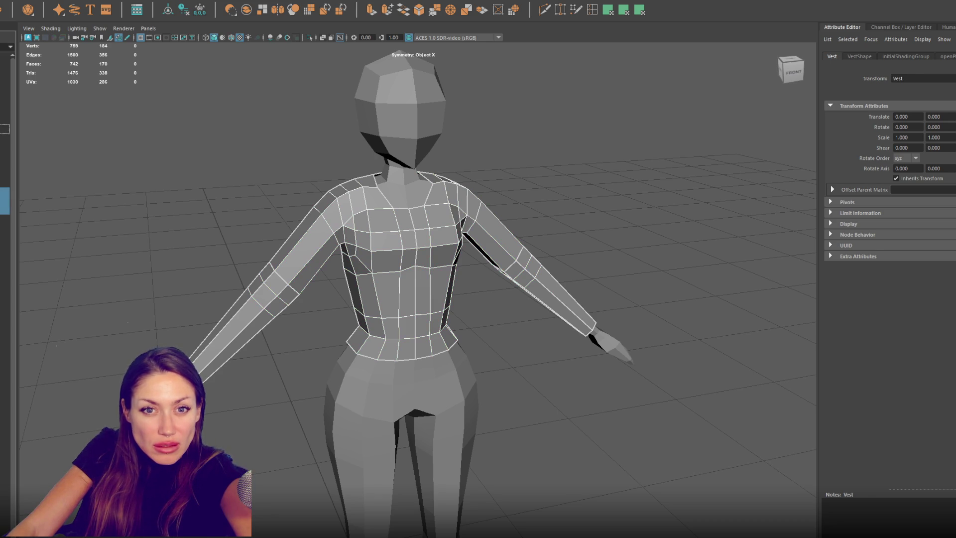
{"action": "left_click", "coordinate": [5, 164]}
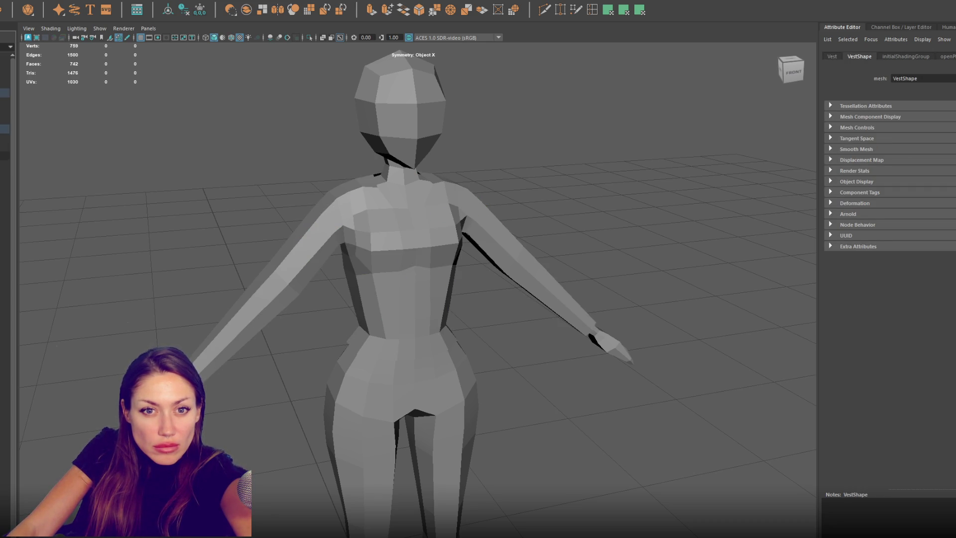
Step: Go through the Shoes and Tops groups, then select Body1 and frame it
{"action": "left_click", "coordinate": [5, 174]}
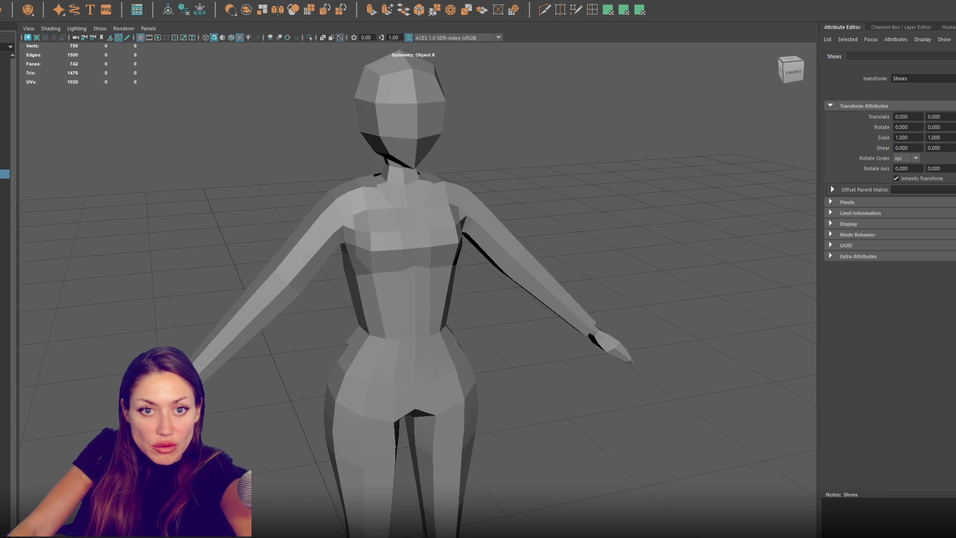
{"action": "scroll", "coordinate": [5, 150], "scroll_direction": "down", "scroll_amount": 2}
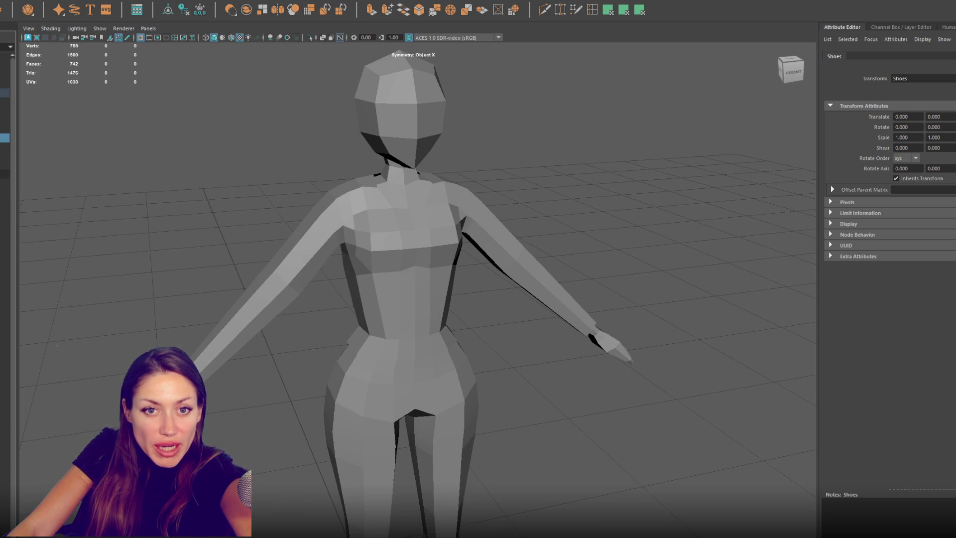
{"action": "left_click", "coordinate": [5, 129]}
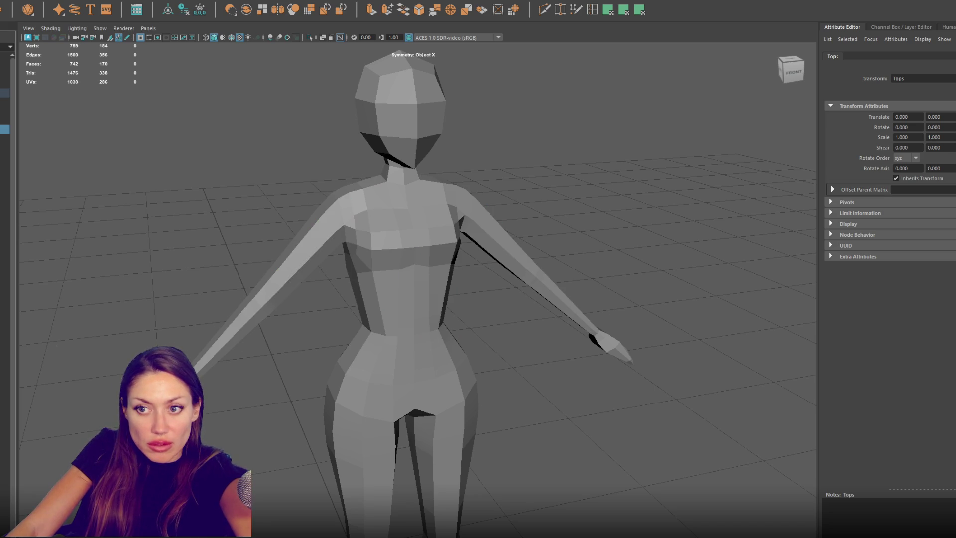
{"action": "left_click", "coordinate": [367, 331]}
{"action": "key", "text": "f"}
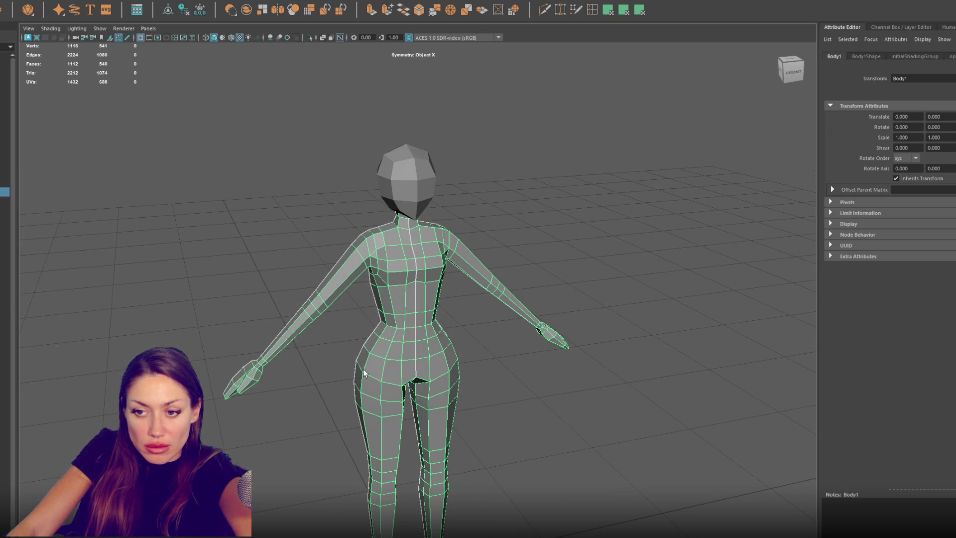
Step: Delete the torso and arms of Body1 above the waist edge loop
{"action": "left_click", "coordinate": [429, 352]}
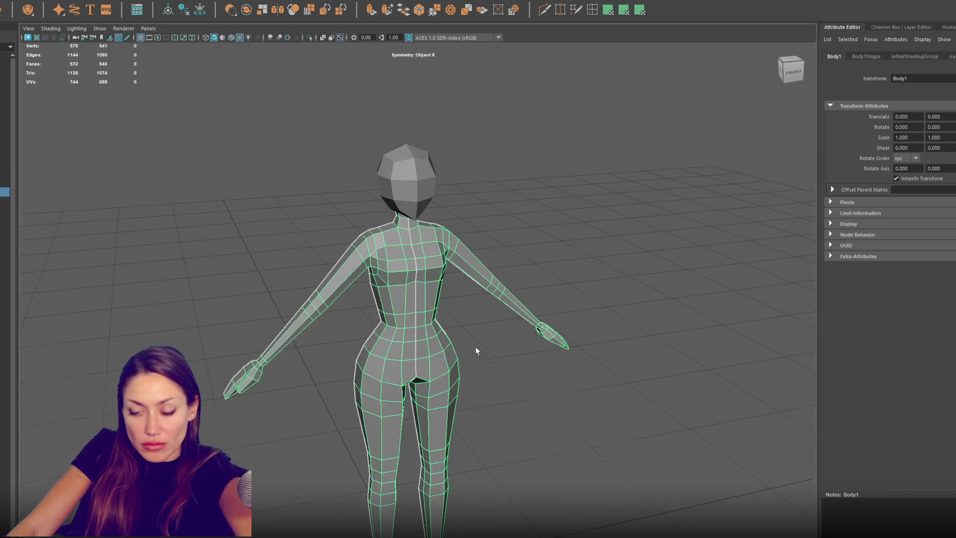
{"action": "left_click_drag", "start_coordinate": [471, 351], "coordinate": [521, 239], "text": "alt"}
{"action": "left_click", "coordinate": [521, 243]}
{"action": "double_click", "coordinate": [465, 313]}
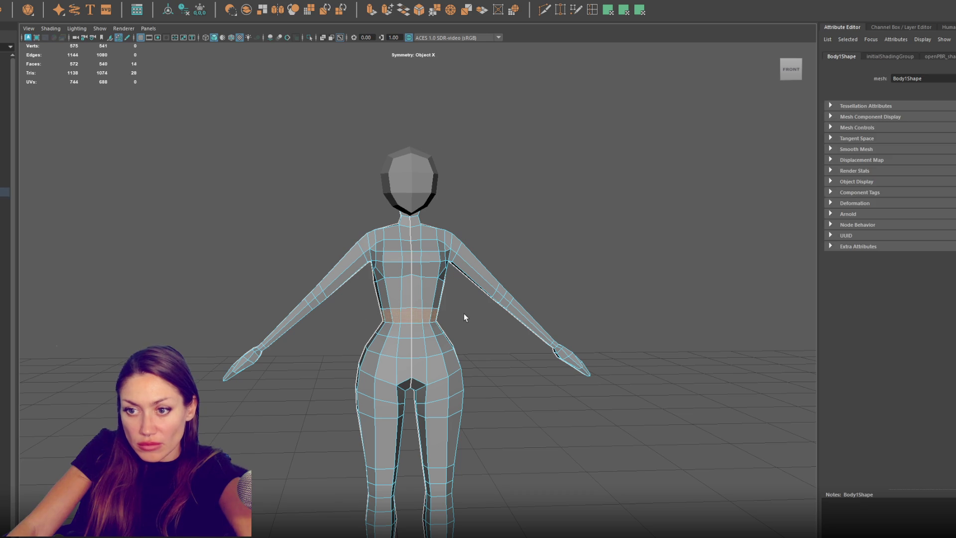
{"action": "left_click", "coordinate": [421, 283]}
{"action": "key", "text": "Delete"}
Step: Delete the feet from the legs mesh and select the resulting pants
{"action": "mouse_move", "coordinate": [500, 394]}
{"action": "left_mouse_down", "text": "alt"}
{"action": "mouse_move", "coordinate": [480, 374]}
{"action": "mouse_move", "coordinate": [479, 480]}
{"action": "mouse_move", "coordinate": [298, 529]}
{"action": "left_mouse_up", "text": "alt"}
{"action": "key", "text": "Delete"}
{"action": "key", "text": "F8"}
{"action": "left_click", "coordinate": [569, 225]}
{"action": "mouse_move", "coordinate": [569, 225]}
{"action": "left_mouse_down", "text": "alt"}
{"action": "mouse_move", "coordinate": [568, 255]}
{"action": "mouse_move", "coordinate": [455, 272]}
{"action": "left_mouse_up", "text": "alt"}
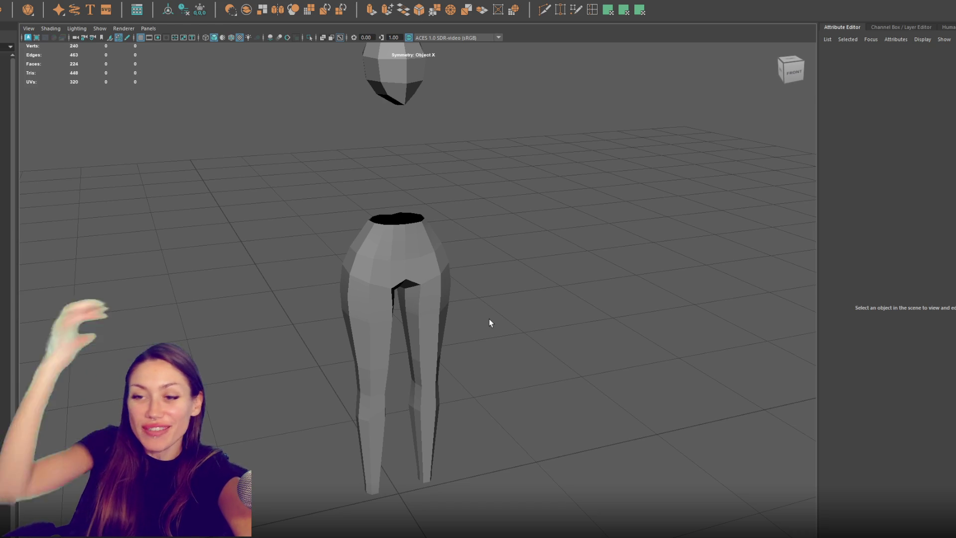
{"action": "mouse_move", "coordinate": [489, 320]}
{"action": "left_mouse_down", "text": "alt"}
{"action": "mouse_move", "coordinate": [448, 292]}
{"action": "mouse_move", "coordinate": [677, 299]}
{"action": "mouse_move", "coordinate": [537, 286]}
{"action": "mouse_move", "coordinate": [475, 342]}
{"action": "mouse_move", "coordinate": [64, 346]}
{"action": "mouse_move", "coordinate": [374, 337]}
{"action": "mouse_move", "coordinate": [284, 342]}
{"action": "left_mouse_up", "text": "alt"}
{"action": "left_click", "coordinate": [475, 343]}
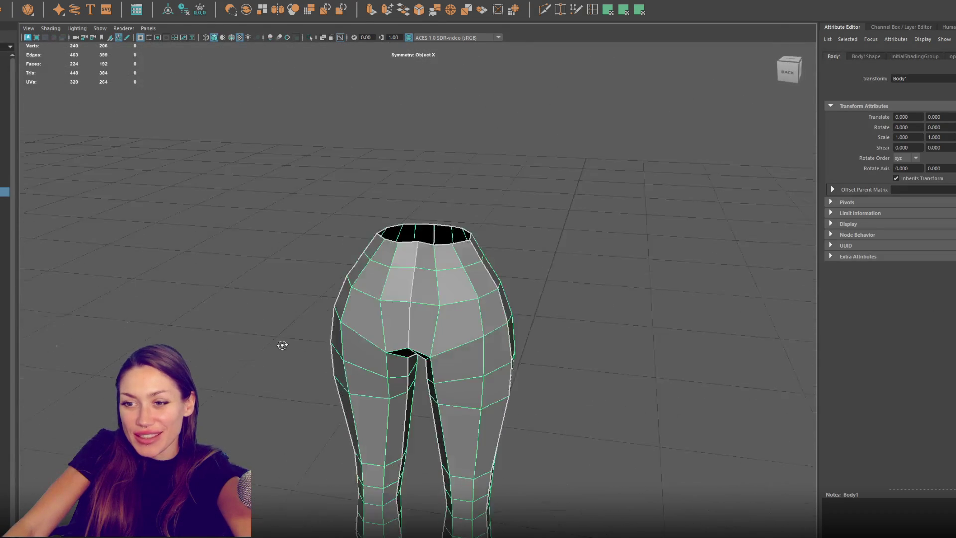
Step: Select the hip vertices, leaving out the centre column, and scale them outward and upward
{"action": "mouse_move", "coordinate": [452, 315]}
{"action": "left_mouse_down", "text": "alt"}
{"action": "mouse_move", "coordinate": [596, 316]}
{"action": "mouse_move", "coordinate": [566, 347]}
{"action": "left_mouse_up", "text": "alt"}
{"action": "scroll", "coordinate": [542, 339], "scroll_direction": "up", "scroll_amount": 2}
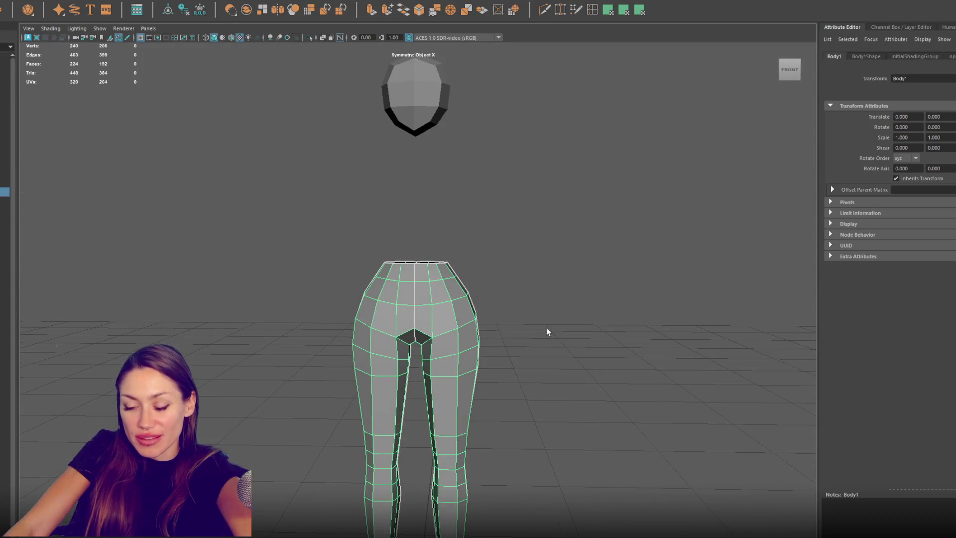
{"action": "key", "text": "F9"}
{"action": "left_click_drag", "start_coordinate": [524, 235], "coordinate": [277, 426]}
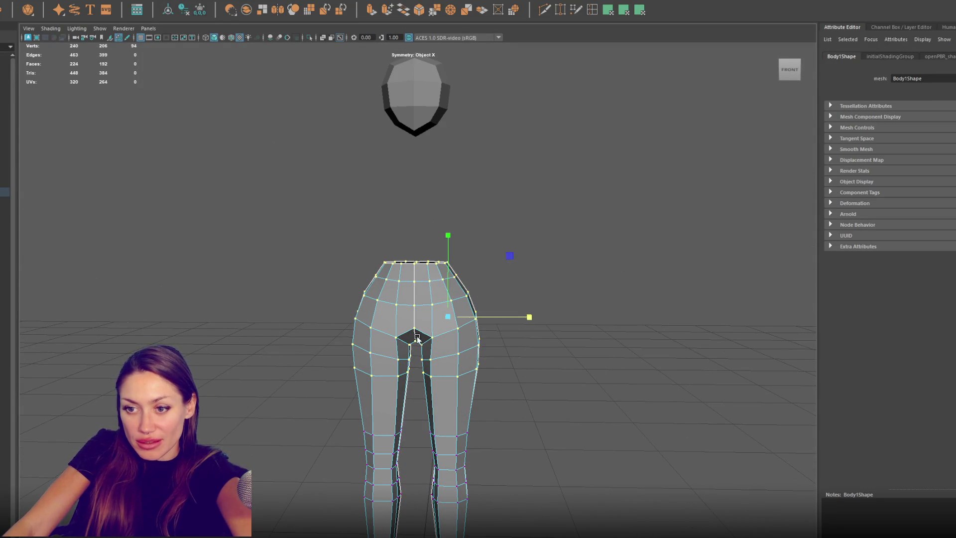
{"action": "mouse_move", "coordinate": [562, 214]}
{"action": "left_mouse_down"}
{"action": "mouse_move", "coordinate": [433, 391]}
{"action": "mouse_move", "coordinate": [416, 391]}
{"action": "left_mouse_up"}
{"action": "left_click_drag", "start_coordinate": [450, 316], "coordinate": [449, 316]}
Step: Move the right hip vertices sideways to widen the hips
{"action": "key", "text": "w"}
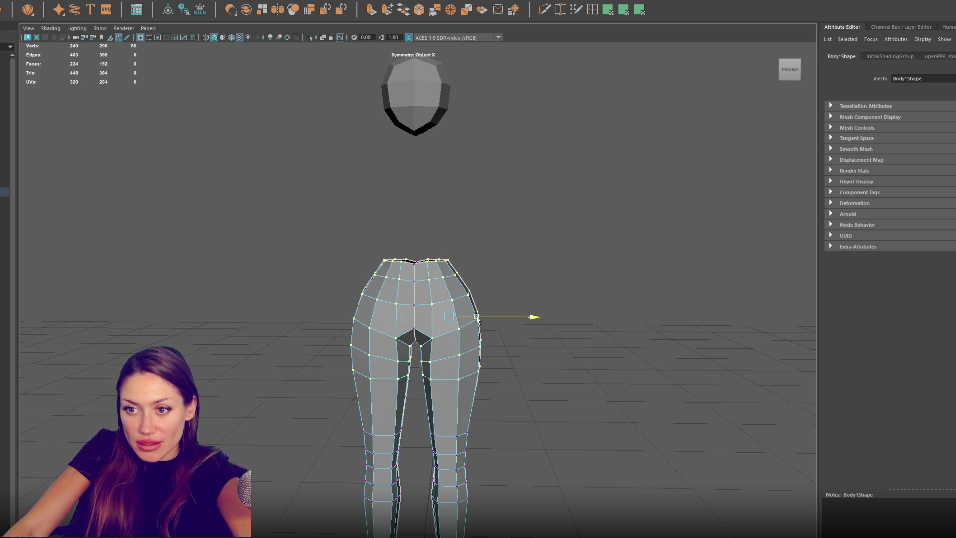
{"action": "key", "text": "q"}
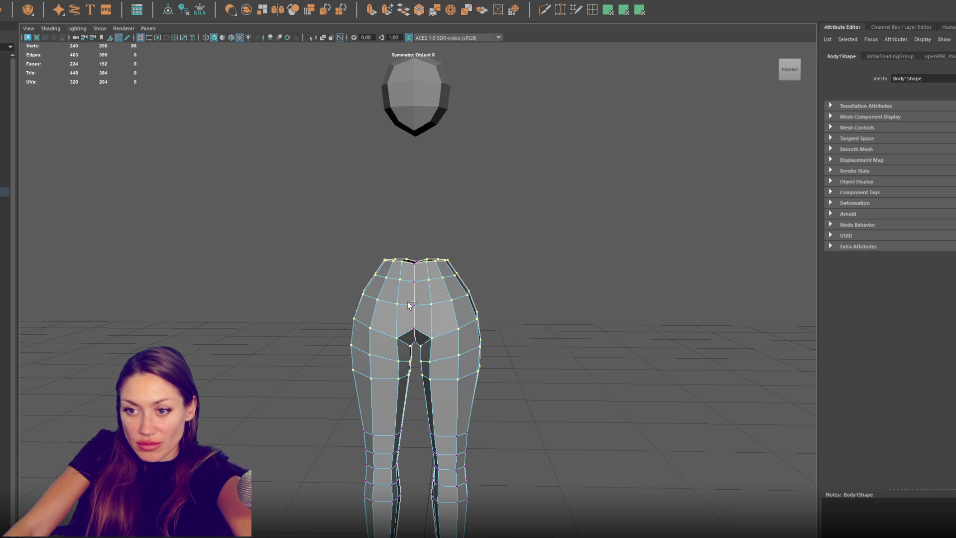
{"action": "mouse_move", "coordinate": [495, 261]}
{"action": "left_mouse_down"}
{"action": "mouse_move", "coordinate": [428, 293]}
{"action": "mouse_move", "coordinate": [468, 275]}
{"action": "left_mouse_up"}
{"action": "key", "text": "w"}
{"action": "left_click_drag", "start_coordinate": [474, 241], "coordinate": [373, 269]}
Step: Adjust the waist rim vertices, including the front rim vertex, so the waistband sits cleanly
{"action": "mouse_move", "coordinate": [432, 245]}
{"action": "left_mouse_down"}
{"action": "mouse_move", "coordinate": [433, 230]}
{"action": "mouse_move", "coordinate": [432, 246]}
{"action": "left_mouse_up"}
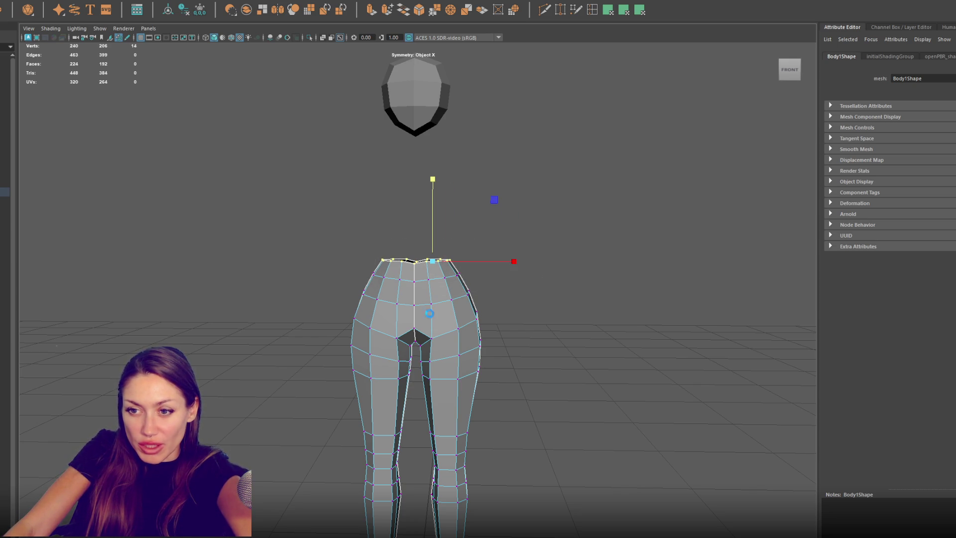
{"action": "left_click", "coordinate": [449, 310]}
{"action": "left_click_drag", "start_coordinate": [449, 310], "coordinate": [425, 318], "text": "alt"}
{"action": "left_click", "coordinate": [422, 325]}
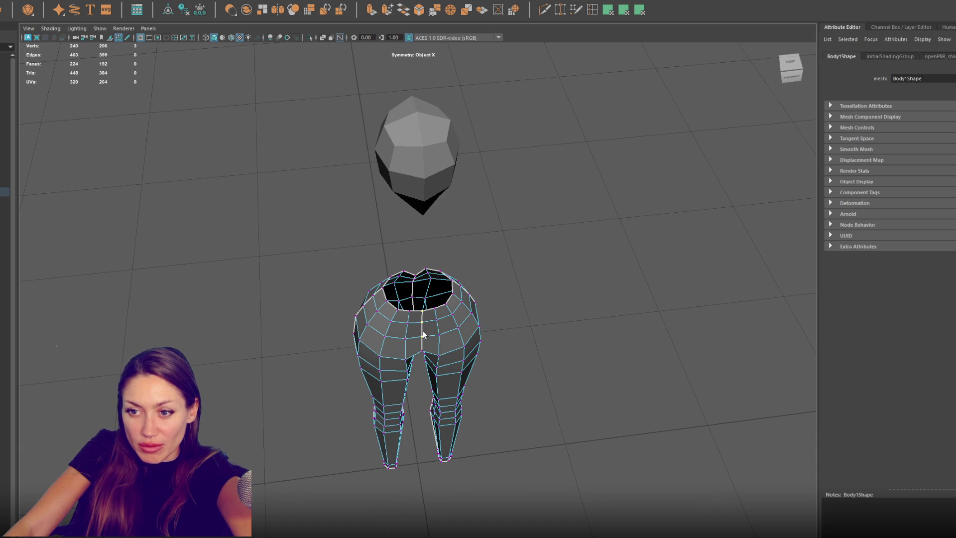
{"action": "mouse_move", "coordinate": [423, 354]}
{"action": "left_mouse_down", "text": "alt"}
{"action": "mouse_move", "coordinate": [523, 337]}
{"action": "mouse_move", "coordinate": [425, 260]}
{"action": "mouse_move", "coordinate": [426, 290]}
{"action": "left_mouse_up", "text": "alt"}
{"action": "left_click", "coordinate": [472, 333], "text": "shift"}
{"action": "left_click", "coordinate": [421, 266]}
{"action": "key", "text": "w"}
Step: Lower the crotch vertex and tweak the nearby crotch and right-hip vertices
{"action": "mouse_move", "coordinate": [416, 334]}
{"action": "left_mouse_down", "text": "alt"}
{"action": "mouse_move", "coordinate": [440, 318]}
{"action": "mouse_move", "coordinate": [420, 337]}
{"action": "left_mouse_up", "text": "alt"}
{"action": "left_click", "coordinate": [419, 356]}
{"action": "left_click", "coordinate": [420, 336]}
{"action": "left_click", "coordinate": [444, 330]}
{"action": "left_click", "coordinate": [488, 304]}
Step: Move the stacked side-of-hip vertices to even out the sides of the pants
{"action": "left_click_drag", "start_coordinate": [488, 304], "coordinate": [567, 305], "text": "alt"}
{"action": "left_click", "coordinate": [471, 347]}
{"action": "mouse_move", "coordinate": [461, 339]}
{"action": "left_mouse_down"}
{"action": "mouse_move", "coordinate": [479, 357]}
{"action": "mouse_move", "coordinate": [379, 344]}
{"action": "left_mouse_up"}
{"action": "left_click", "coordinate": [351, 334]}
{"action": "key", "text": "q"}
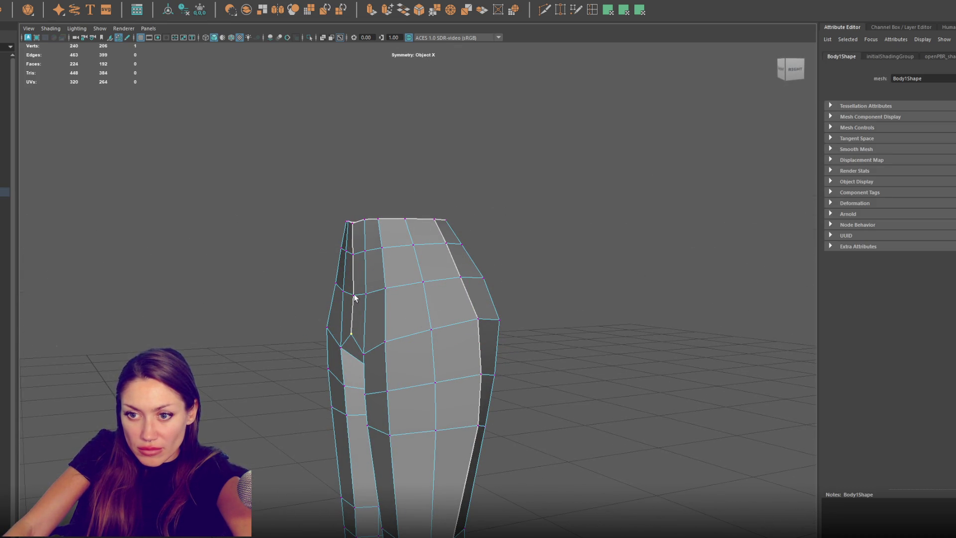
{"action": "left_click", "coordinate": [364, 354], "text": "shift"}
{"action": "key", "text": "w"}
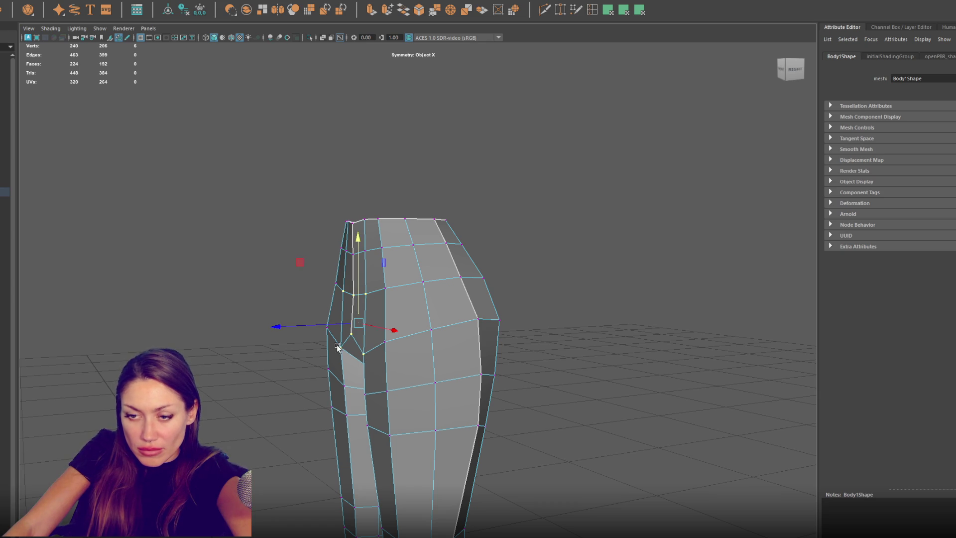
{"action": "key", "text": "q"}
{"action": "key", "text": "w"}
{"action": "right_click_drag", "start_coordinate": [246, 214], "coordinate": [120, 270]}
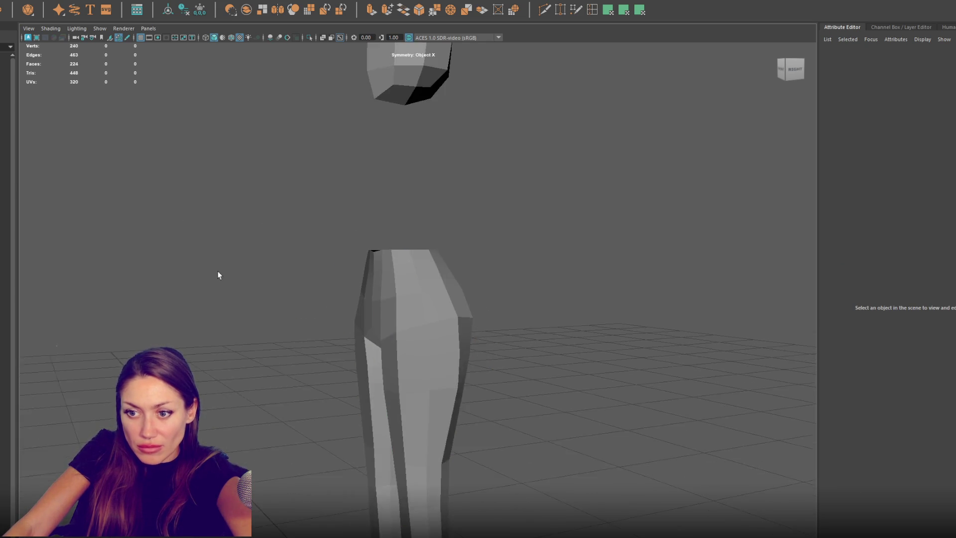
{"action": "left_click_drag", "start_coordinate": [120, 270], "coordinate": [286, 267], "text": "alt"}
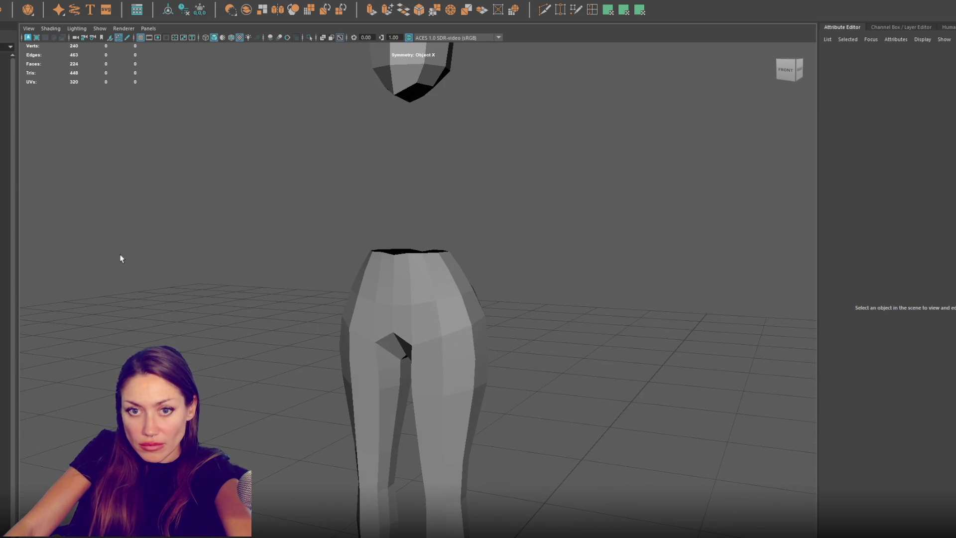
Step: Show the rest of the body and assign the pink blinn2 material to the pants
{"action": "left_click", "coordinate": [5, 192]}
{"action": "key", "text": "shift+h"}
{"action": "mouse_move", "coordinate": [528, 328]}
{"action": "right_mouse_down"}
{"action": "mouse_move", "coordinate": [553, 532]}
{"action": "mouse_move", "coordinate": [601, 533]}
{"action": "mouse_move", "coordinate": [593, 537]}
{"action": "right_mouse_up"}
{"action": "scroll", "coordinate": [543, 447], "scroll_direction": "down", "scroll_amount": 4}
Step: Scale the lower-leg and knee vertices to taper the pants toward the ankles, then select Pant
{"action": "mouse_move", "coordinate": [500, 355]}
{"action": "left_mouse_down", "text": "alt"}
{"action": "mouse_move", "coordinate": [540, 380]}
{"action": "mouse_move", "coordinate": [518, 371]}
{"action": "mouse_move", "coordinate": [489, 380]}
{"action": "left_mouse_up", "text": "alt"}
{"action": "mouse_move", "coordinate": [494, 327]}
{"action": "right_mouse_down"}
{"action": "mouse_move", "coordinate": [492, 369]}
{"action": "mouse_move", "coordinate": [451, 327]}
{"action": "right_mouse_up"}
{"action": "mouse_move", "coordinate": [497, 397]}
{"action": "left_mouse_down"}
{"action": "mouse_move", "coordinate": [430, 536]}
{"action": "mouse_move", "coordinate": [420, 537]}
{"action": "left_mouse_up"}
{"action": "key", "text": "r"}
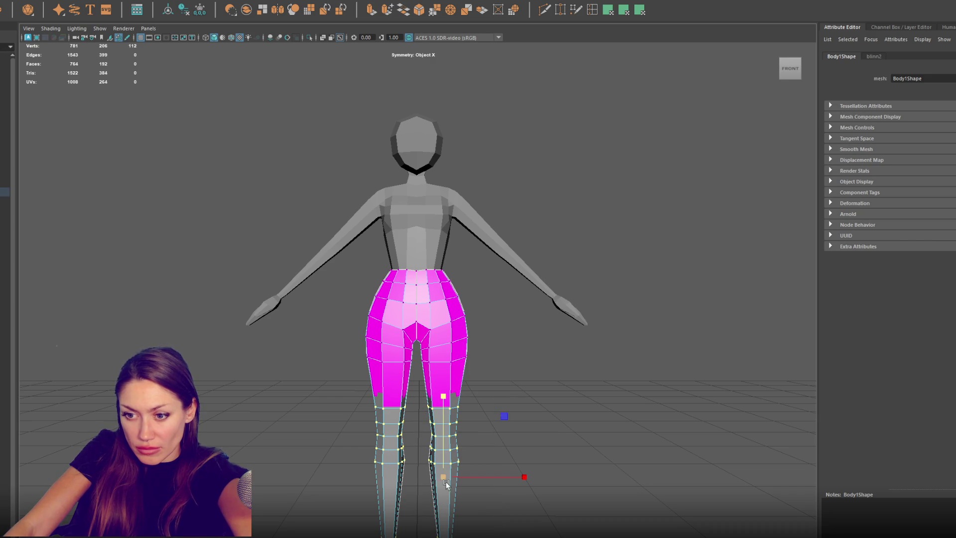
{"action": "mouse_move", "coordinate": [445, 479]}
{"action": "left_mouse_down"}
{"action": "mouse_move", "coordinate": [445, 461]}
{"action": "mouse_move", "coordinate": [449, 483]}
{"action": "left_mouse_up"}
{"action": "left_click_drag", "start_coordinate": [428, 521], "coordinate": [477, 537]}
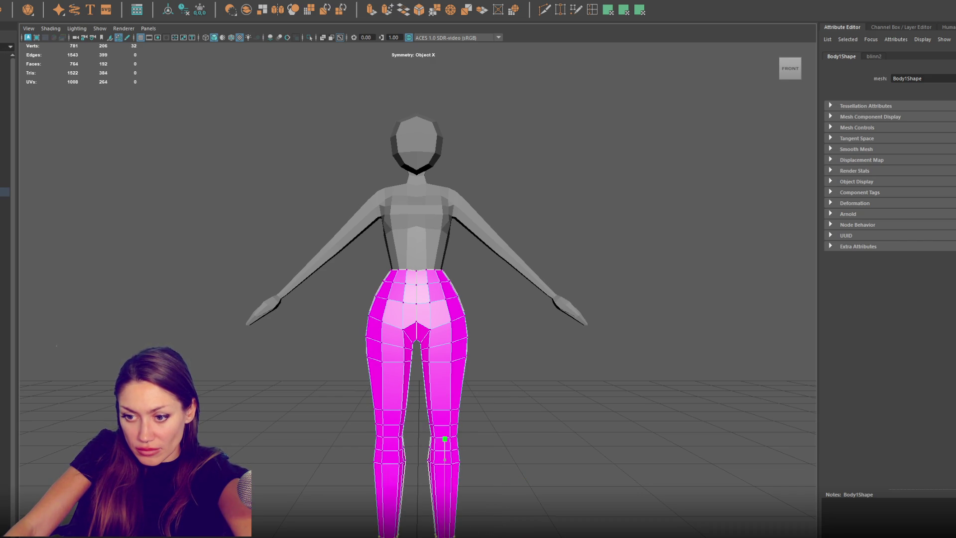
{"action": "mouse_move", "coordinate": [445, 344]}
{"action": "right_mouse_down"}
{"action": "mouse_move", "coordinate": [451, 348]}
{"action": "mouse_move", "coordinate": [459, 313]}
{"action": "right_mouse_up"}
{"action": "mouse_move", "coordinate": [458, 313]}
{"action": "left_mouse_down", "text": "alt"}
{"action": "mouse_move", "coordinate": [519, 387]}
{"action": "mouse_move", "coordinate": [435, 378]}
{"action": "mouse_move", "coordinate": [555, 367]}
{"action": "mouse_move", "coordinate": [418, 380]}
{"action": "mouse_move", "coordinate": [259, 370]}
{"action": "left_mouse_up", "text": "alt"}
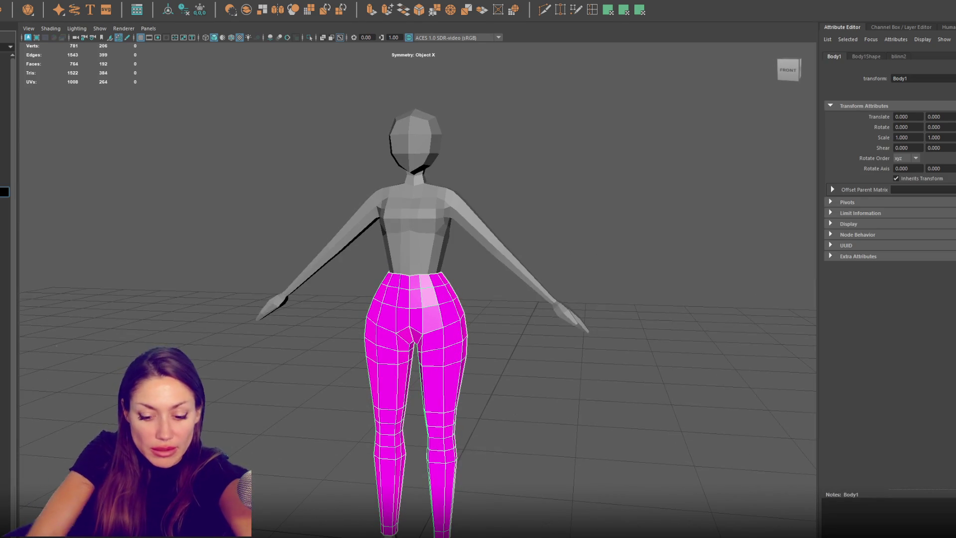
{"action": "left_click", "coordinate": [5, 192]}
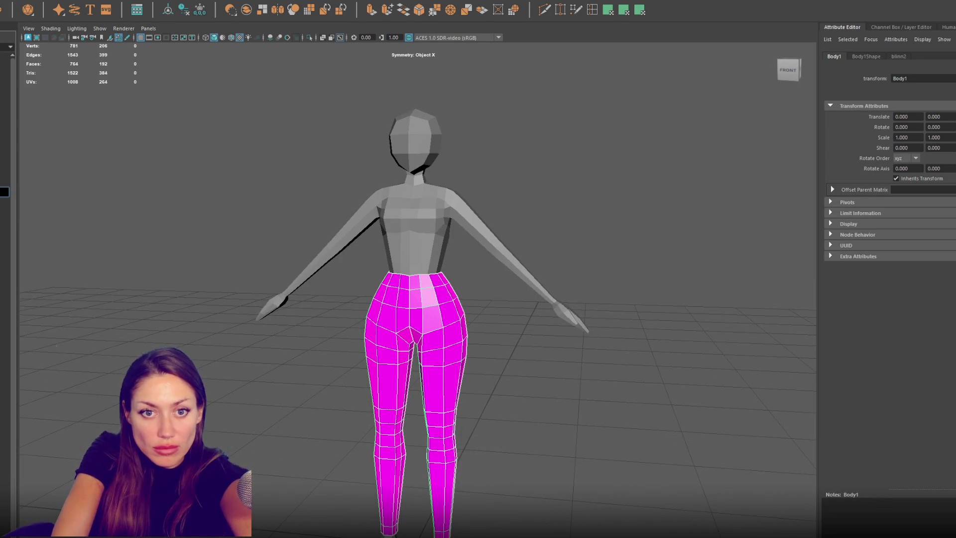
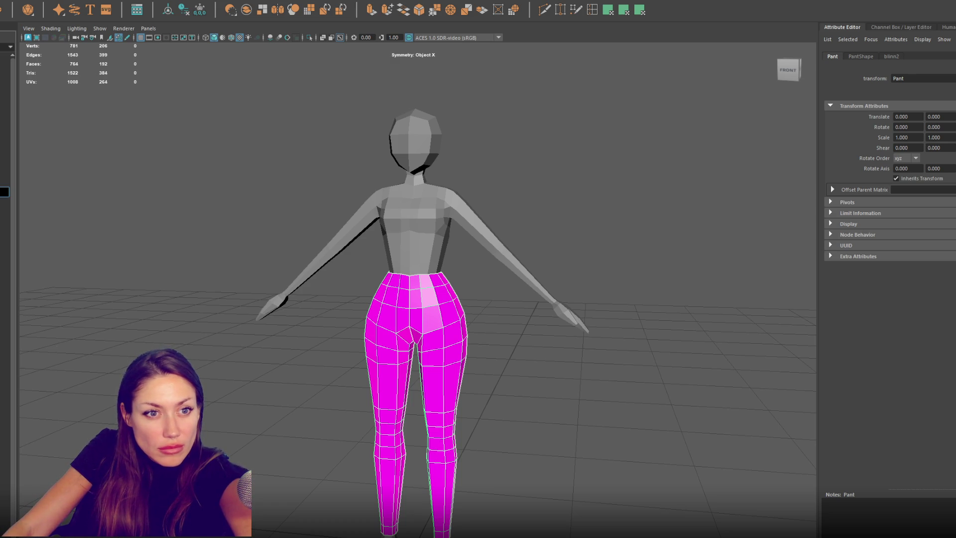
Step: Name the magenta pants mesh Pants, discard a test duplicate, and pick the pant-leg faces
{"action": "key", "text": "Return"}
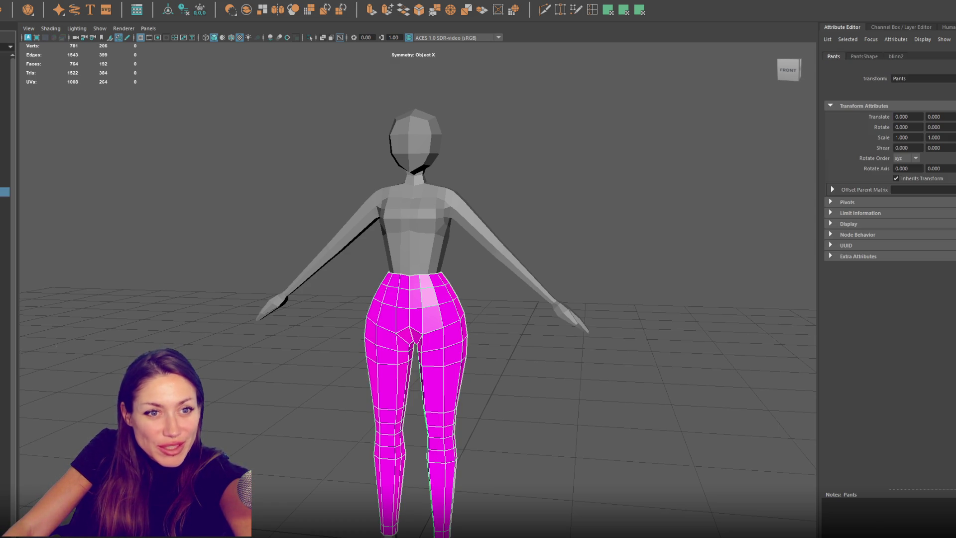
{"action": "key", "text": "ctrl+d"}
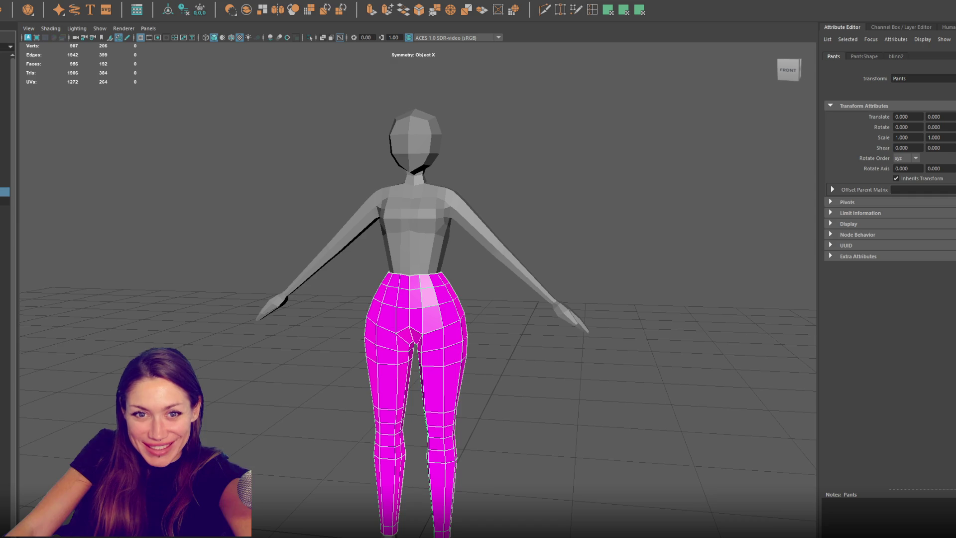
{"action": "key", "text": "Delete"}
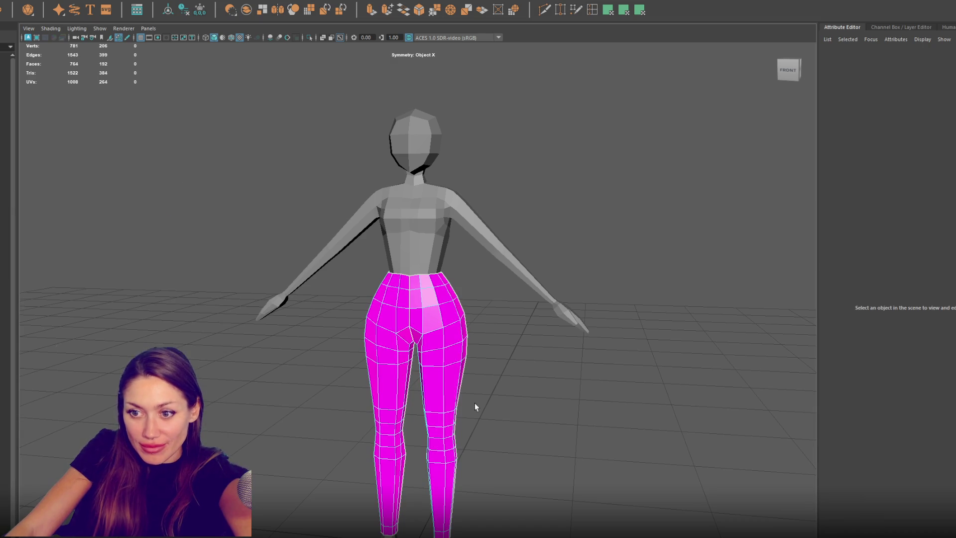
{"action": "left_click", "coordinate": [475, 407]}
Step: Delete the pant-leg faces, then lower and slightly tilt the shorts' leg openings
{"action": "key", "text": "Delete"}
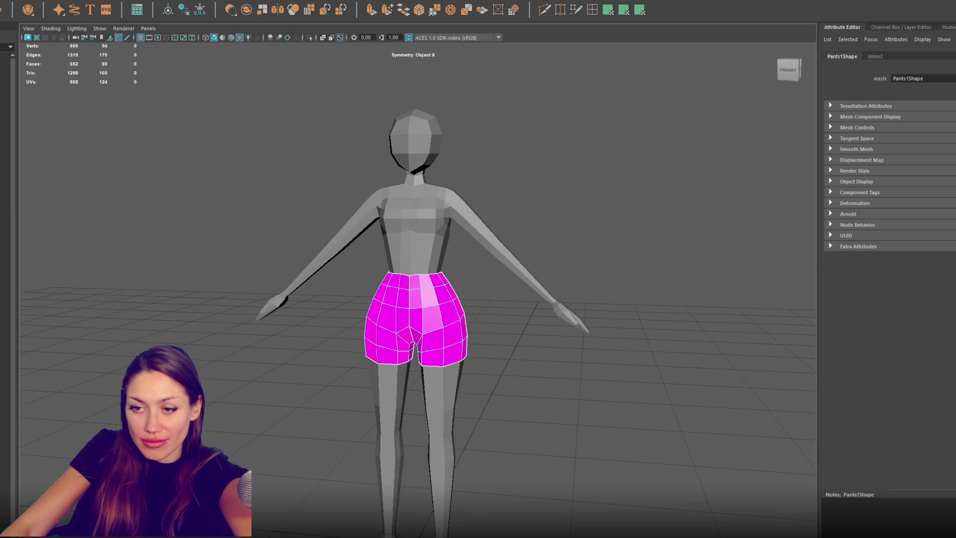
{"action": "left_click_drag", "start_coordinate": [354, 481], "coordinate": [527, 320], "text": "alt"}
{"action": "right_click_drag", "start_coordinate": [510, 327], "coordinate": [511, 348]}
{"action": "left_click_drag", "start_coordinate": [498, 353], "coordinate": [453, 360], "text": "alt"}
{"action": "left_click", "coordinate": [442, 360]}
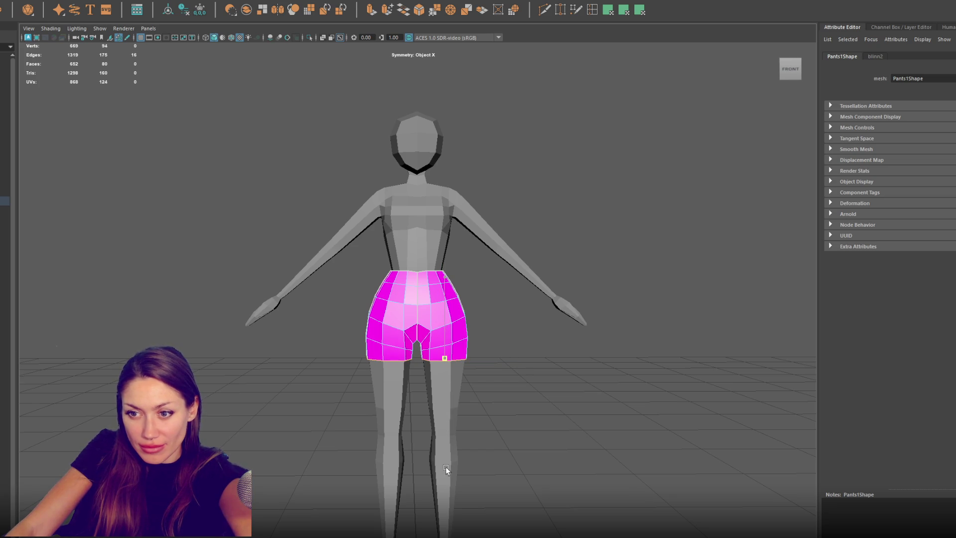
{"action": "mouse_move", "coordinate": [447, 324]}
{"action": "left_mouse_down"}
{"action": "mouse_move", "coordinate": [442, 339]}
{"action": "mouse_move", "coordinate": [446, 321]}
{"action": "mouse_move", "coordinate": [518, 348]}
{"action": "mouse_move", "coordinate": [302, 351]}
{"action": "mouse_move", "coordinate": [378, 344]}
{"action": "left_mouse_up"}
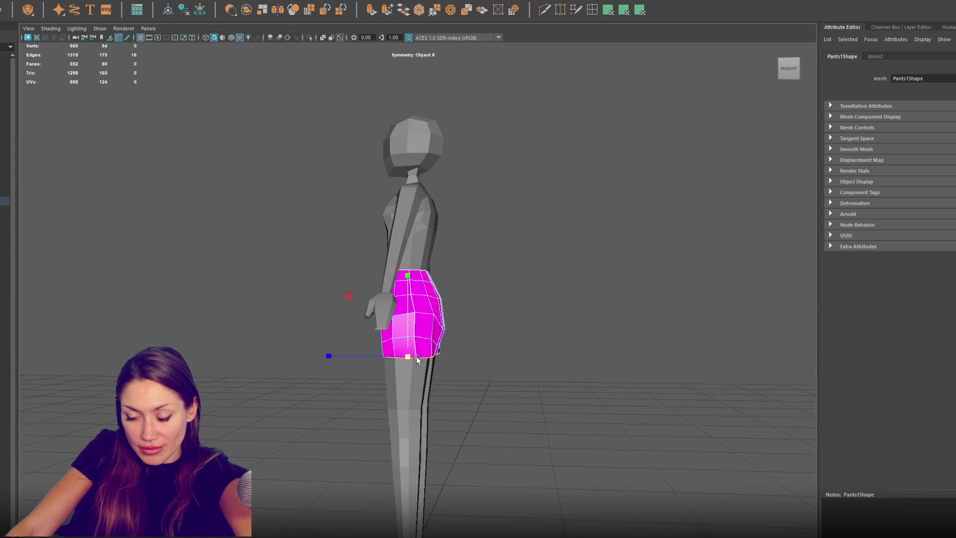
{"action": "left_click_drag", "start_coordinate": [414, 357], "coordinate": [576, 363], "text": "alt"}
{"action": "key", "text": "e"}
{"action": "left_click_drag", "start_coordinate": [521, 335], "coordinate": [519, 336]}
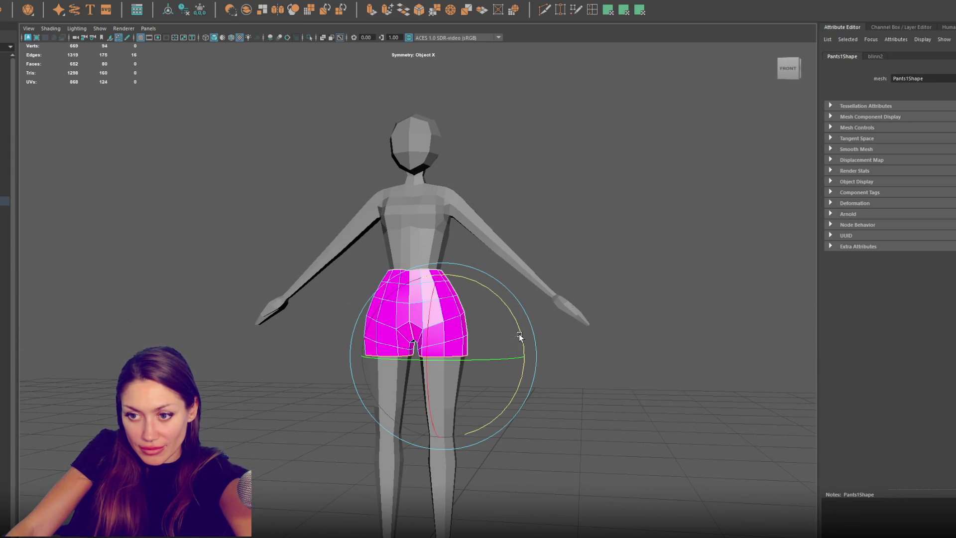
Step: Adjust the hem edges and leg-bottom vertices, keeping the crotch vertex on the centre line
{"action": "right_click_drag", "start_coordinate": [662, 365], "coordinate": [652, 386]}
{"action": "left_click_drag", "start_coordinate": [440, 355], "coordinate": [446, 360]}
{"action": "key", "text": "w"}
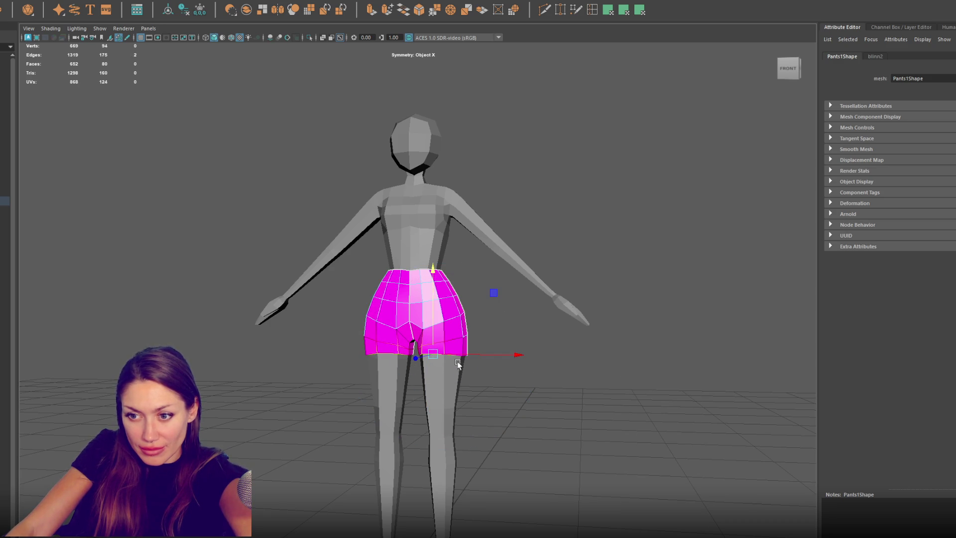
{"action": "key", "text": "F9"}
{"action": "left_click", "coordinate": [443, 352]}
{"action": "left_click_drag", "start_coordinate": [445, 332], "coordinate": [453, 349], "text": "alt"}
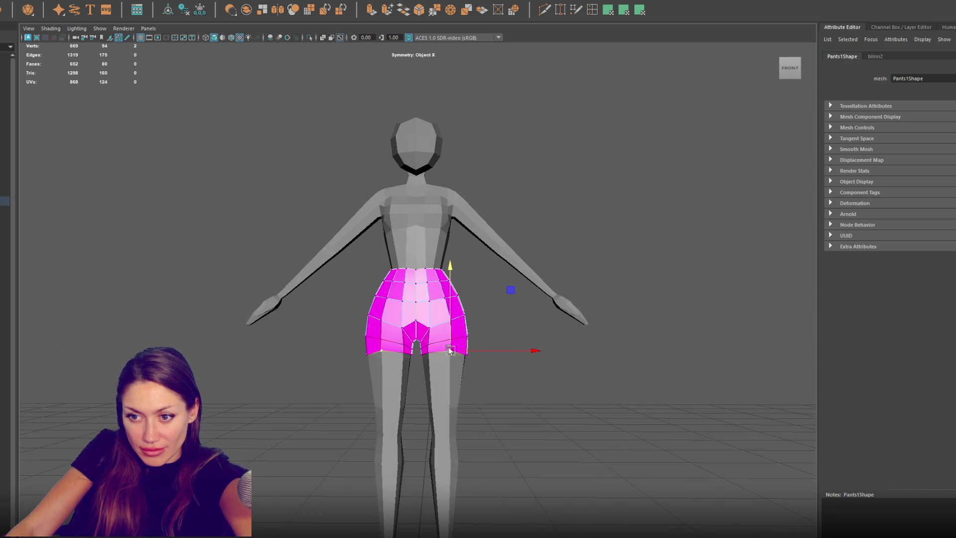
{"action": "left_click", "coordinate": [429, 354]}
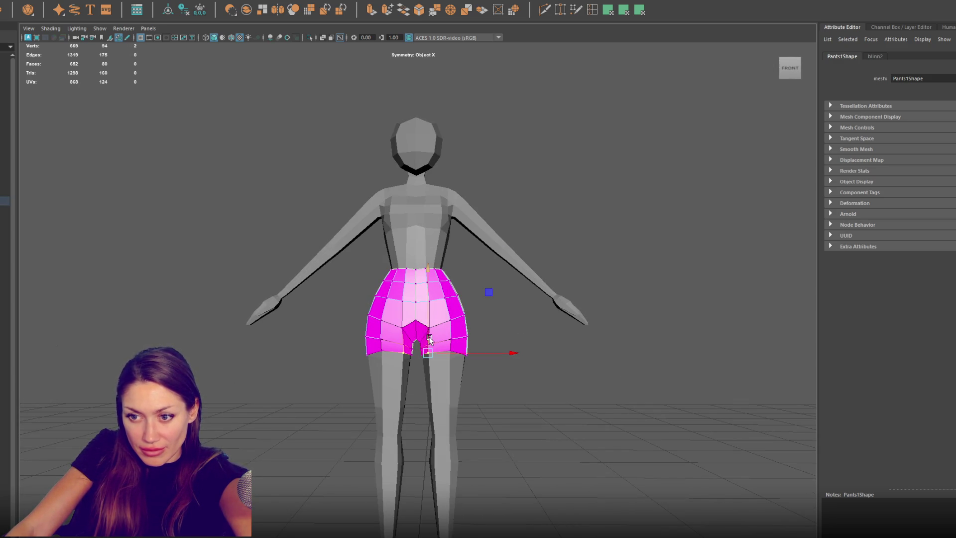
{"action": "key", "text": "ctrl+z"}
{"action": "left_click", "coordinate": [451, 351]}
{"action": "mouse_move", "coordinate": [477, 374]}
{"action": "left_mouse_down", "text": "alt"}
{"action": "mouse_move", "coordinate": [642, 386]}
{"action": "mouse_move", "coordinate": [487, 353]}
{"action": "left_mouse_up", "text": "alt"}
Step: Refine the leg-bottom, inner-leg, crotch and hip vertices of the shorts
{"action": "key", "text": "F8"}
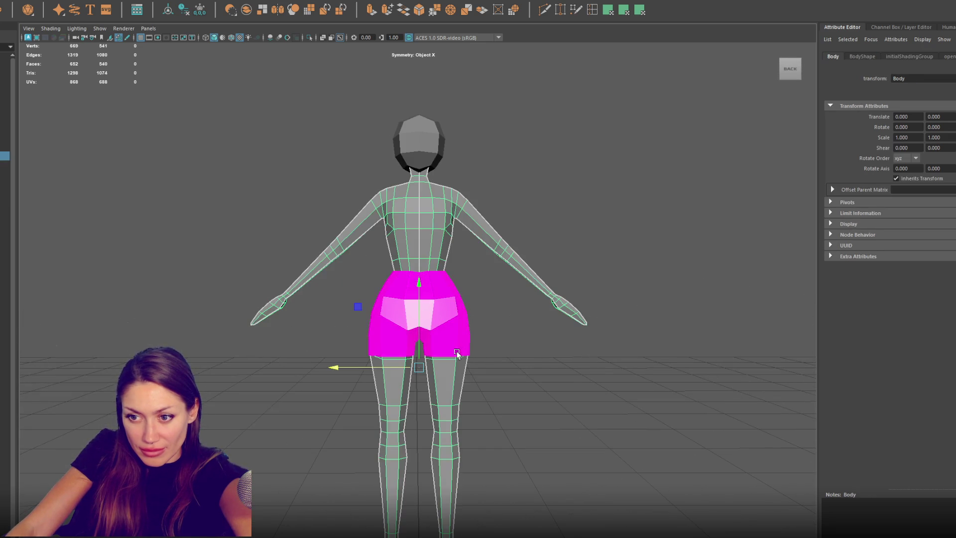
{"action": "mouse_move", "coordinate": [527, 343]}
{"action": "right_mouse_down"}
{"action": "mouse_move", "coordinate": [521, 305]}
{"action": "mouse_move", "coordinate": [479, 327]}
{"action": "right_mouse_up"}
{"action": "left_click", "coordinate": [456, 354]}
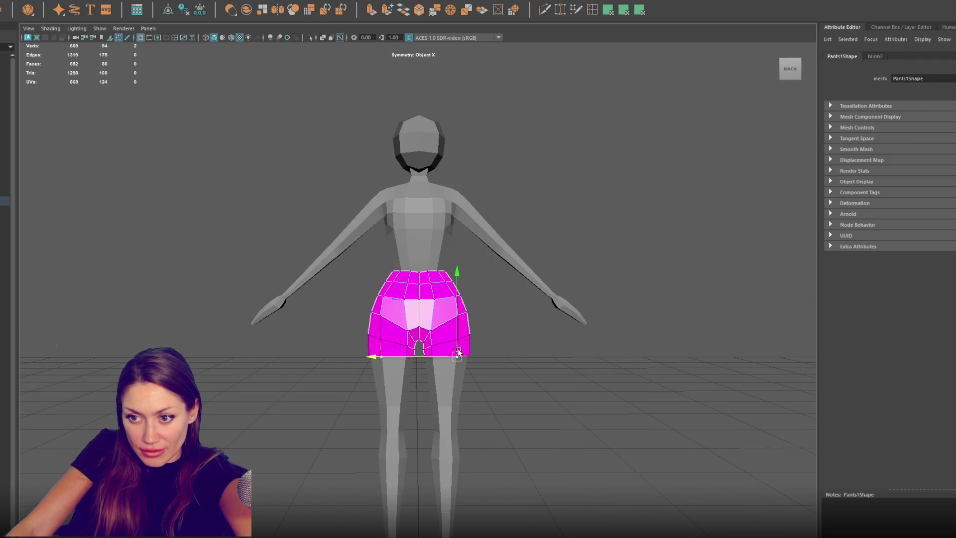
{"action": "left_click", "coordinate": [432, 355]}
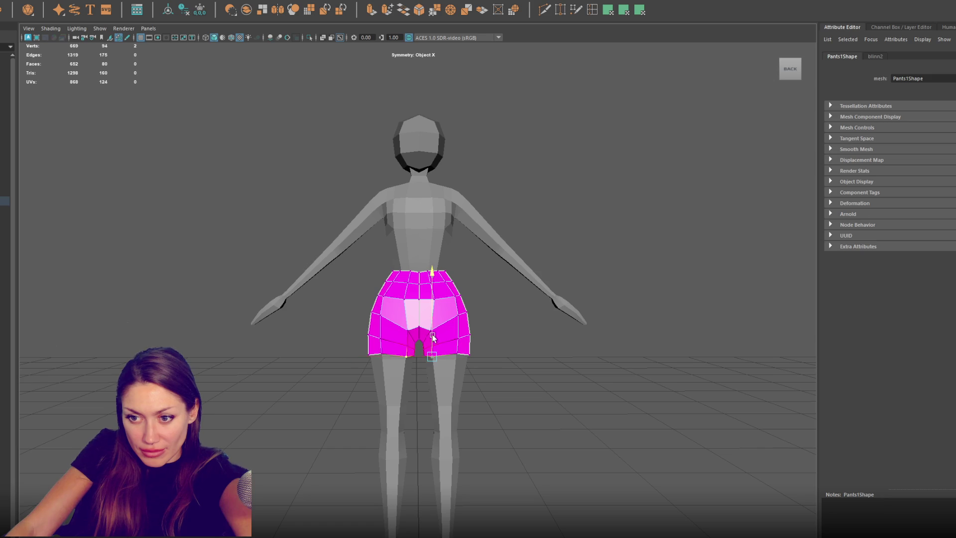
{"action": "left_click_drag", "start_coordinate": [417, 365], "coordinate": [415, 358], "text": "alt"}
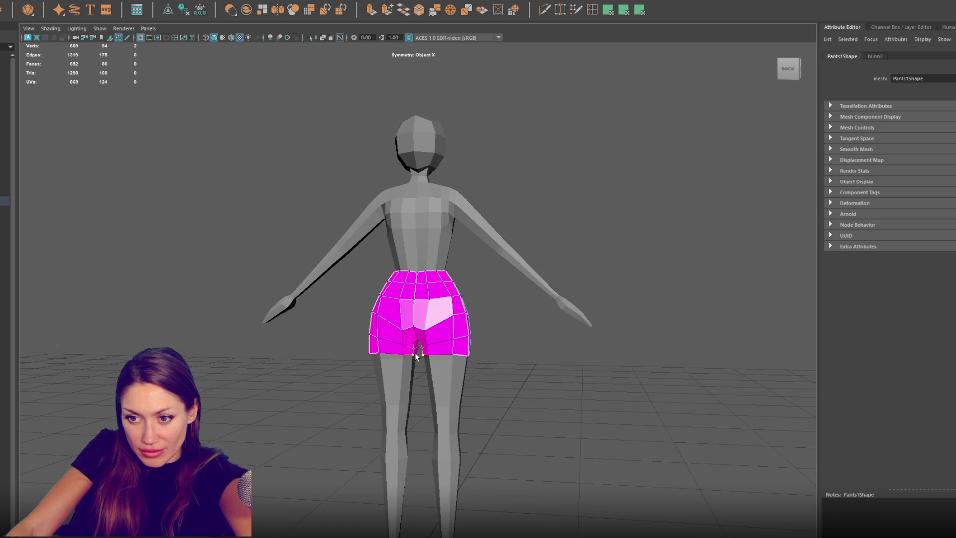
{"action": "left_click", "coordinate": [417, 351], "text": "shift"}
{"action": "mouse_move", "coordinate": [417, 349]}
{"action": "left_mouse_down", "text": "alt"}
{"action": "mouse_move", "coordinate": [657, 346]}
{"action": "mouse_move", "coordinate": [598, 260]}
{"action": "mouse_move", "coordinate": [637, 221]}
{"action": "mouse_move", "coordinate": [480, 326]}
{"action": "left_mouse_up", "text": "alt"}
{"action": "key", "text": "F8"}
{"action": "left_click", "coordinate": [521, 359]}
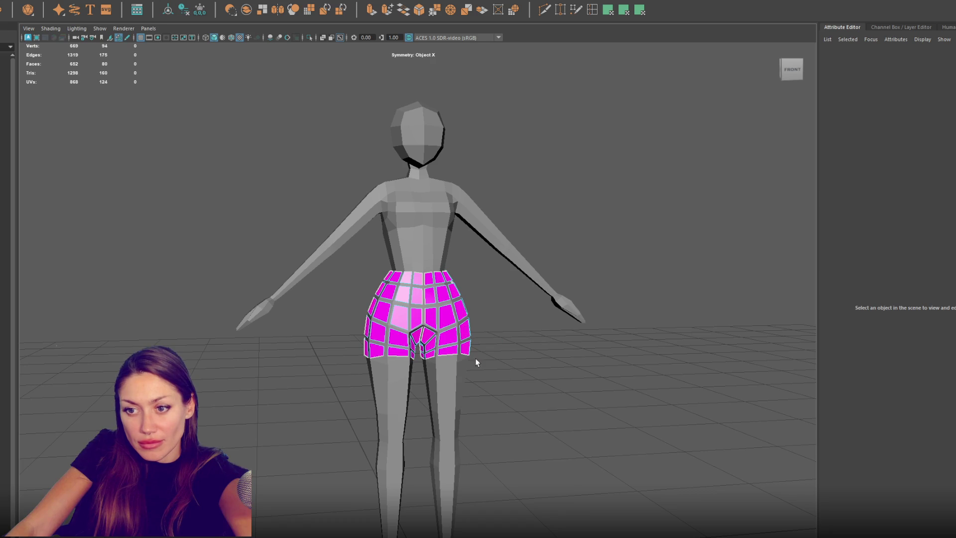
{"action": "right_click_drag", "start_coordinate": [486, 354], "coordinate": [463, 351]}
{"action": "left_click", "coordinate": [471, 338]}
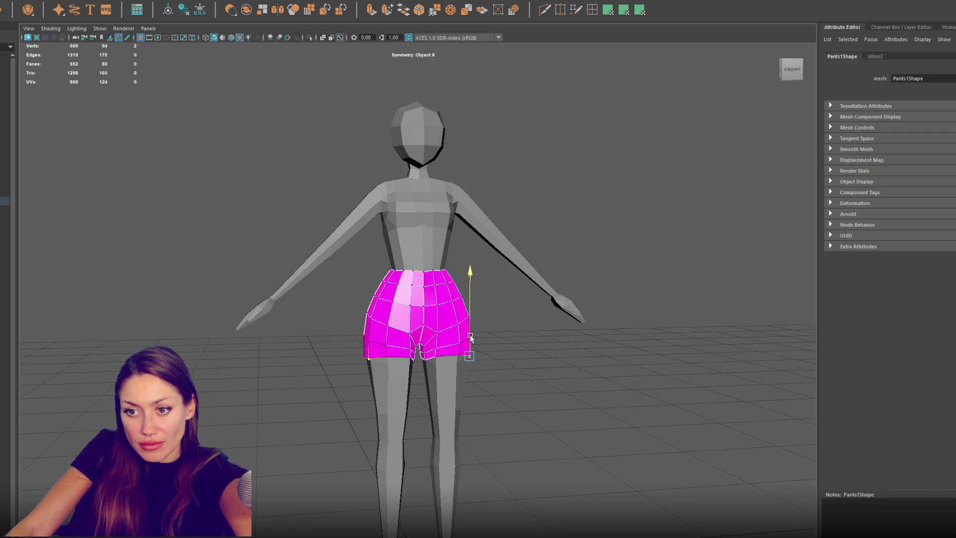
Step: Rename the shorts object to Shorts
{"action": "left_click_drag", "start_coordinate": [572, 236], "coordinate": [525, 246], "text": "alt"}
{"action": "left_click", "coordinate": [525, 246]}
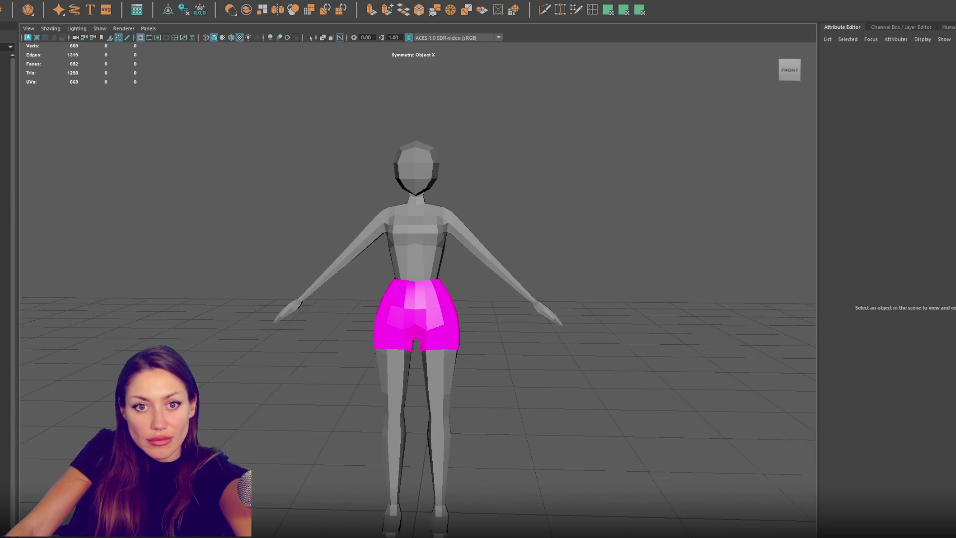
{"action": "left_click", "coordinate": [416, 313]}
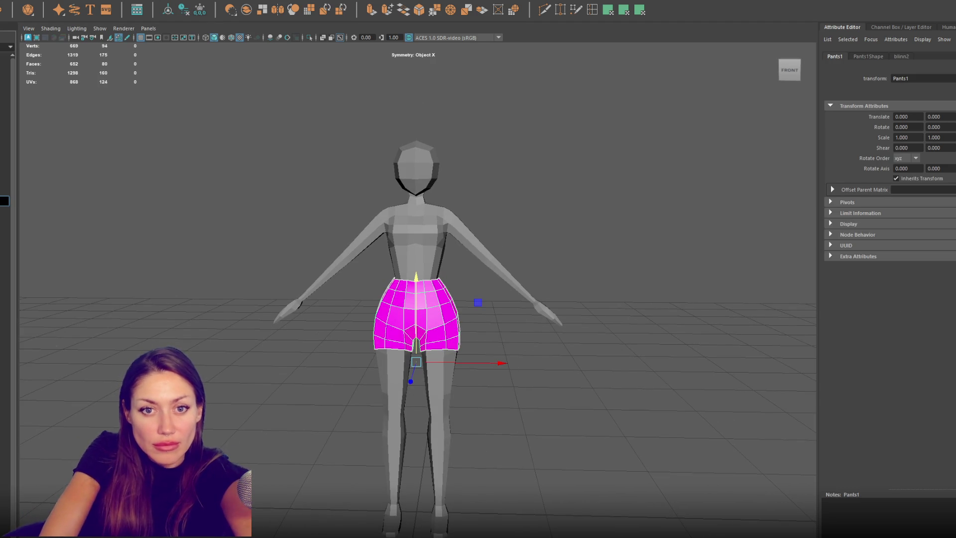
{"action": "key", "text": "Return"}
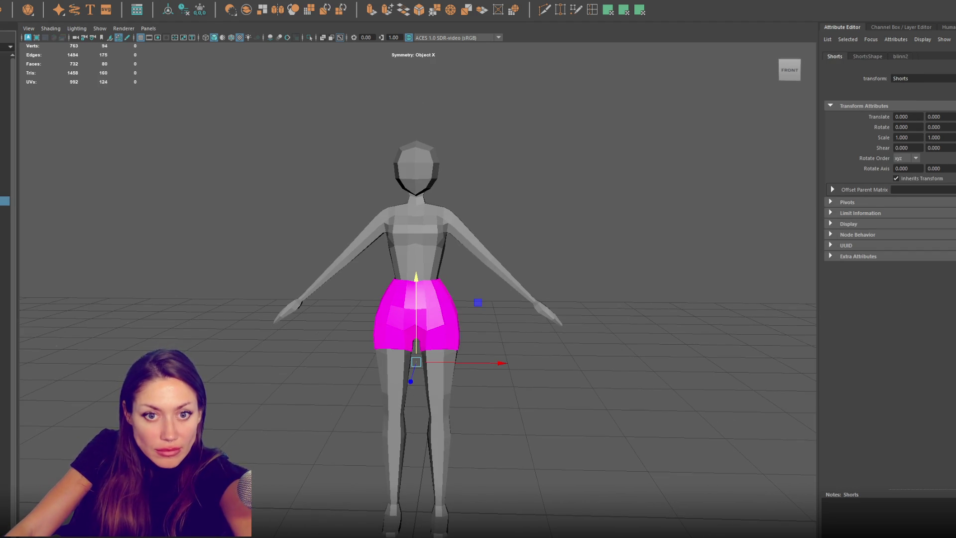
Step: Select the crotch edges at the back of the Shorts mesh
{"action": "right_click", "coordinate": [518, 330]}
{"action": "left_click", "coordinate": [497, 333]}
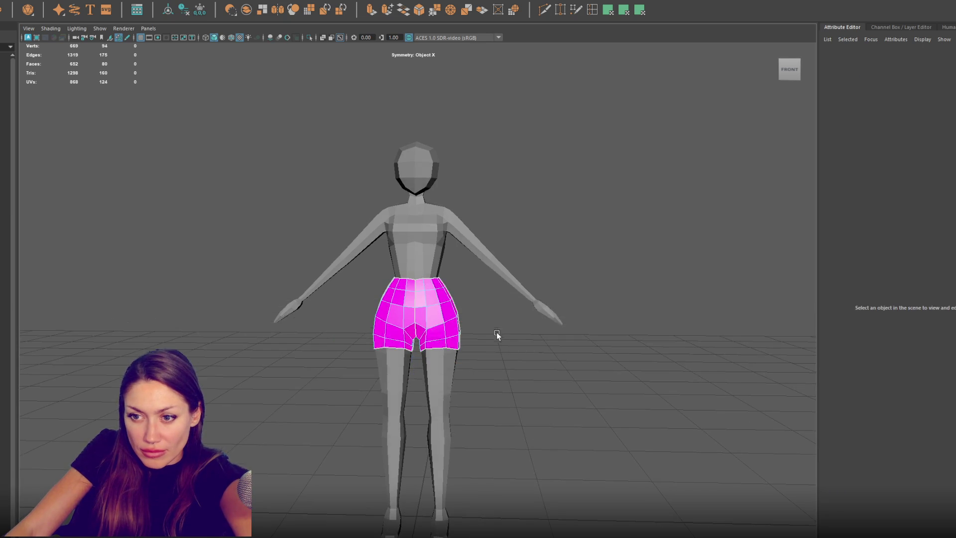
{"action": "key", "text": "4"}
{"action": "left_click", "coordinate": [417, 343]}
{"action": "key", "text": "q"}
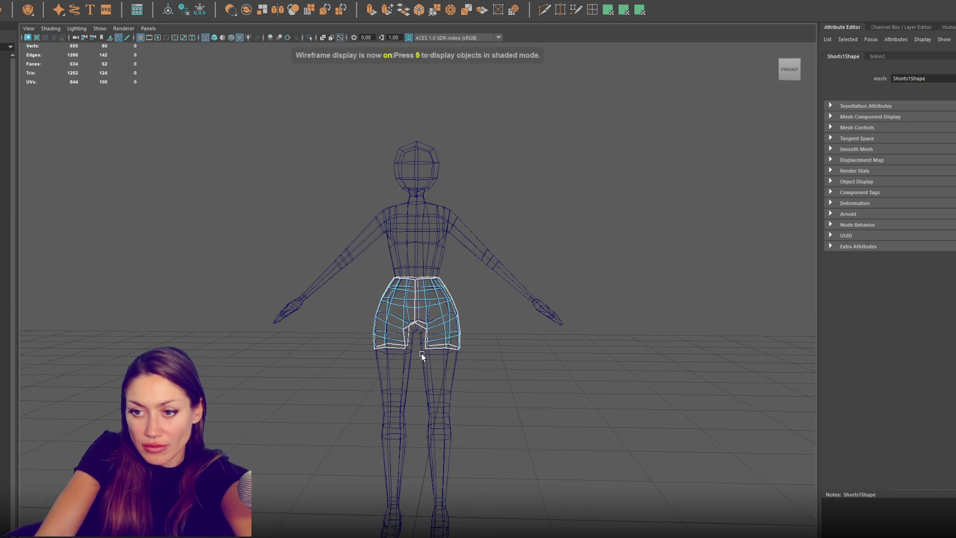
{"action": "key", "text": "5"}
{"action": "scroll", "coordinate": [448, 345], "scroll_direction": "up", "scroll_amount": 2}
{"action": "right_click_drag", "start_coordinate": [545, 331], "coordinate": [551, 310]}
{"action": "mouse_move", "coordinate": [398, 348]}
{"action": "left_mouse_down", "text": "alt"}
{"action": "mouse_move", "coordinate": [518, 335]}
{"action": "mouse_move", "coordinate": [654, 342]}
{"action": "left_mouse_up", "text": "alt"}
{"action": "left_click", "coordinate": [425, 337], "text": "shift"}
Step: Extrude the crotch edges twice and merge the four meeting vertices at the centre
{"action": "key", "text": "ctrl+e"}
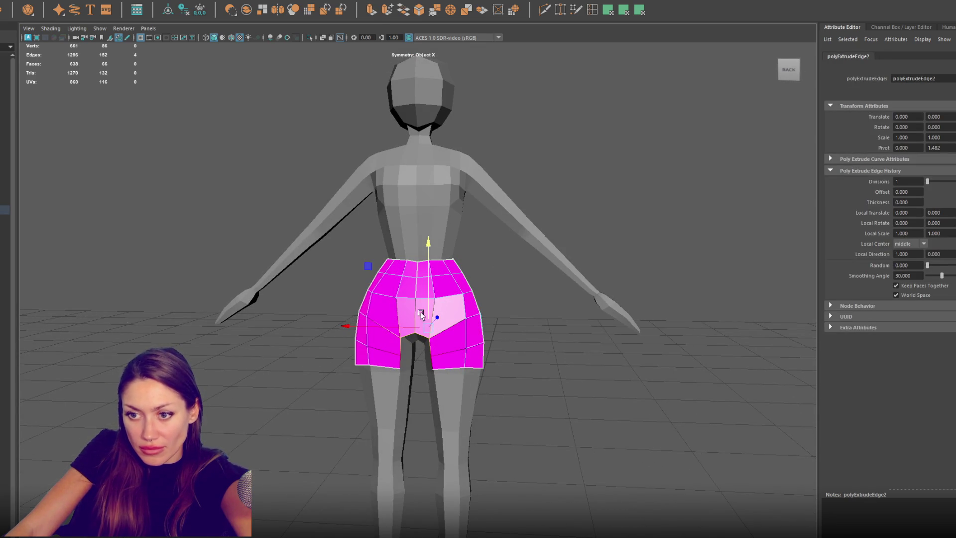
{"action": "left_click", "coordinate": [425, 322]}
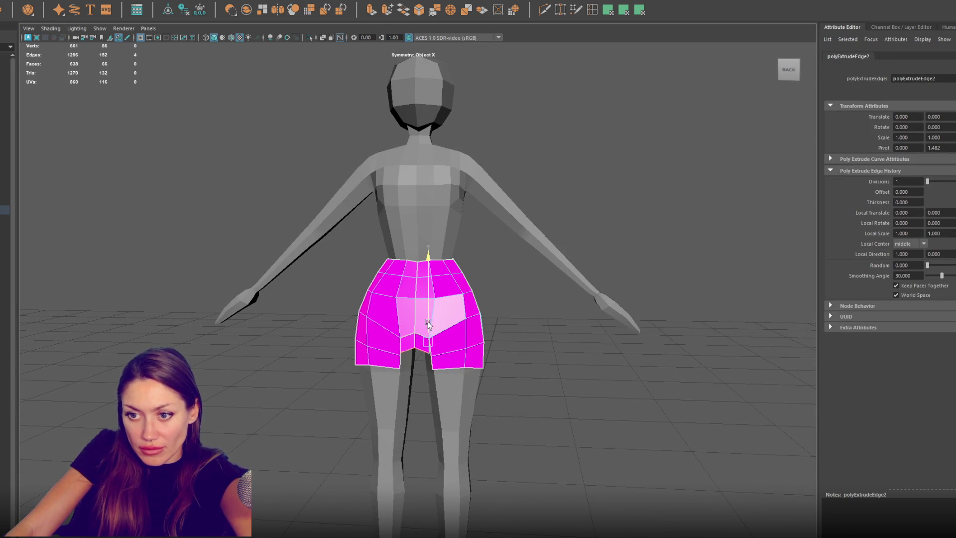
{"action": "key", "text": "b"}
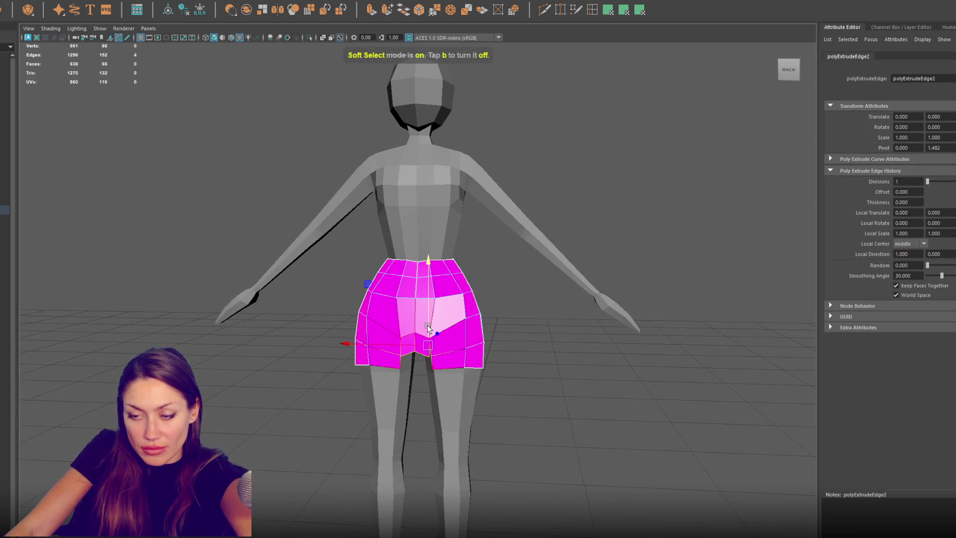
{"action": "key", "text": "b"}
{"action": "key", "text": "ctrl+e"}
{"action": "left_click", "coordinate": [427, 322]}
{"action": "mouse_move", "coordinate": [536, 338]}
{"action": "right_mouse_down"}
{"action": "mouse_move", "coordinate": [525, 360]}
{"action": "mouse_move", "coordinate": [499, 333]}
{"action": "right_mouse_up"}
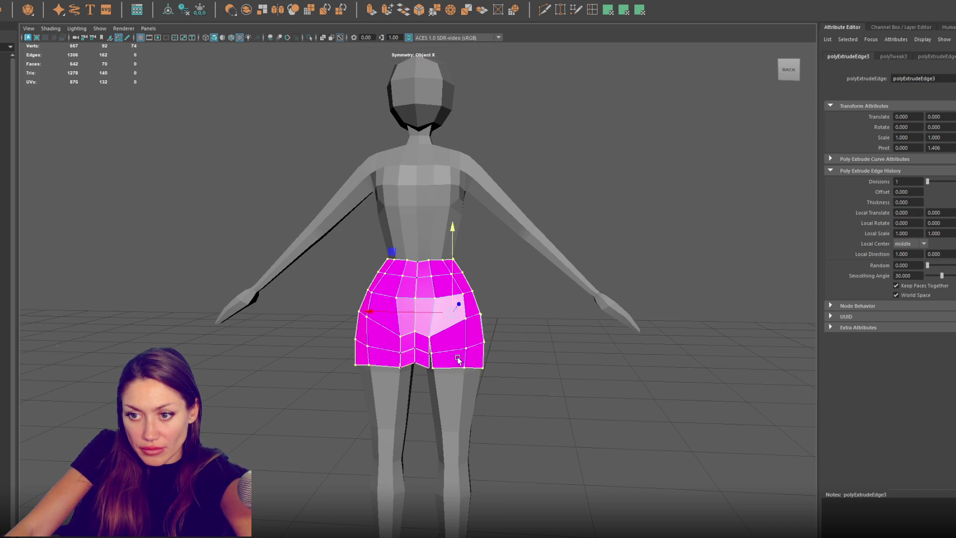
{"action": "left_click", "coordinate": [429, 371]}
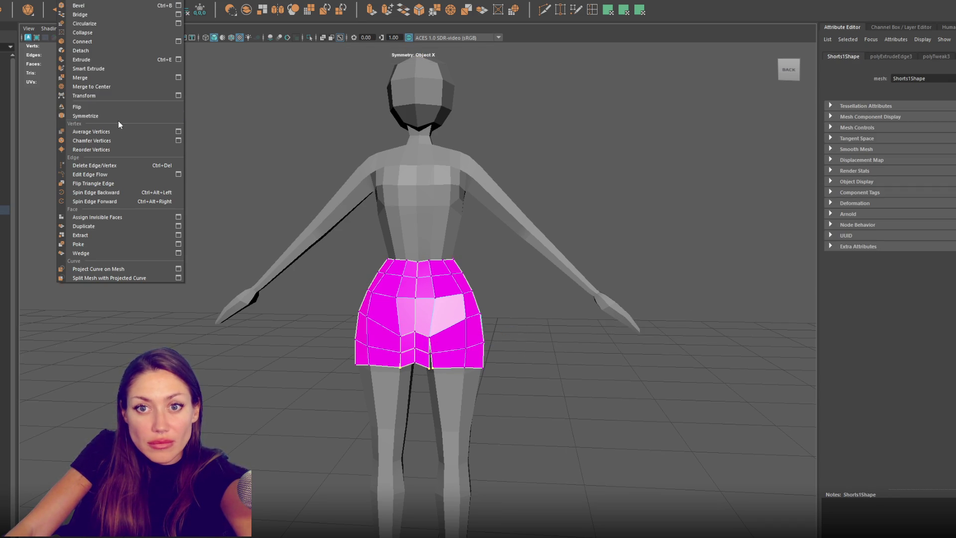
{"action": "left_click", "coordinate": [120, 95]}
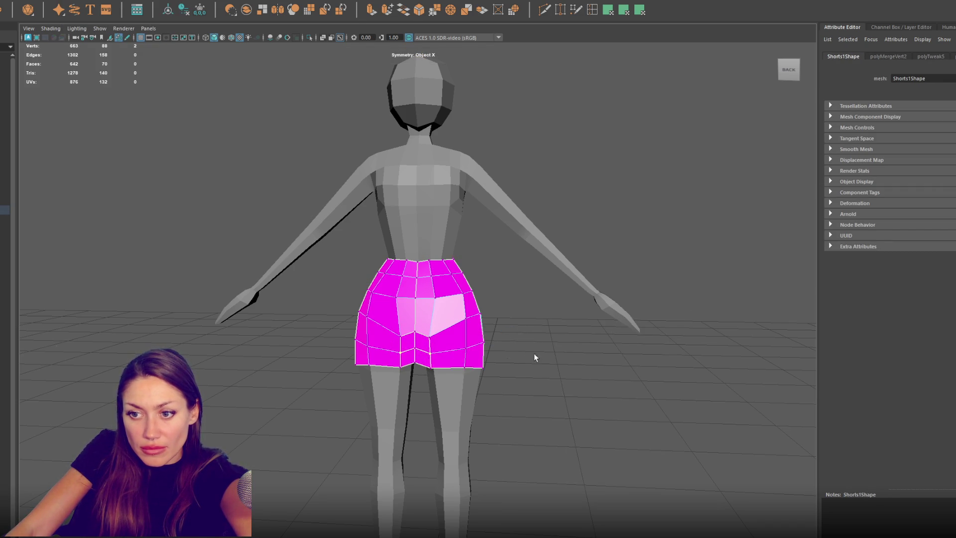
Step: Merge the inner-leg vertices and move the bottom-centre vertices to close the leg gap
{"action": "left_click_drag", "start_coordinate": [521, 360], "coordinate": [410, 354], "text": "alt"}
{"action": "key", "text": "g"}
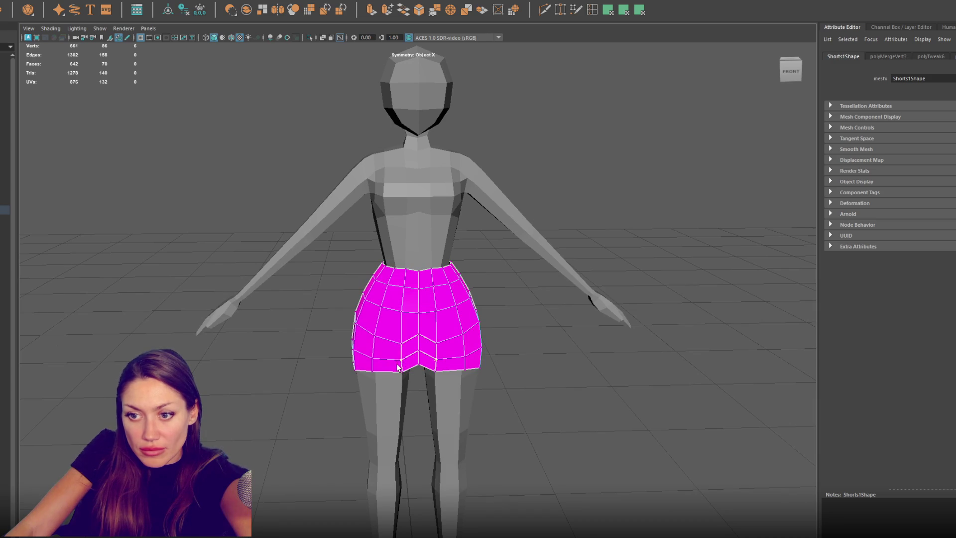
{"action": "key", "text": "4"}
{"action": "left_click", "coordinate": [407, 364]}
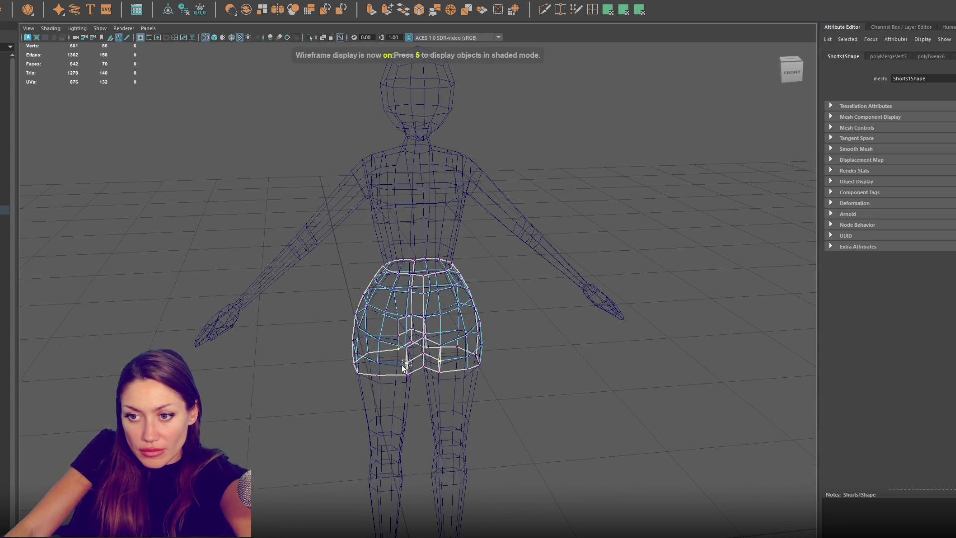
{"action": "key", "text": "5"}
{"action": "left_click_drag", "start_coordinate": [409, 374], "coordinate": [457, 362], "text": "alt"}
{"action": "left_click", "coordinate": [435, 362]}
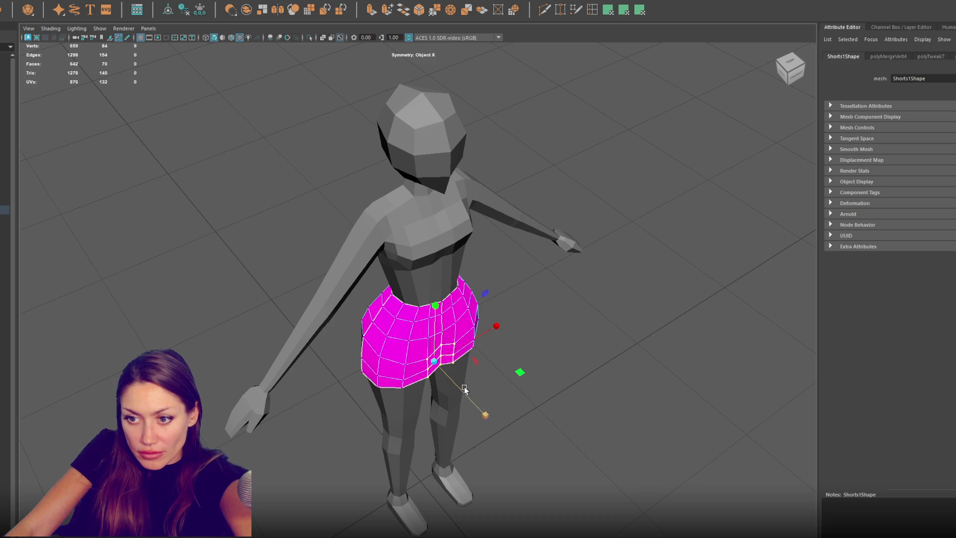
{"action": "left_click_drag", "start_coordinate": [462, 393], "coordinate": [423, 358], "text": "alt"}
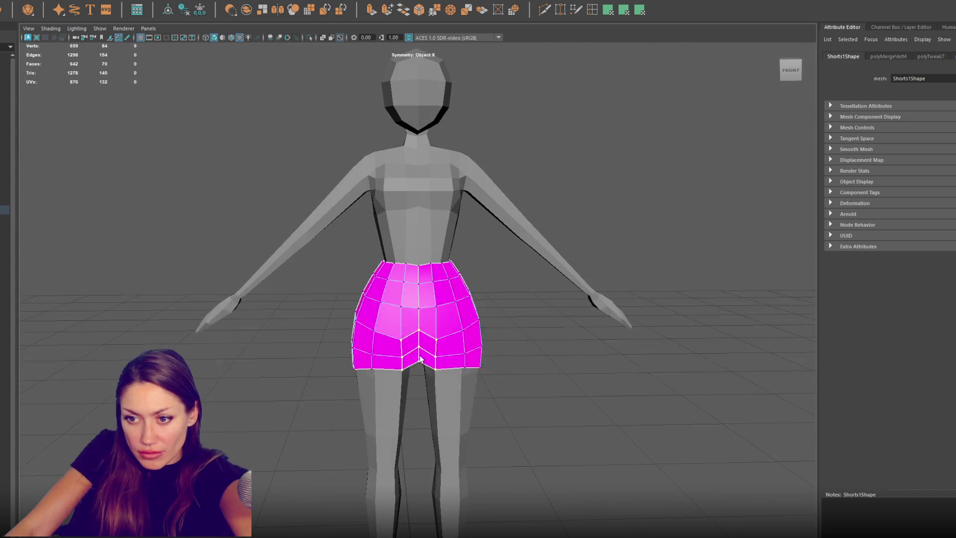
{"action": "left_click", "coordinate": [436, 369]}
{"action": "left_click", "coordinate": [416, 357], "text": "shift"}
{"action": "mouse_move", "coordinate": [416, 358]}
{"action": "middle_mouse_down"}
{"action": "mouse_move", "coordinate": [425, 348]}
{"action": "mouse_move", "coordinate": [420, 411]}
{"action": "middle_mouse_up"}
{"action": "key", "text": "q"}
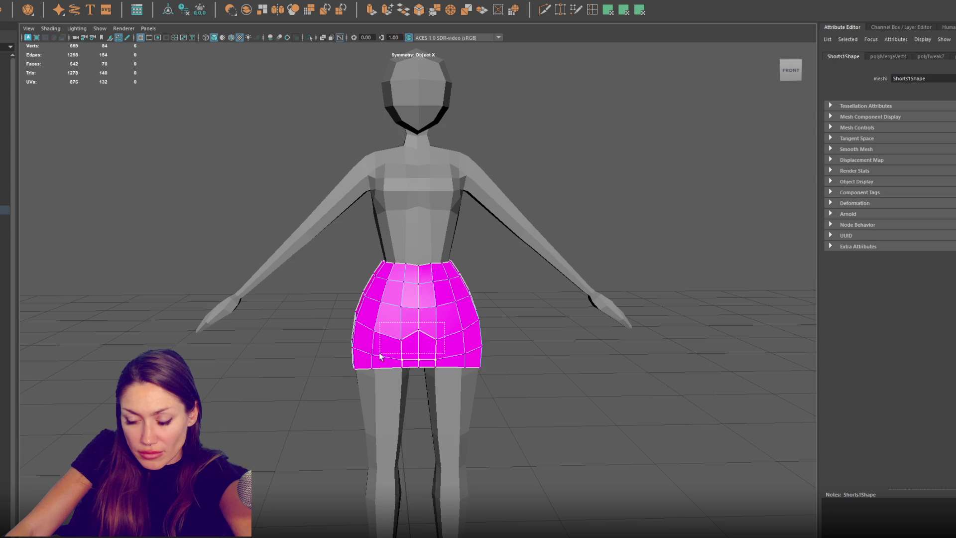
Step: Pick symmetric skirt vertices, a vertical edge loop and a side vertex for shaping
{"action": "left_click_drag", "start_coordinate": [377, 357], "coordinate": [377, 358]}
{"action": "key", "text": "4"}
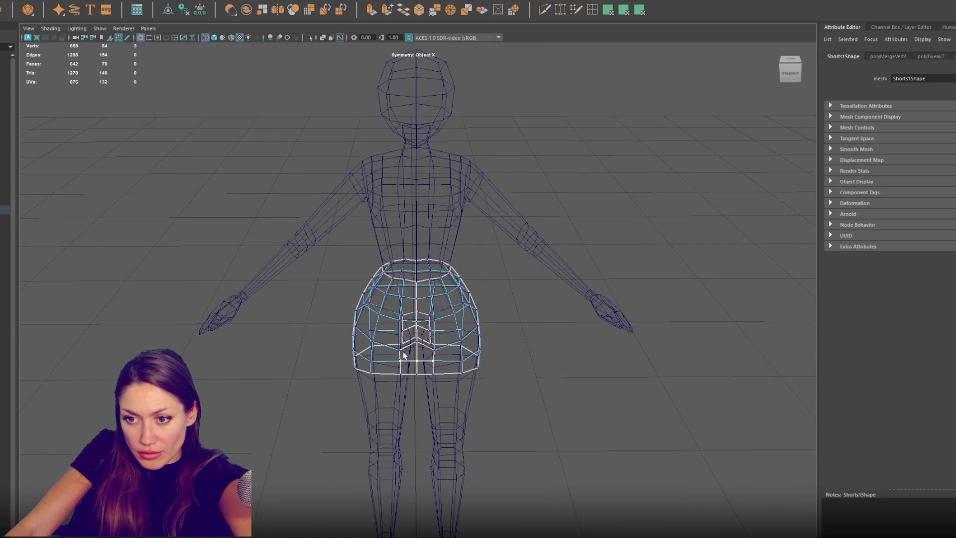
{"action": "left_click", "coordinate": [407, 351]}
{"action": "left_click", "coordinate": [492, 341]}
{"action": "left_click", "coordinate": [491, 348]}
{"action": "right_click_drag", "start_coordinate": [491, 348], "coordinate": [431, 347]}
{"action": "left_click", "coordinate": [421, 345]}
{"action": "key", "text": "w"}
{"action": "key", "text": "5"}
{"action": "mouse_move", "coordinate": [428, 343]}
{"action": "left_mouse_down", "text": "alt"}
{"action": "mouse_move", "coordinate": [493, 356]}
{"action": "mouse_move", "coordinate": [483, 349]}
{"action": "left_mouse_up", "text": "alt"}
{"action": "key", "text": "F10"}
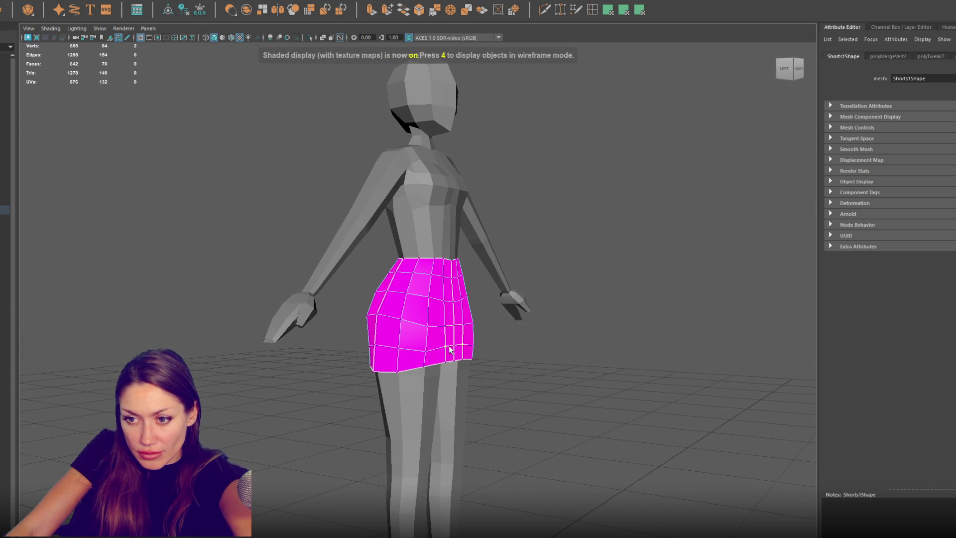
{"action": "double_click", "coordinate": [448, 338]}
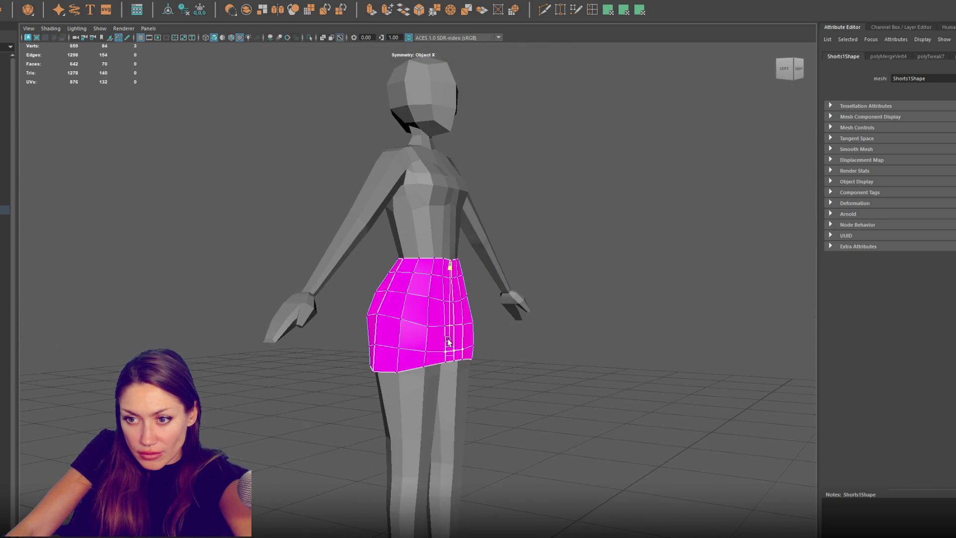
{"action": "left_click", "coordinate": [429, 325]}
Step: Pull the lower back hem vertices down on both sides of the skirt
{"action": "mouse_move", "coordinate": [434, 310]}
{"action": "left_mouse_down", "text": "alt"}
{"action": "mouse_move", "coordinate": [544, 315]}
{"action": "mouse_move", "coordinate": [465, 312]}
{"action": "mouse_move", "coordinate": [388, 343]}
{"action": "left_mouse_up", "text": "alt"}
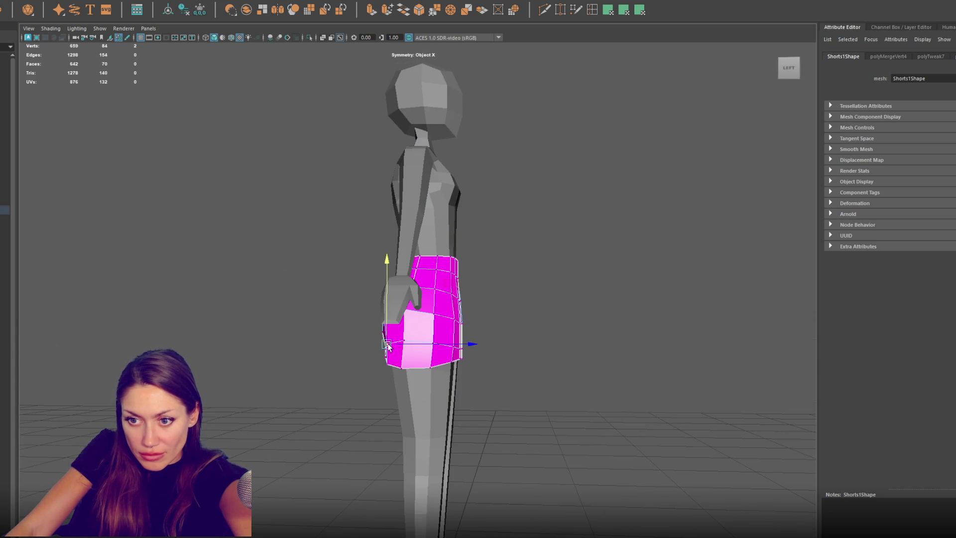
{"action": "mouse_move", "coordinate": [405, 335]}
{"action": "left_mouse_down", "text": "alt"}
{"action": "mouse_move", "coordinate": [483, 339]}
{"action": "mouse_move", "coordinate": [433, 366]}
{"action": "left_mouse_up", "text": "alt"}
{"action": "right_click", "coordinate": [493, 315]}
{"action": "left_click", "coordinate": [442, 366], "text": "shift"}
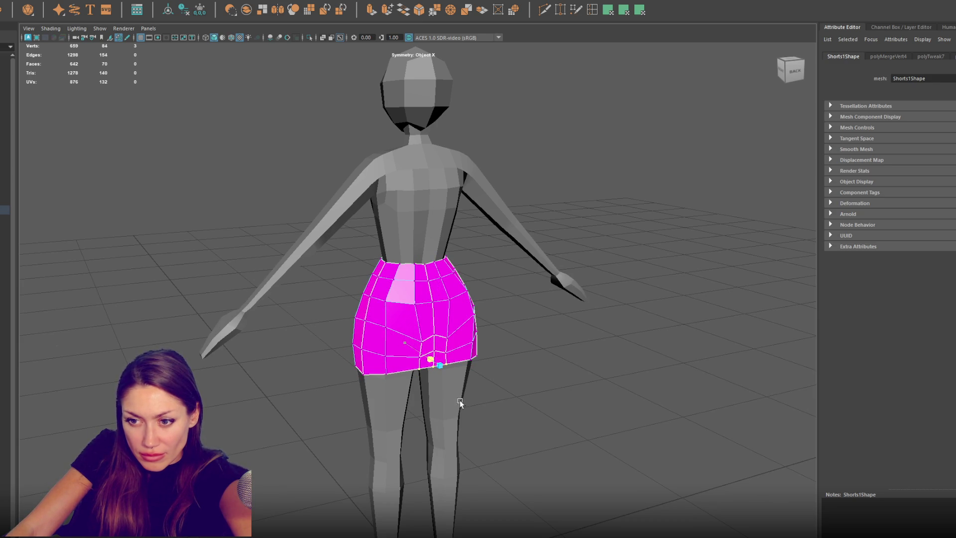
{"action": "left_click_drag", "start_coordinate": [440, 340], "coordinate": [444, 353]}
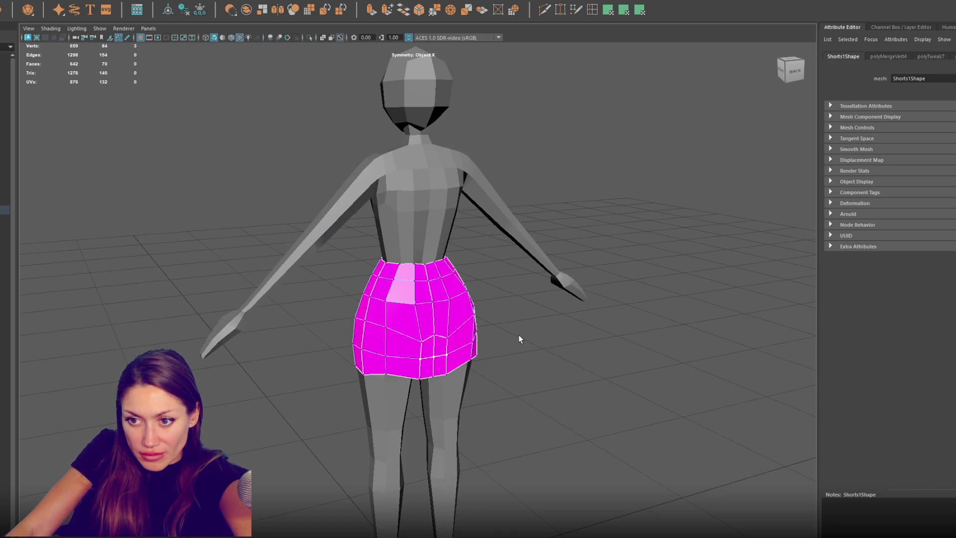
{"action": "right_click_drag", "start_coordinate": [496, 311], "coordinate": [446, 342]}
{"action": "left_click", "coordinate": [440, 337]}
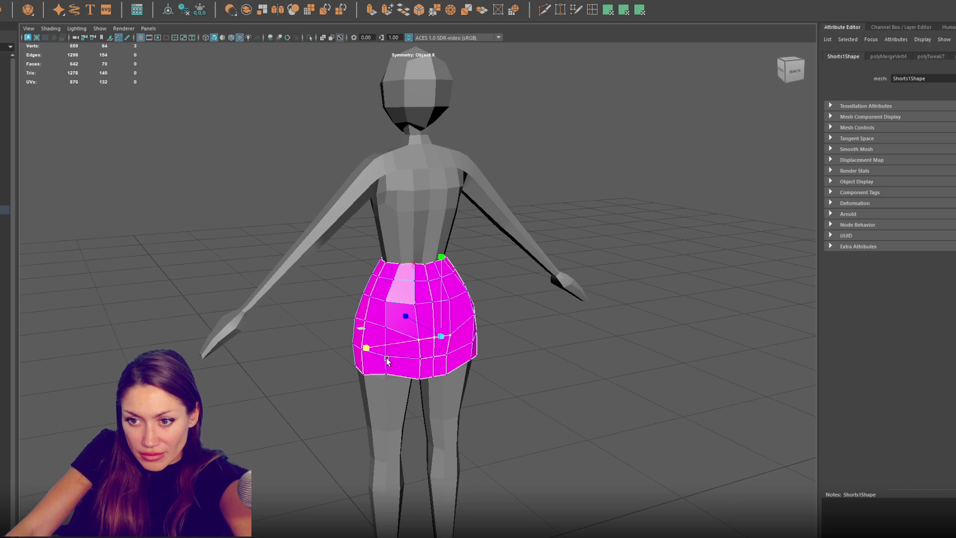
{"action": "key", "text": "w"}
{"action": "left_click_drag", "start_coordinate": [388, 353], "coordinate": [387, 358]}
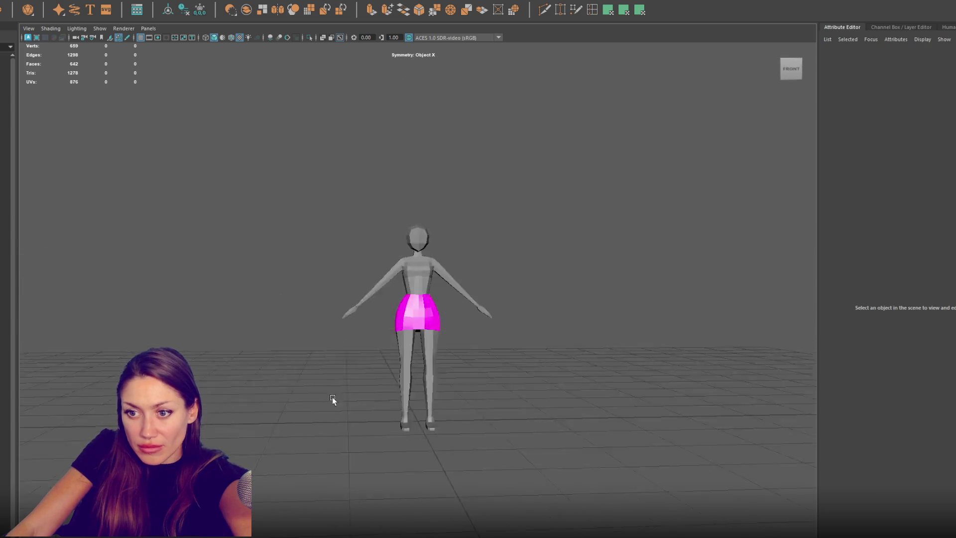
Step: Select the reshaped skirt, name it Short_Skirt, and leave a copy Short_Skirt1
{"action": "scroll", "coordinate": [399, 369], "scroll_direction": "up", "scroll_amount": 5}
{"action": "left_click", "coordinate": [420, 313]}
{"action": "right_click", "coordinate": [619, 270]}
{"action": "left_click", "coordinate": [602, 257]}
{"action": "left_click", "coordinate": [419, 325]}
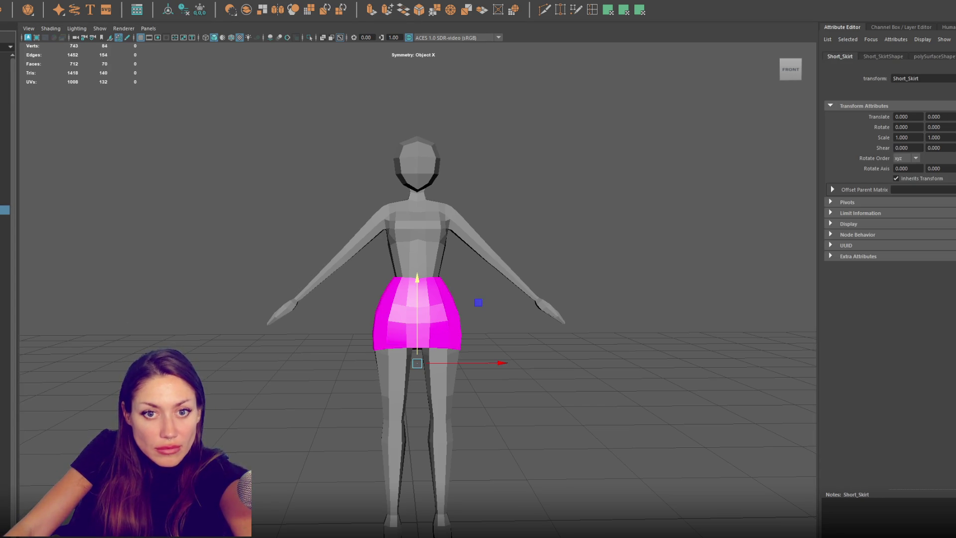
{"action": "key", "text": "ctrl+z"}
Step: Extrude the skirt copy's bottom edge loop down to the ankles
{"action": "key", "text": "4"}
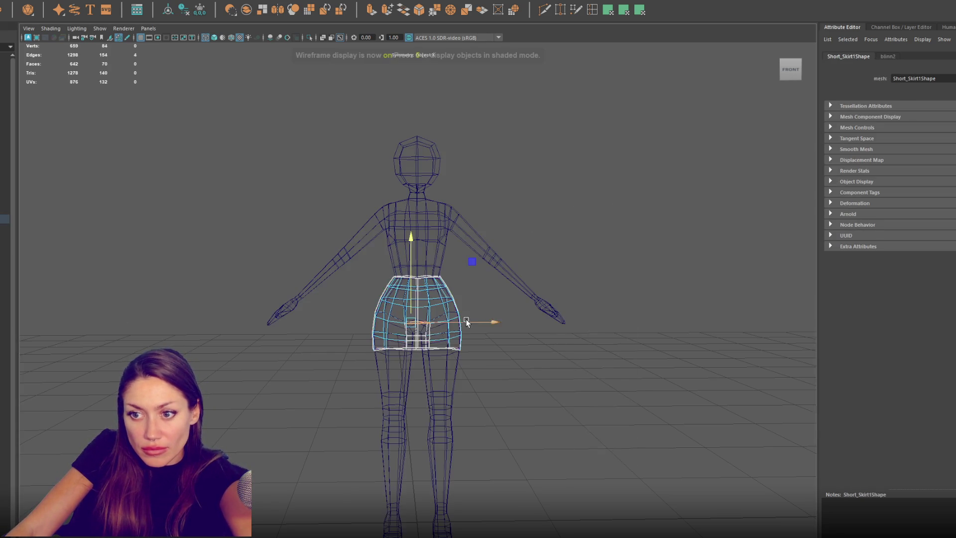
{"action": "right_click_drag", "start_coordinate": [500, 316], "coordinate": [513, 275]}
{"action": "double_click", "coordinate": [432, 349]}
{"action": "key", "text": "w"}
{"action": "left_click_drag", "start_coordinate": [438, 324], "coordinate": [432, 493], "text": "shift"}
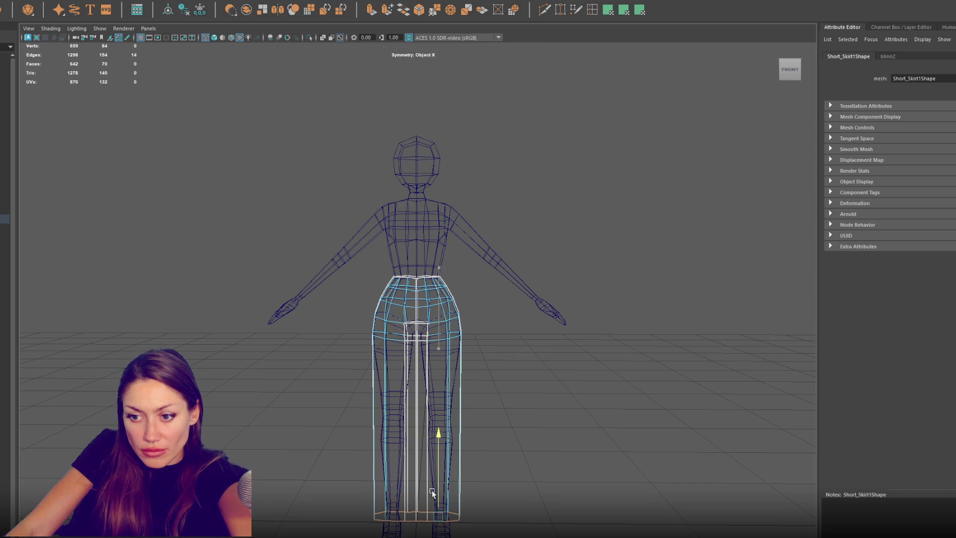
{"action": "key", "text": "6"}
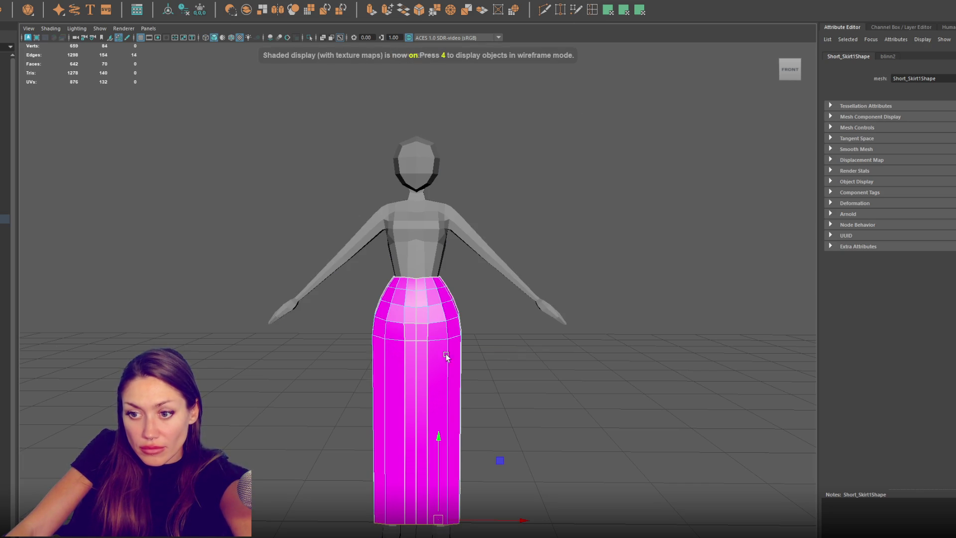
Step: Insert four horizontal edge loops along the lengthened skirt
{"action": "right_click_drag", "start_coordinate": [448, 359], "coordinate": [438, 318], "text": "shift"}
{"action": "left_click", "coordinate": [428, 396]}
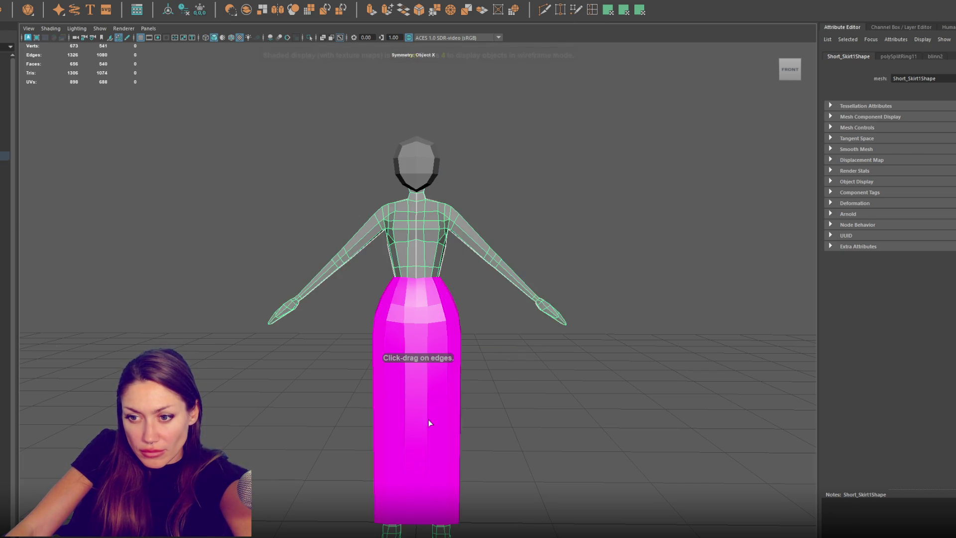
{"action": "left_click", "coordinate": [426, 416]}
{"action": "left_click", "coordinate": [428, 443]}
{"action": "left_click", "coordinate": [426, 502]}
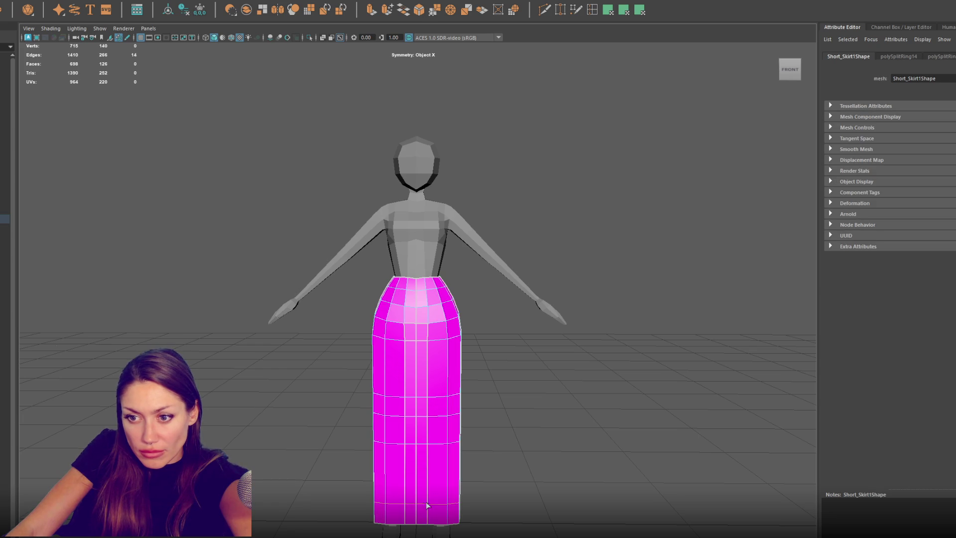
{"action": "mouse_move", "coordinate": [501, 401]}
{"action": "left_mouse_down", "text": "alt"}
{"action": "mouse_move", "coordinate": [646, 395]}
{"action": "mouse_move", "coordinate": [570, 399]}
{"action": "left_mouse_up", "text": "alt"}
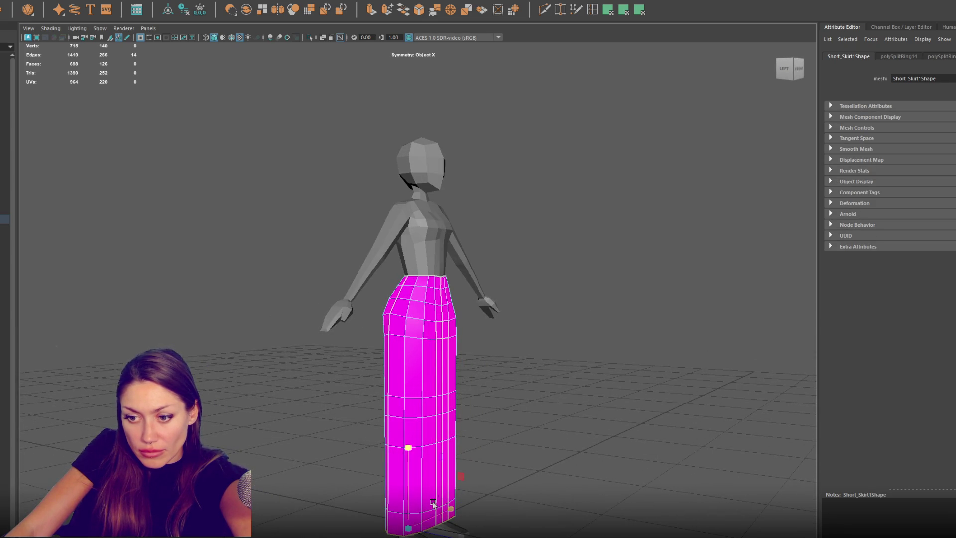
{"action": "mouse_move", "coordinate": [478, 493]}
{"action": "left_mouse_down", "text": "alt"}
{"action": "mouse_move", "coordinate": [518, 491]}
{"action": "mouse_move", "coordinate": [466, 495]}
{"action": "mouse_move", "coordinate": [409, 479]}
{"action": "mouse_move", "coordinate": [398, 522]}
{"action": "mouse_move", "coordinate": [404, 478]}
{"action": "mouse_move", "coordinate": [504, 497]}
{"action": "mouse_move", "coordinate": [436, 446]}
{"action": "mouse_move", "coordinate": [469, 442]}
{"action": "left_mouse_up", "text": "alt"}
Step: Select edge loops and vertex bands to taper the long skirt into a fitted shape
{"action": "left_click", "coordinate": [416, 507]}
{"action": "double_click", "coordinate": [436, 443]}
{"action": "left_click_drag", "start_coordinate": [494, 374], "coordinate": [344, 418]}
{"action": "right_click_drag", "start_coordinate": [565, 344], "coordinate": [523, 326]}
{"action": "left_click_drag", "start_coordinate": [486, 375], "coordinate": [456, 423]}
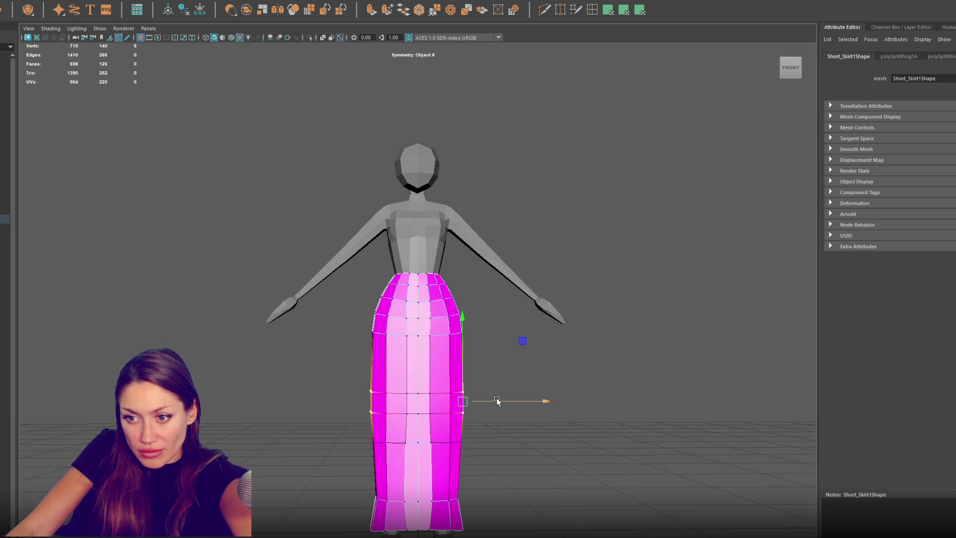
{"action": "mouse_move", "coordinate": [491, 365]}
{"action": "left_mouse_down"}
{"action": "mouse_move", "coordinate": [382, 427]}
{"action": "mouse_move", "coordinate": [483, 401]}
{"action": "mouse_move", "coordinate": [457, 443]}
{"action": "left_mouse_up"}
{"action": "scroll", "coordinate": [491, 412], "scroll_direction": "down", "scroll_amount": 3}
{"action": "mouse_move", "coordinate": [491, 412]}
{"action": "left_mouse_down", "text": "alt"}
{"action": "mouse_move", "coordinate": [350, 416]}
{"action": "mouse_move", "coordinate": [491, 411]}
{"action": "left_mouse_up", "text": "alt"}
{"action": "left_click", "coordinate": [491, 411]}
{"action": "scroll", "coordinate": [481, 410], "scroll_direction": "up", "scroll_amount": 2}
{"action": "scroll", "coordinate": [477, 444], "scroll_direction": "down", "scroll_amount": 2}
{"action": "mouse_move", "coordinate": [522, 243]}
{"action": "left_mouse_down", "text": "alt"}
{"action": "mouse_move", "coordinate": [386, 246]}
{"action": "mouse_move", "coordinate": [396, 349]}
{"action": "left_mouse_up", "text": "alt"}
Step: Name the lengthened skirt Long_Skirt
{"action": "left_click", "coordinate": [396, 349]}
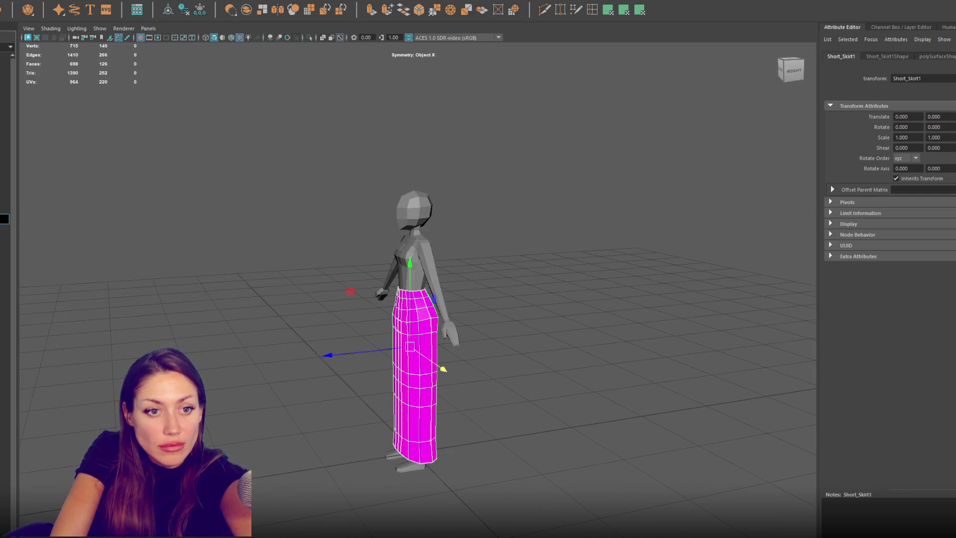
{"action": "left_click", "coordinate": [441, 367]}
{"action": "mouse_move", "coordinate": [441, 367]}
{"action": "left_mouse_down", "text": "alt"}
{"action": "mouse_move", "coordinate": [371, 305]}
{"action": "mouse_move", "coordinate": [518, 311]}
{"action": "mouse_move", "coordinate": [651, 300]}
{"action": "mouse_move", "coordinate": [472, 345]}
{"action": "mouse_move", "coordinate": [578, 367]}
{"action": "mouse_move", "coordinate": [545, 364]}
{"action": "left_mouse_up", "text": "alt"}
Step: Check a symmetric pair of body edges against the skirt, then reselect Long_Skirt
{"action": "left_click", "coordinate": [472, 344], "text": "shift"}
{"action": "scroll", "coordinate": [545, 360], "scroll_direction": "down", "scroll_amount": 3}
{"action": "right_click_drag", "start_coordinate": [603, 309], "coordinate": [604, 274]}
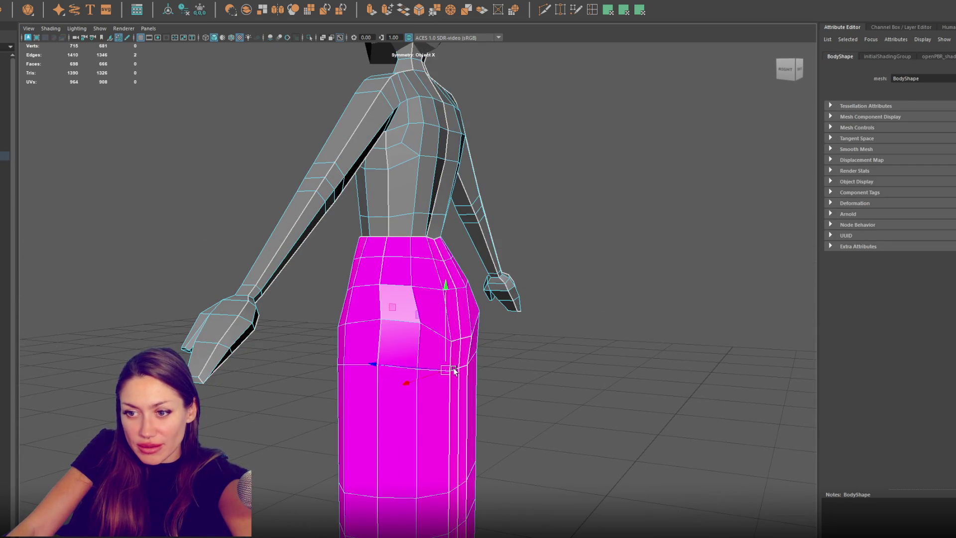
{"action": "left_click", "coordinate": [458, 352]}
{"action": "left_click_drag", "start_coordinate": [458, 353], "coordinate": [547, 357], "text": "alt"}
{"action": "key", "text": "F8"}
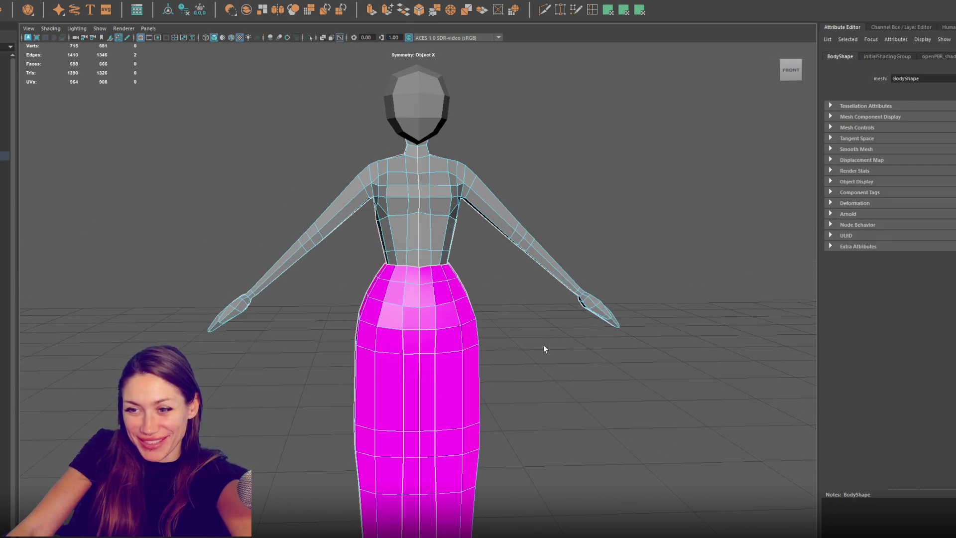
{"action": "left_click", "coordinate": [670, 164]}
{"action": "left_click", "coordinate": [451, 319]}
{"action": "left_click_drag", "start_coordinate": [451, 318], "coordinate": [475, 344], "text": "alt"}
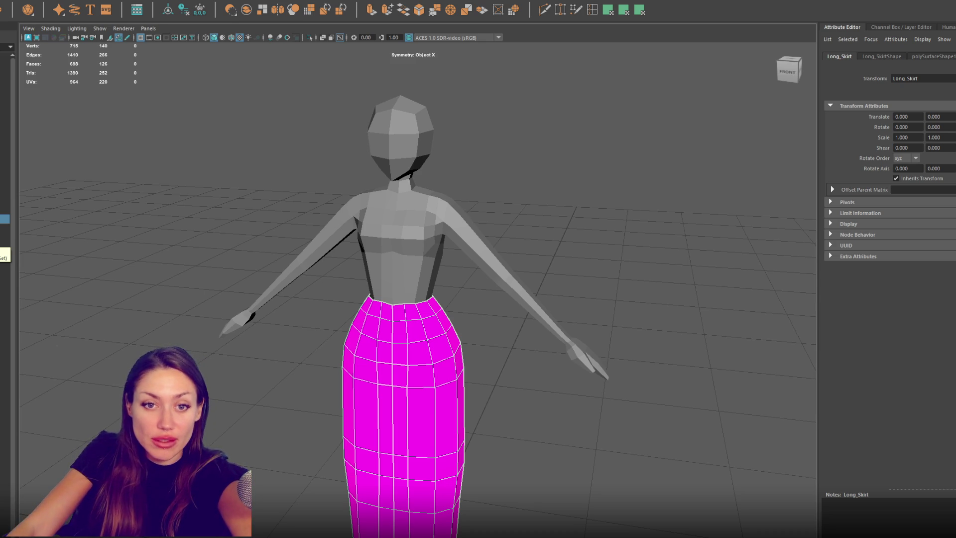
Step: Go through the bottom garments in the Outliner and hide Long_Skirt
{"action": "left_click", "coordinate": [4, 210]}
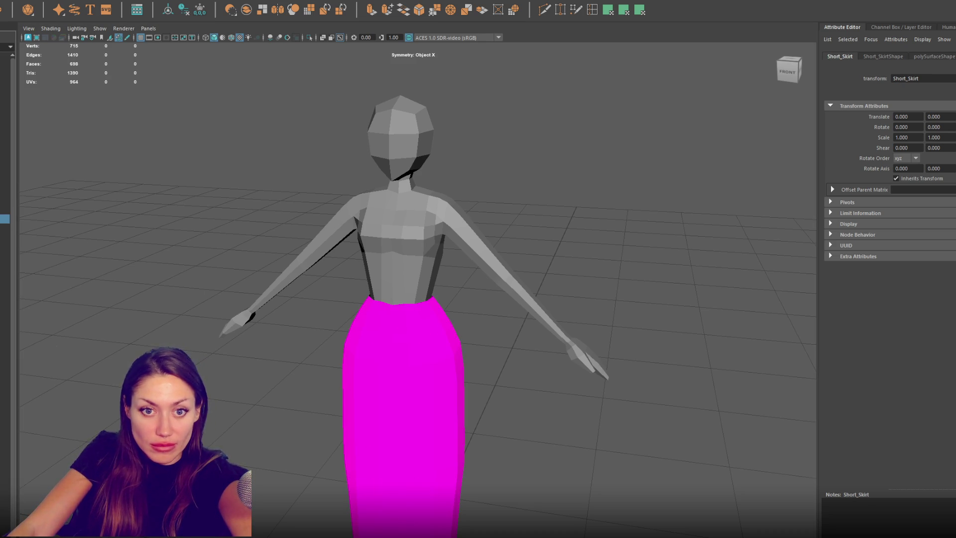
{"action": "left_click", "coordinate": [4, 218]}
{"action": "left_click", "coordinate": [5, 191]}
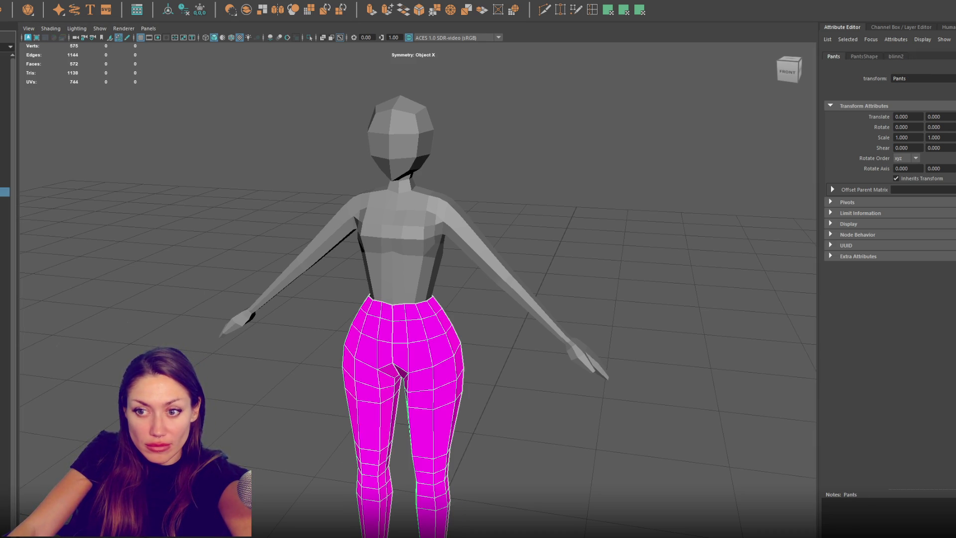
{"action": "left_click", "coordinate": [5, 210]}
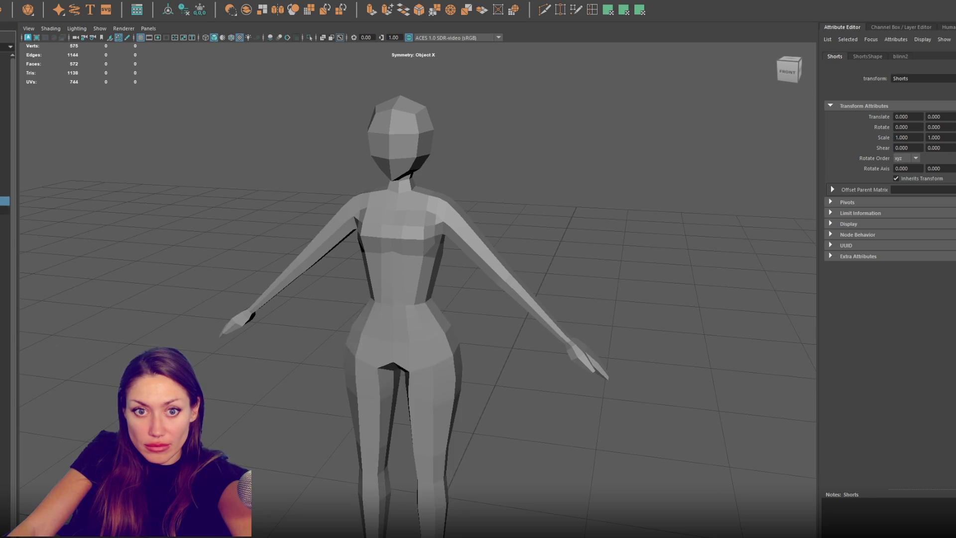
{"action": "left_click", "coordinate": [5, 192]}
{"action": "left_click", "coordinate": [5, 201]}
{"action": "left_click", "coordinate": [4, 210]}
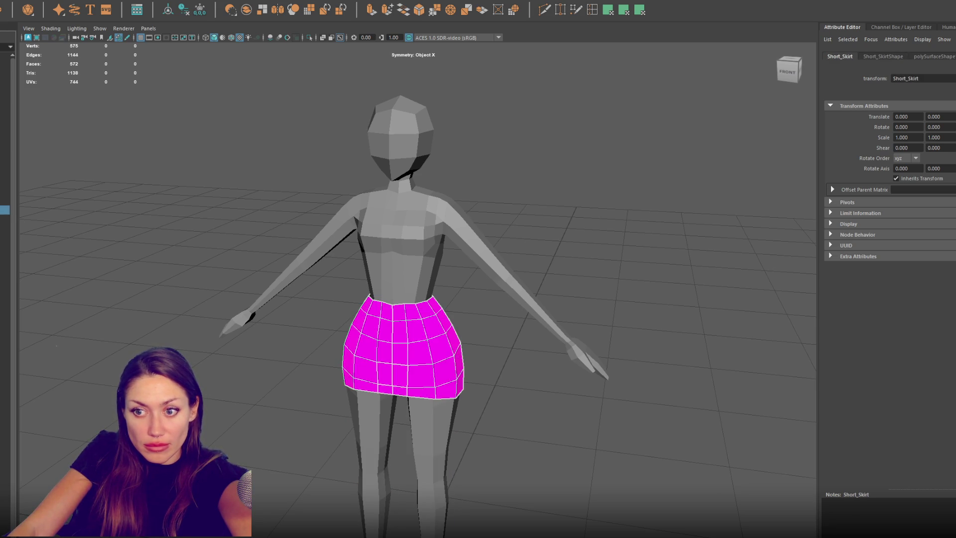
{"action": "left_click", "coordinate": [4, 218]}
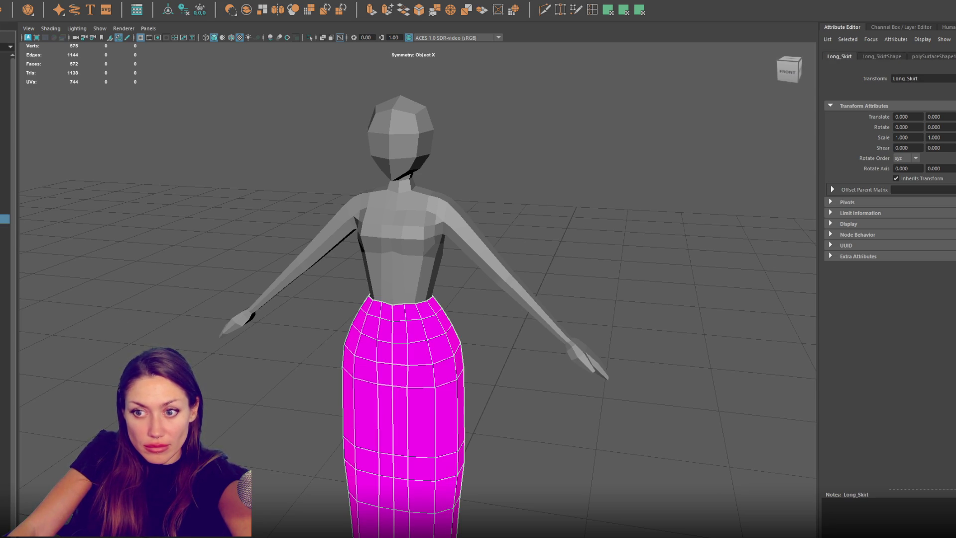
{"action": "key", "text": "ctrl+h"}
Step: Group Short_Skirt and Pants with Ctrl+G and name the group Bottoms
{"action": "left_click", "coordinate": [4, 210]}
{"action": "left_click", "coordinate": [4, 191]}
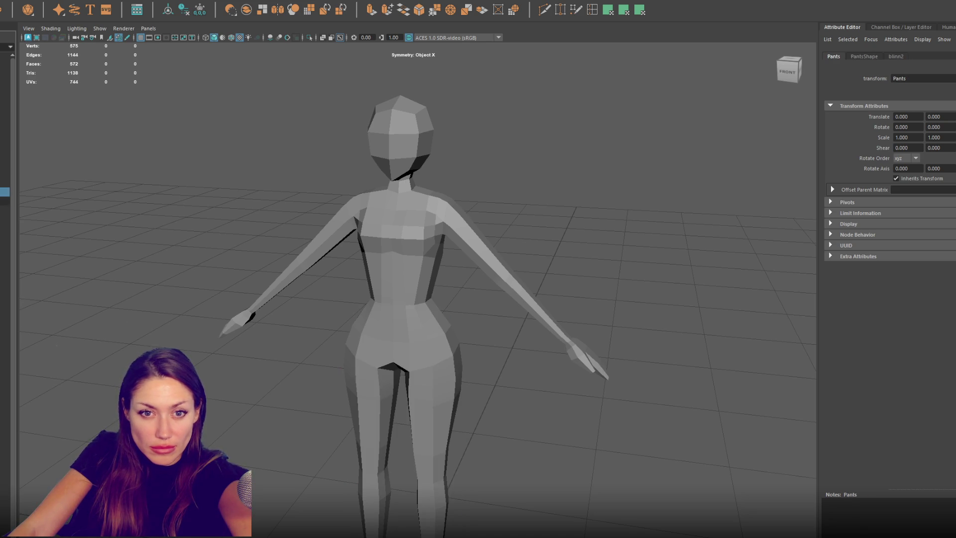
{"action": "key", "text": "ctrl+g"}
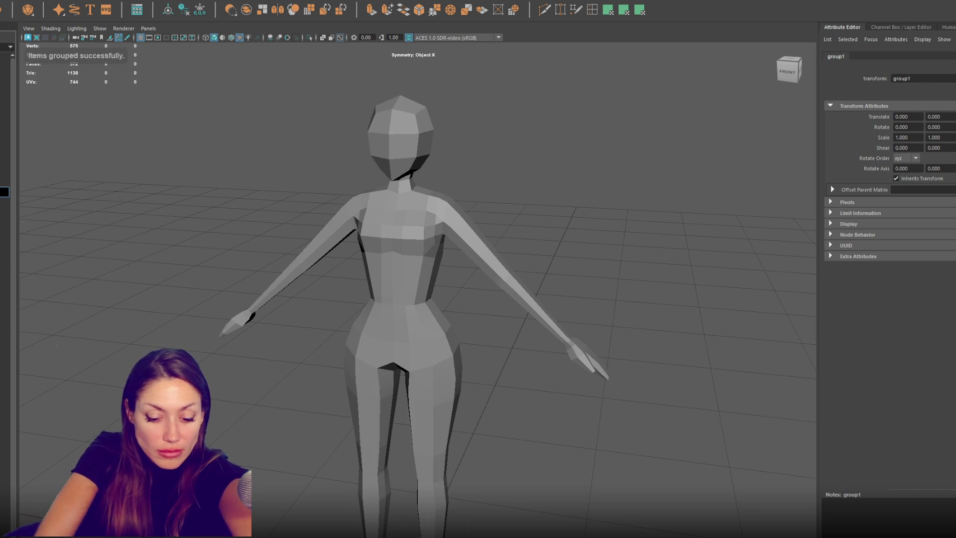
{"action": "key", "text": "Return"}
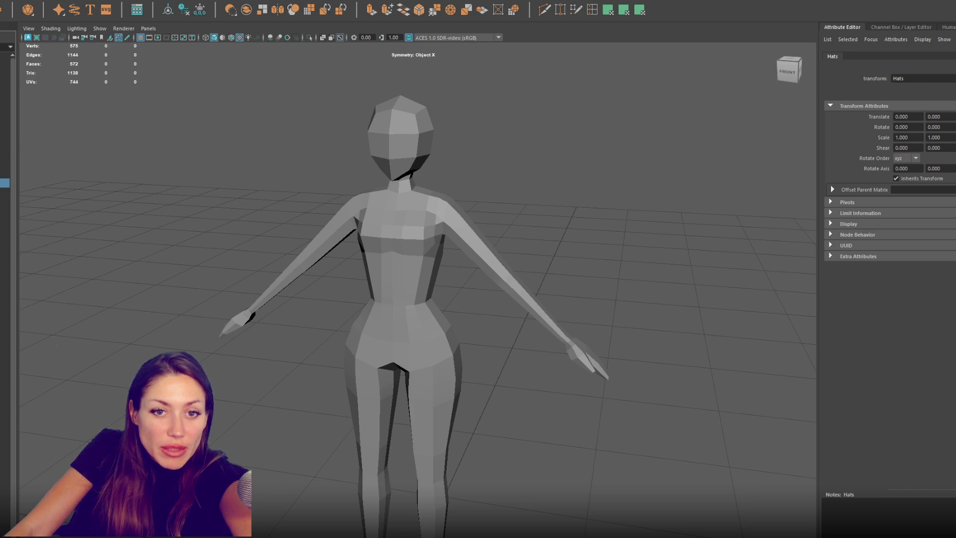
{"action": "left_click", "coordinate": [5, 173]}
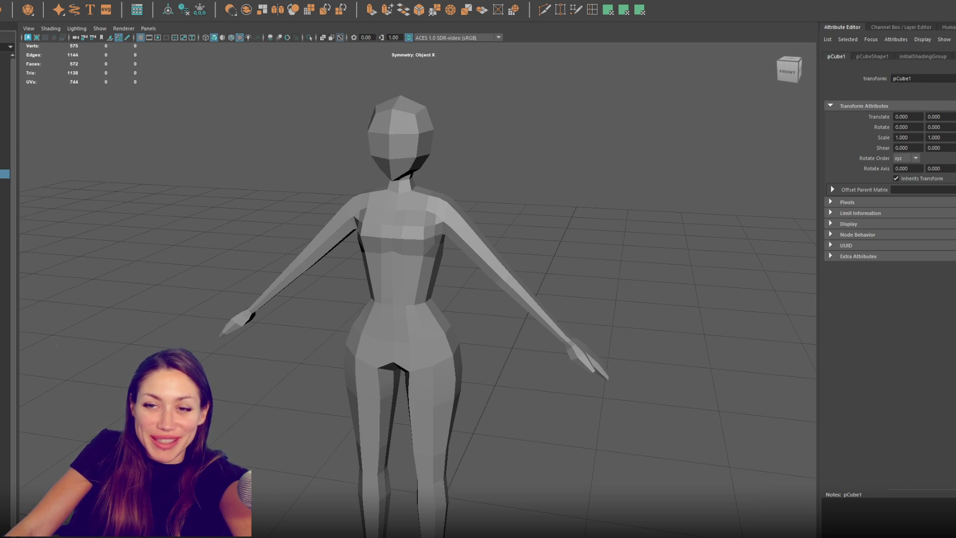
Step: Unhide the hair mesh and try inserting edge loops on it
{"action": "key", "text": "shift+h"}
{"action": "mouse_move", "coordinate": [349, 299]}
{"action": "left_mouse_down", "text": "alt"}
{"action": "mouse_move", "coordinate": [444, 333]}
{"action": "mouse_move", "coordinate": [403, 308]}
{"action": "mouse_move", "coordinate": [476, 300]}
{"action": "mouse_move", "coordinate": [463, 299]}
{"action": "left_mouse_up", "text": "alt"}
{"action": "left_click", "coordinate": [592, 10]}
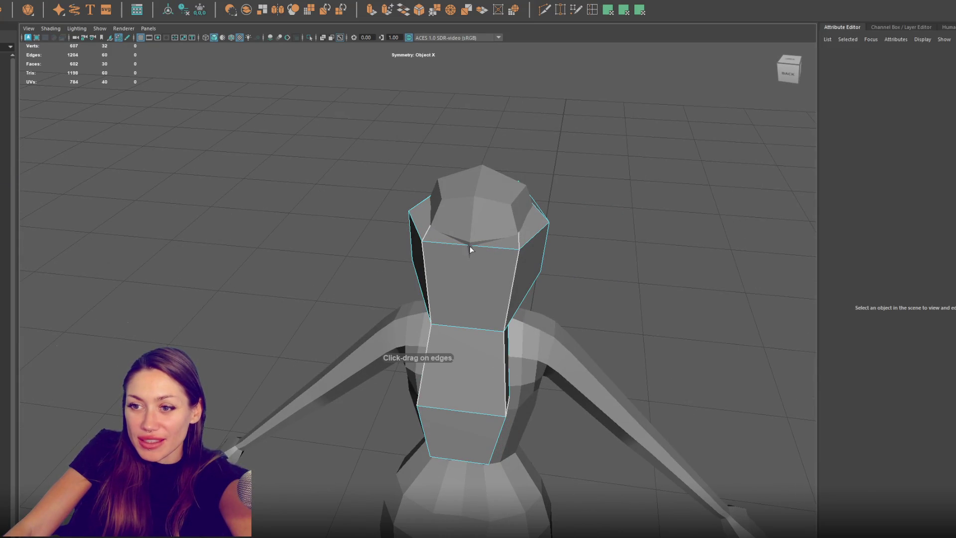
{"action": "left_click", "coordinate": [470, 246]}
{"action": "double_click", "coordinate": [592, 10]}
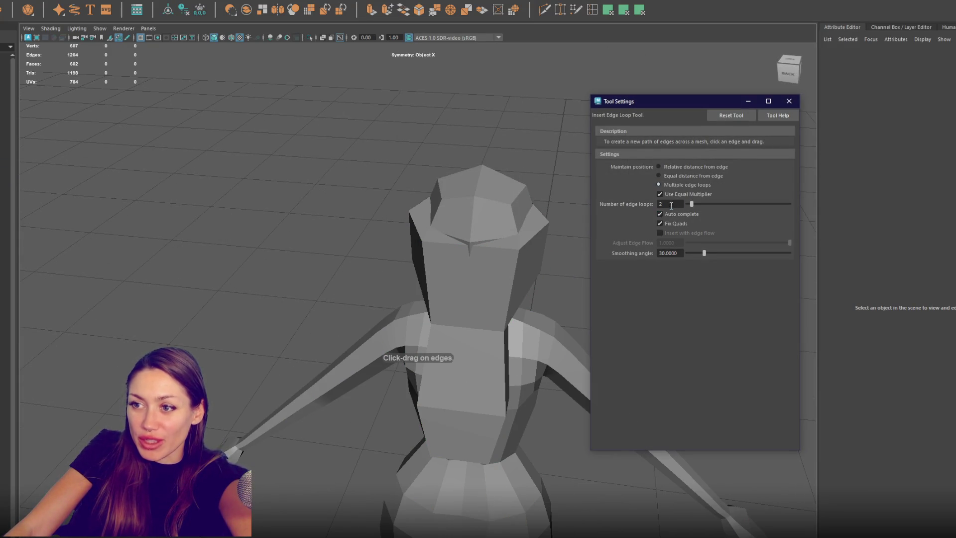
{"action": "left_click", "coordinate": [490, 250]}
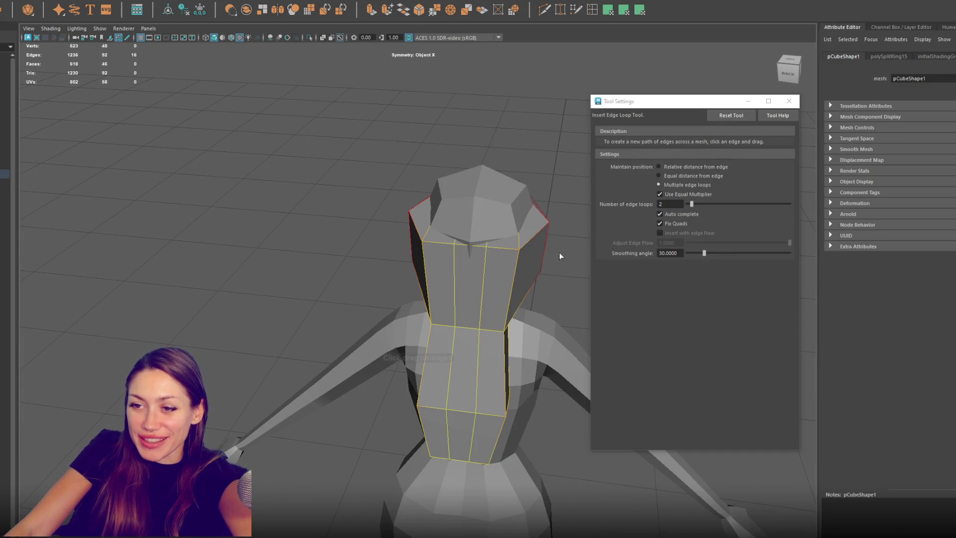
Step: Set the edge loop count to 1 and insert a single vertical loop down the hair
{"action": "mouse_move", "coordinate": [573, 209]}
{"action": "left_mouse_down", "text": "alt"}
{"action": "mouse_move", "coordinate": [504, 187]}
{"action": "mouse_move", "coordinate": [348, 185]}
{"action": "mouse_move", "coordinate": [475, 238]}
{"action": "mouse_move", "coordinate": [498, 209]}
{"action": "mouse_move", "coordinate": [459, 186]}
{"action": "left_mouse_up", "text": "alt"}
{"action": "double_click", "coordinate": [670, 204]}
{"action": "type", "text": "1"}
{"action": "left_click", "coordinate": [462, 243]}
{"action": "key", "text": "q"}
{"action": "left_click", "coordinate": [789, 101]}
{"action": "right_click_drag", "start_coordinate": [541, 119], "coordinate": [527, 117]}
{"action": "mouse_move", "coordinate": [527, 117]}
{"action": "left_mouse_down", "text": "alt"}
{"action": "mouse_move", "coordinate": [636, 128]}
{"action": "mouse_move", "coordinate": [559, 225]}
{"action": "left_mouse_up", "text": "alt"}
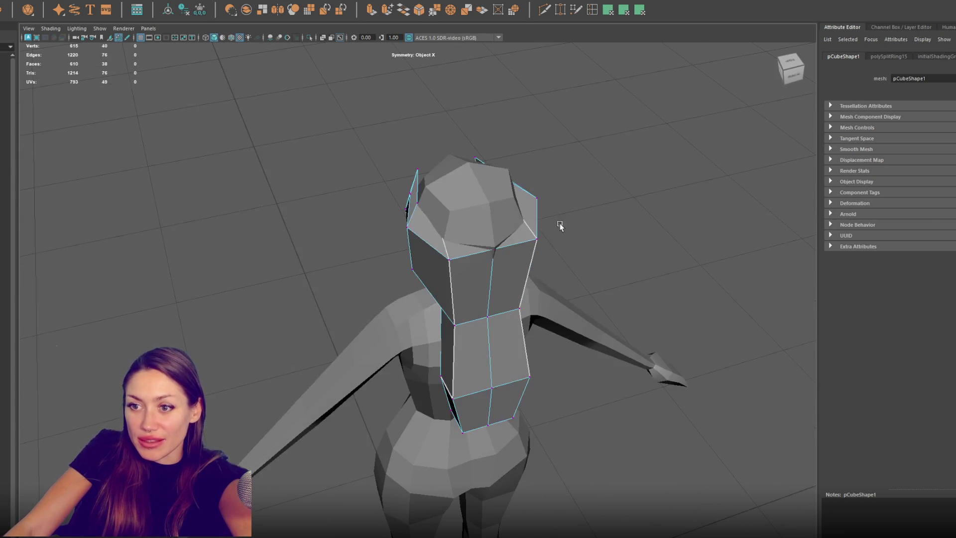
Step: Select faces on the hair cap and change layer1's options in the layer panel
{"action": "left_click", "coordinate": [495, 259]}
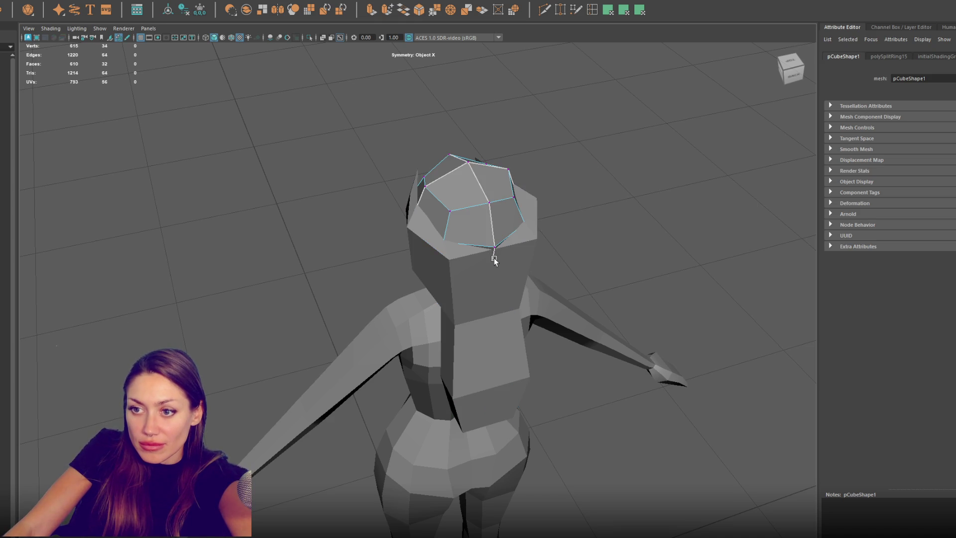
{"action": "left_click", "coordinate": [565, 194]}
{"action": "left_click", "coordinate": [494, 222]}
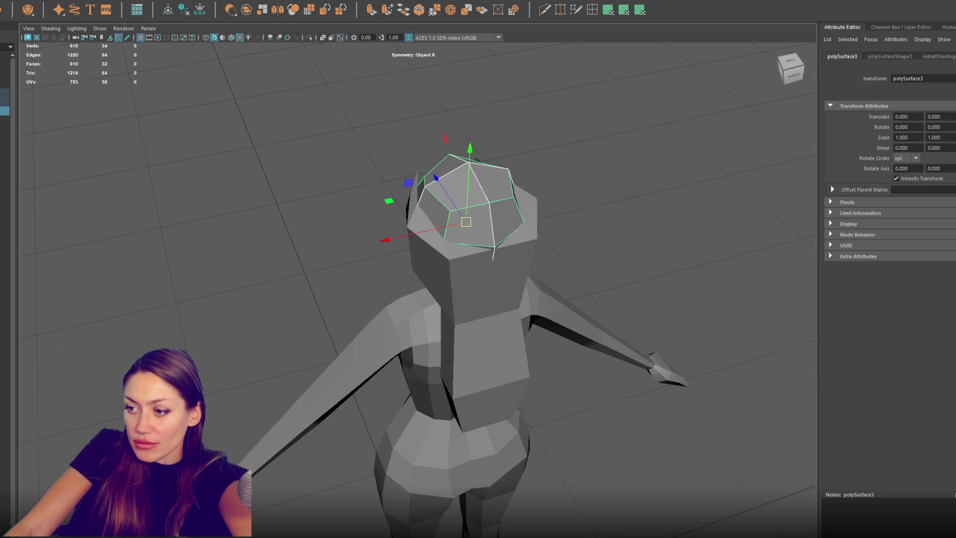
{"action": "key", "text": "ctrl+a"}
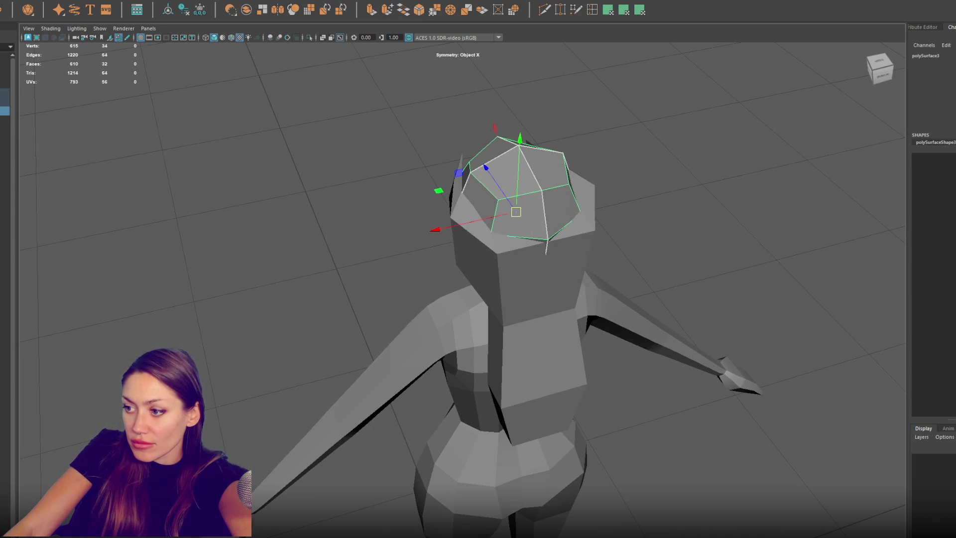
{"action": "right_click", "coordinate": [953, 459]}
{"action": "left_click", "coordinate": [946, 480]}
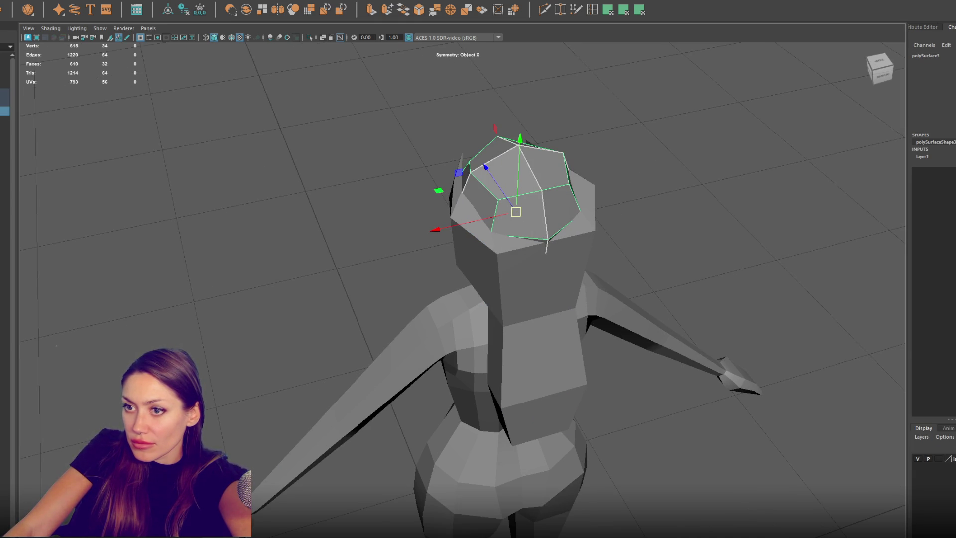
{"action": "left_click", "coordinate": [540, 260]}
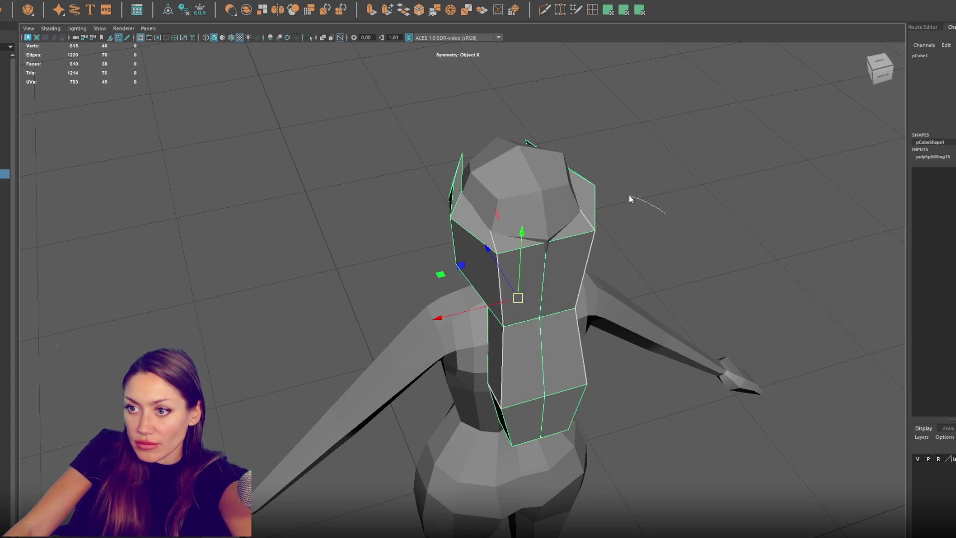
{"action": "left_click", "coordinate": [504, 273]}
{"action": "key", "text": "4"}
{"action": "key", "text": "6"}
Step: Pull the hair's scalp and strand vertices in closer to the head
{"action": "mouse_move", "coordinate": [543, 229]}
{"action": "left_mouse_down"}
{"action": "mouse_move", "coordinate": [530, 224]}
{"action": "mouse_move", "coordinate": [532, 238]}
{"action": "left_mouse_up"}
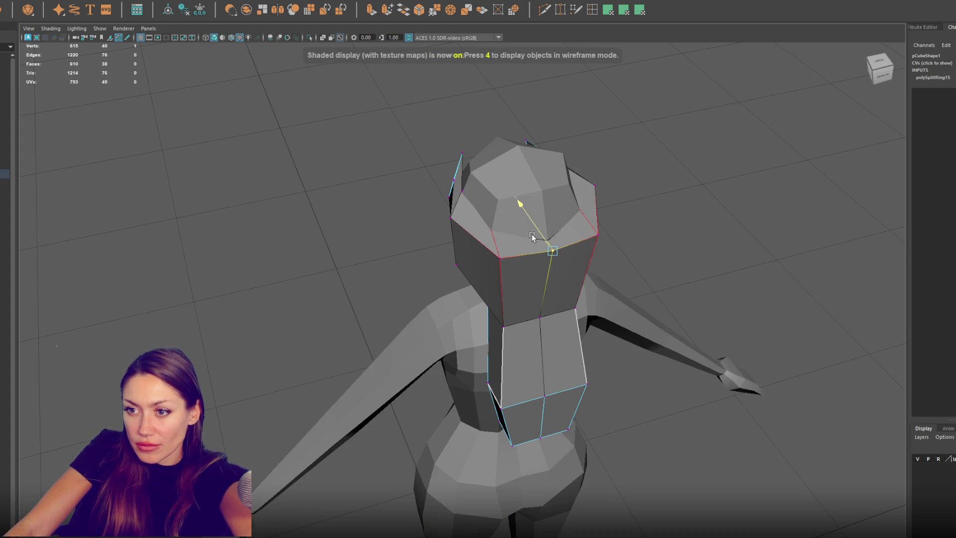
{"action": "left_click", "coordinate": [492, 244]}
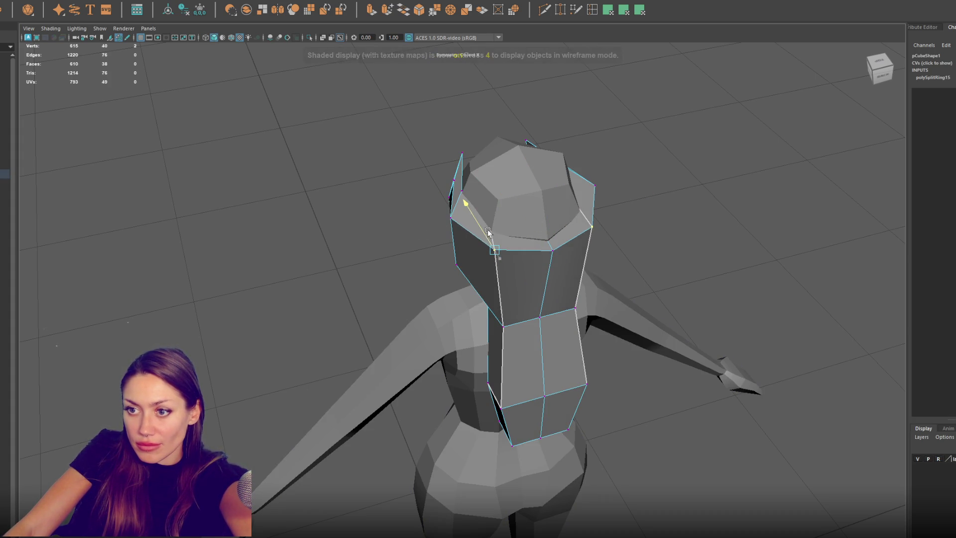
{"action": "left_click_drag", "start_coordinate": [506, 328], "coordinate": [612, 299], "text": "alt"}
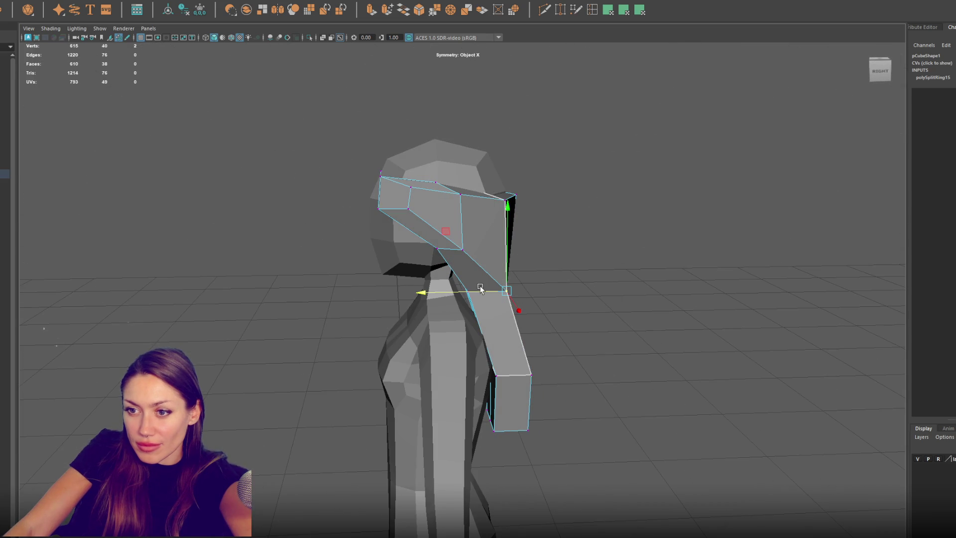
{"action": "left_click_drag", "start_coordinate": [482, 289], "coordinate": [471, 291]}
{"action": "left_click_drag", "start_coordinate": [531, 375], "coordinate": [508, 389]}
{"action": "mouse_move", "coordinate": [528, 433]}
{"action": "left_mouse_down"}
{"action": "mouse_move", "coordinate": [496, 432]}
{"action": "mouse_move", "coordinate": [505, 255]}
{"action": "mouse_move", "coordinate": [564, 257]}
{"action": "mouse_move", "coordinate": [567, 282]}
{"action": "left_mouse_up"}
Step: Delete four side faces of the hair cap, then pick edges across the openings
{"action": "right_click_drag", "start_coordinate": [538, 212], "coordinate": [514, 214]}
{"action": "left_click", "coordinate": [453, 225]}
{"action": "key", "text": "ctrl+e"}
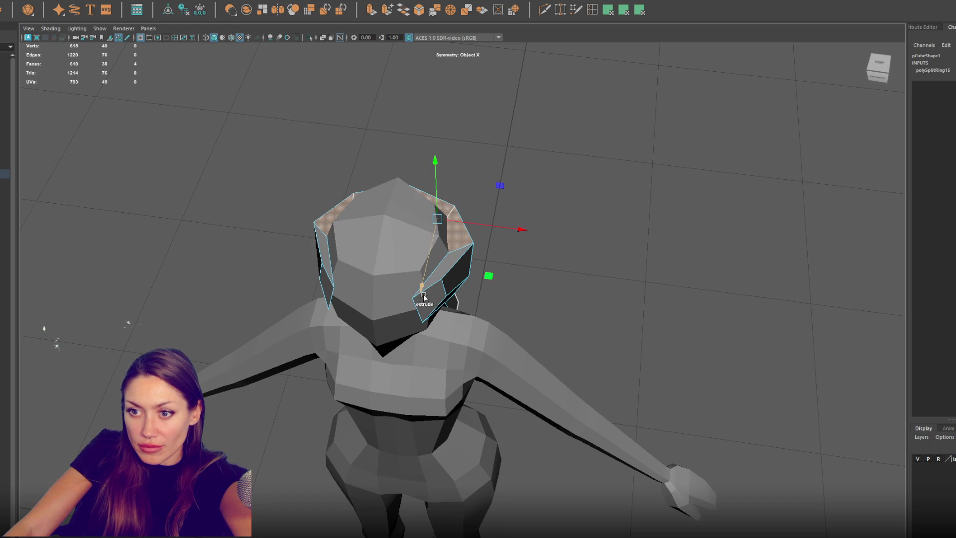
{"action": "left_click_drag", "start_coordinate": [463, 259], "coordinate": [482, 253], "text": "alt"}
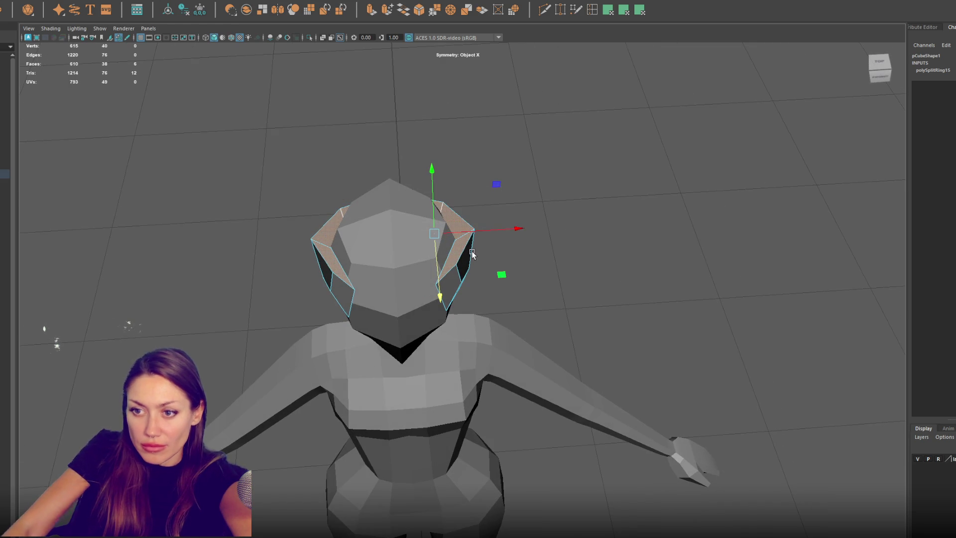
{"action": "key", "text": "Delete"}
{"action": "left_click", "coordinate": [448, 258]}
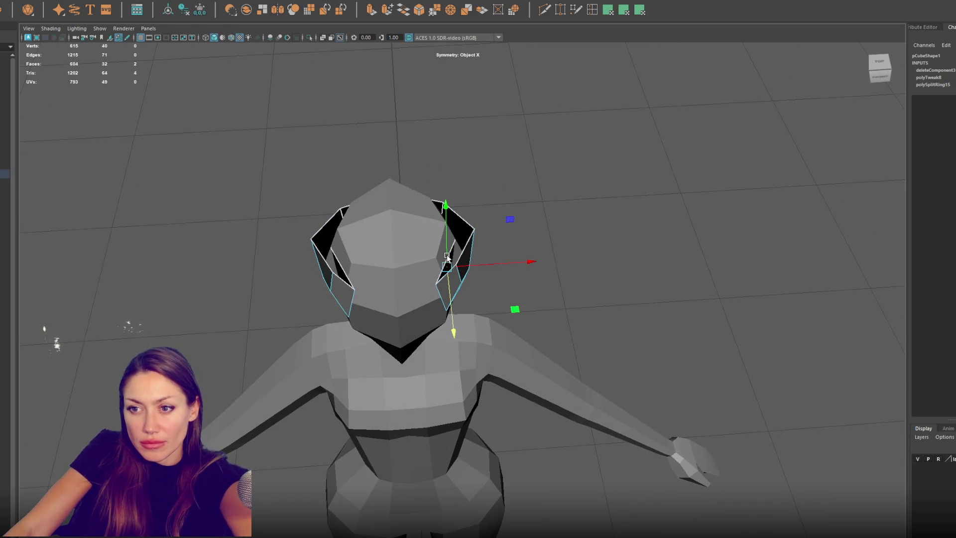
{"action": "left_click", "coordinate": [459, 219]}
{"action": "key", "text": "F10"}
{"action": "left_click", "coordinate": [462, 255]}
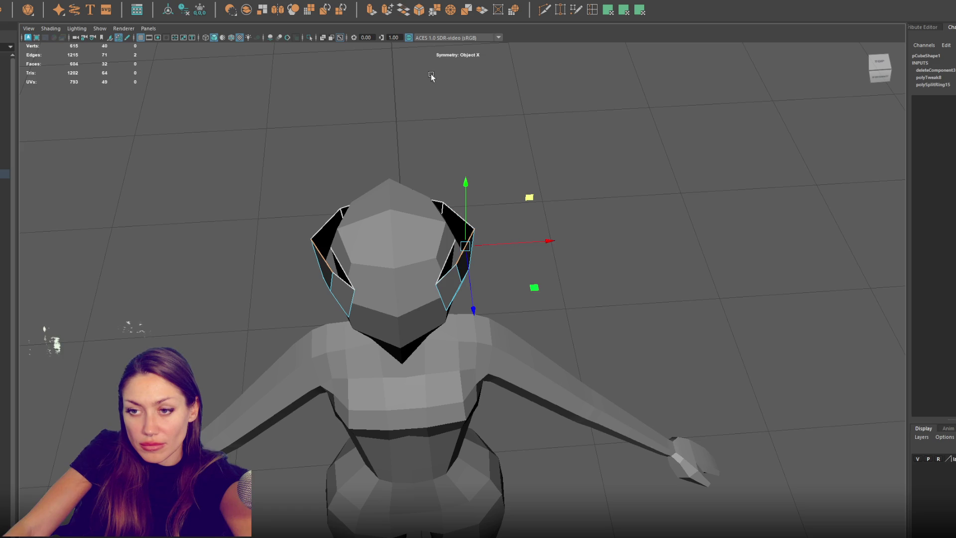
Step: Bridge the hair openings, add an edge loop around the cap, and raise the top into a dome
{"action": "right_click_drag", "start_coordinate": [418, 33], "coordinate": [462, 257], "text": "shift"}
{"action": "key", "text": "g"}
{"action": "key", "text": "g"}
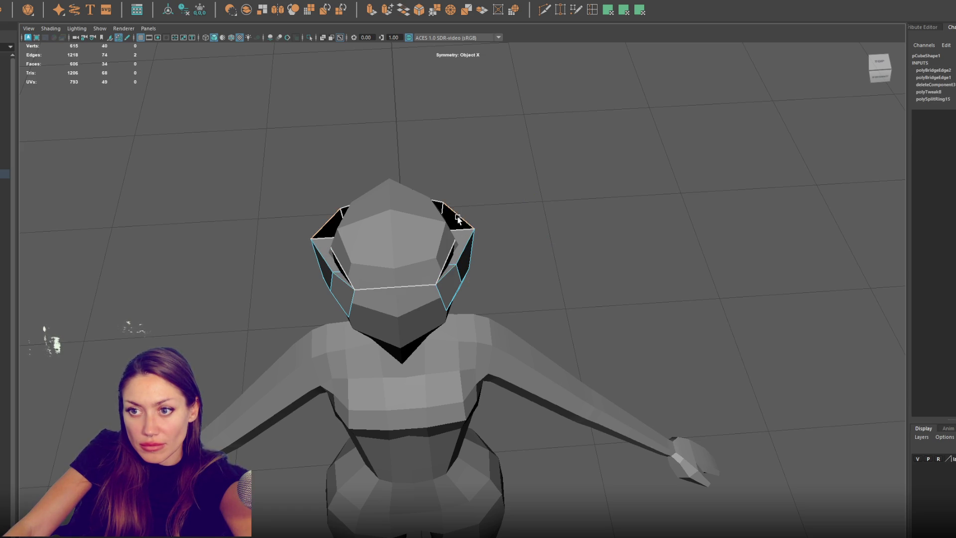
{"action": "left_click_drag", "start_coordinate": [458, 212], "coordinate": [462, 233], "text": "alt"}
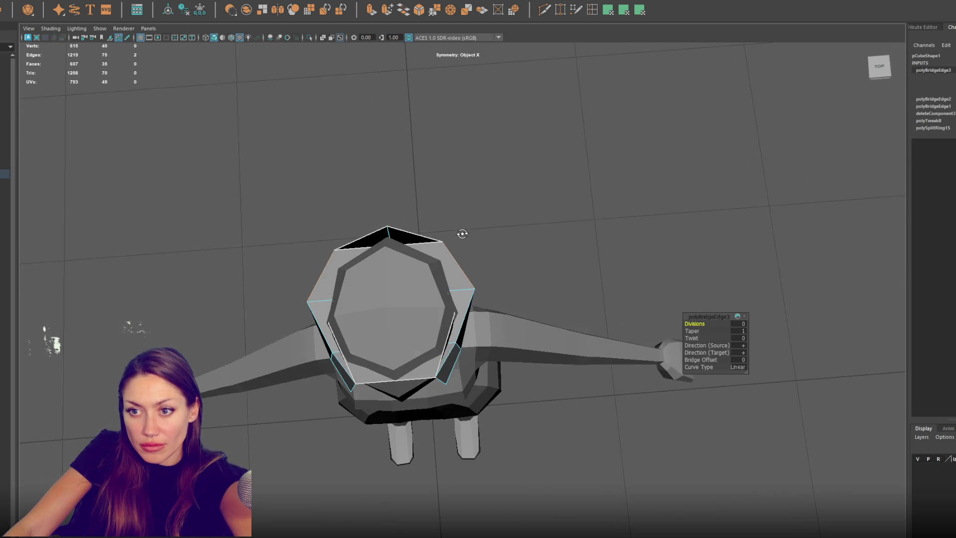
{"action": "left_click", "coordinate": [592, 9]}
{"action": "left_click", "coordinate": [418, 249]}
{"action": "mouse_move", "coordinate": [383, 305]}
{"action": "left_mouse_down"}
{"action": "mouse_move", "coordinate": [379, 271]}
{"action": "mouse_move", "coordinate": [623, 226]}
{"action": "left_mouse_up"}
Step: Merge two hair cap vertices with Edit Mesh > Merge and nudge the result sideways
{"action": "left_click", "coordinate": [631, 181]}
{"action": "left_click_drag", "start_coordinate": [630, 180], "coordinate": [550, 120], "text": "alt"}
{"action": "left_click", "coordinate": [540, 171]}
{"action": "left_click", "coordinate": [553, 206], "text": "shift"}
{"action": "left_click", "coordinate": [119, 1]}
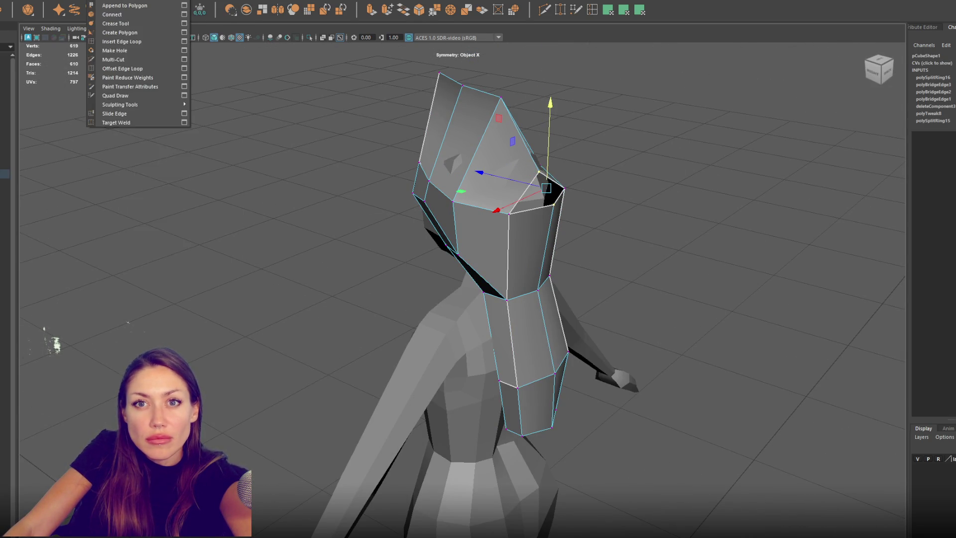
{"action": "mouse_move", "coordinate": [55, 1]}
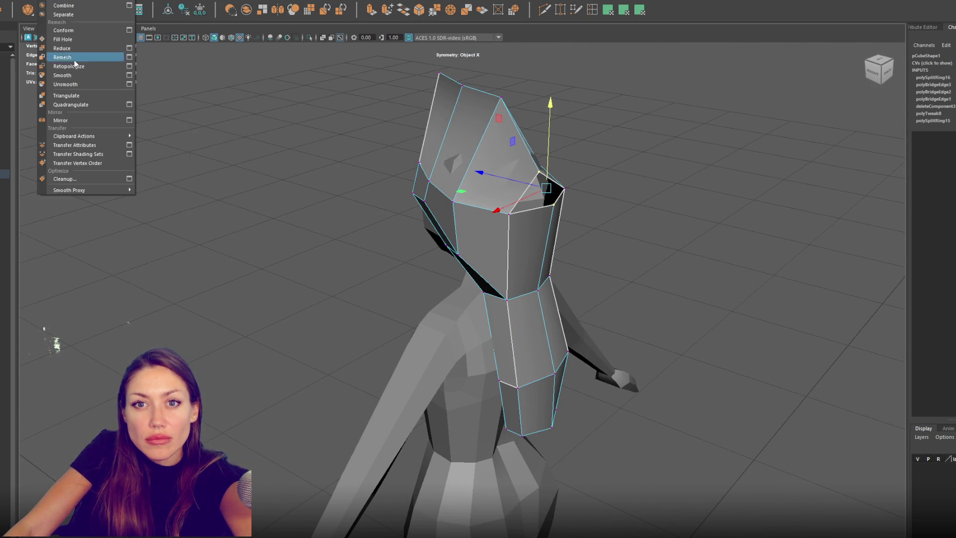
{"action": "left_click", "coordinate": [114, 84]}
{"action": "left_click_drag", "start_coordinate": [524, 186], "coordinate": [556, 183]}
Step: Lower the three top-of-head vertices and adjust the top vertex into a peaked crown
{"action": "mouse_move", "coordinate": [508, 102]}
{"action": "left_mouse_down", "text": "alt"}
{"action": "mouse_move", "coordinate": [514, 66]}
{"action": "mouse_move", "coordinate": [368, 120]}
{"action": "left_mouse_up", "text": "alt"}
{"action": "mouse_move", "coordinate": [453, 78]}
{"action": "left_mouse_down"}
{"action": "mouse_move", "coordinate": [463, 111]}
{"action": "mouse_move", "coordinate": [500, 122]}
{"action": "left_mouse_up"}
{"action": "left_click", "coordinate": [501, 133]}
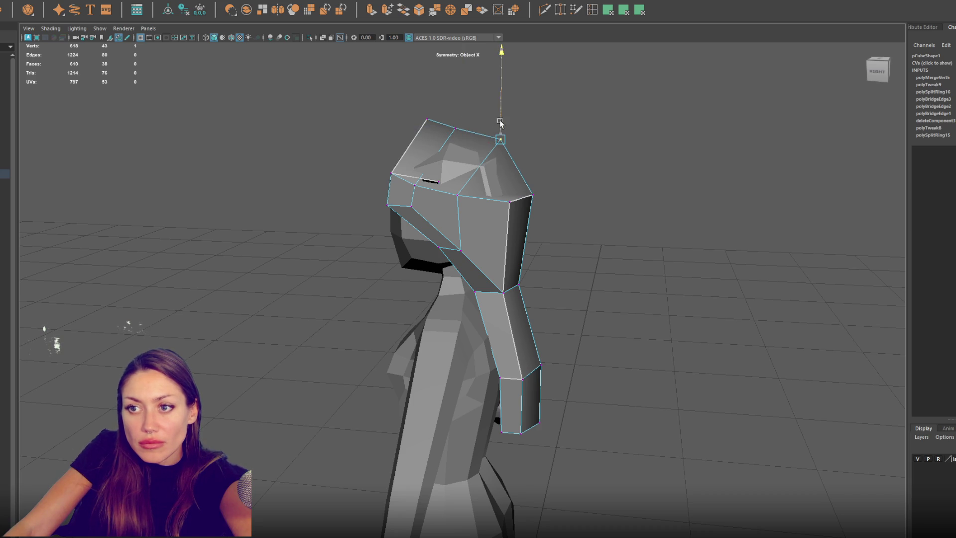
{"action": "mouse_move", "coordinate": [525, 154]}
{"action": "left_mouse_down", "text": "alt"}
{"action": "mouse_move", "coordinate": [716, 153]}
{"action": "mouse_move", "coordinate": [644, 151]}
{"action": "left_mouse_up", "text": "alt"}
{"action": "mouse_move", "coordinate": [404, 135]}
{"action": "left_mouse_down", "text": "alt"}
{"action": "mouse_move", "coordinate": [556, 146]}
{"action": "mouse_move", "coordinate": [512, 139]}
{"action": "mouse_move", "coordinate": [526, 149]}
{"action": "left_mouse_up", "text": "alt"}
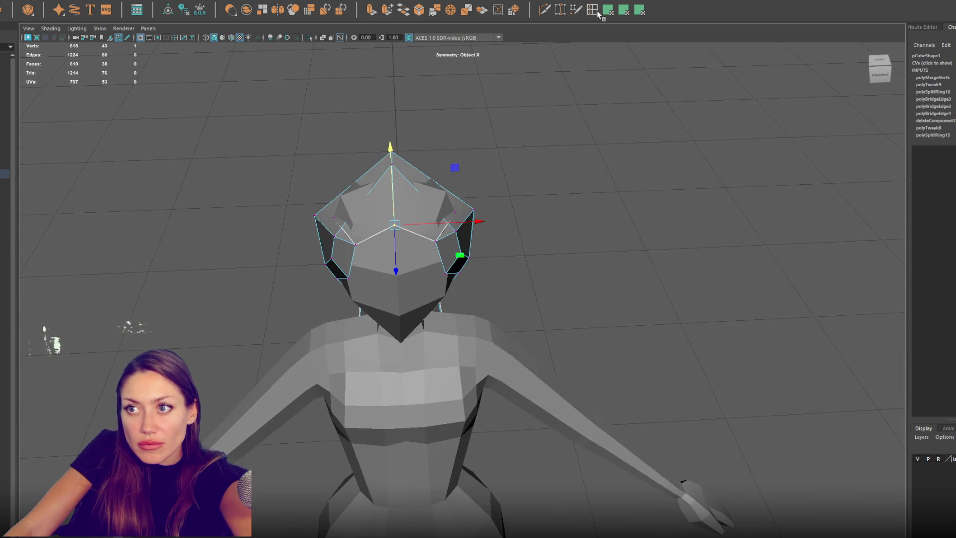
Step: Insert new edge loops on the hair cap and slide top vertices outward to widen it
{"action": "right_click_drag", "start_coordinate": [465, 167], "coordinate": [425, 193], "text": "shift"}
{"action": "mouse_move", "coordinate": [425, 192]}
{"action": "left_mouse_down"}
{"action": "mouse_move", "coordinate": [414, 183]}
{"action": "mouse_move", "coordinate": [420, 190]}
{"action": "left_mouse_up"}
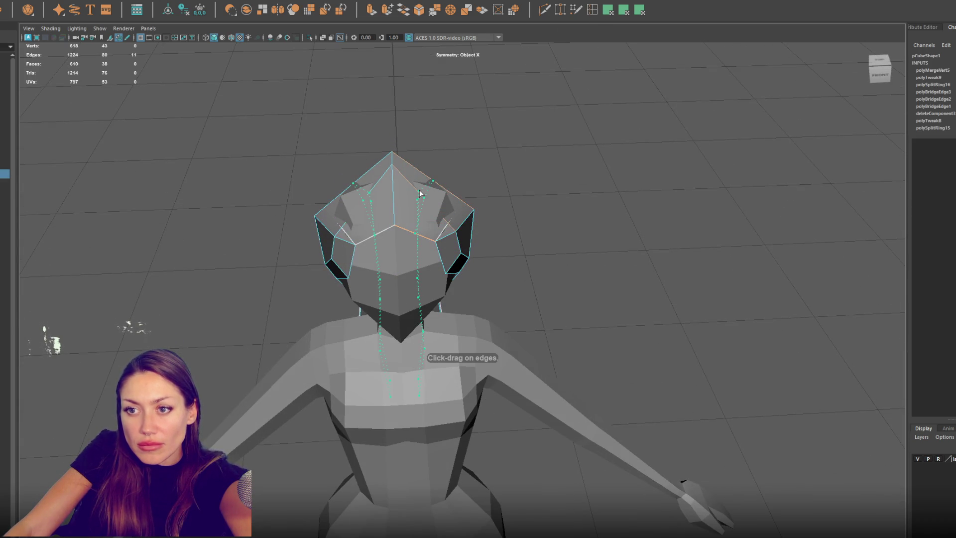
{"action": "left_click", "coordinate": [419, 190]}
{"action": "mouse_move", "coordinate": [490, 182]}
{"action": "left_mouse_down", "text": "alt"}
{"action": "mouse_move", "coordinate": [657, 175]}
{"action": "mouse_move", "coordinate": [671, 151]}
{"action": "left_mouse_up", "text": "alt"}
{"action": "left_click", "coordinate": [569, 182]}
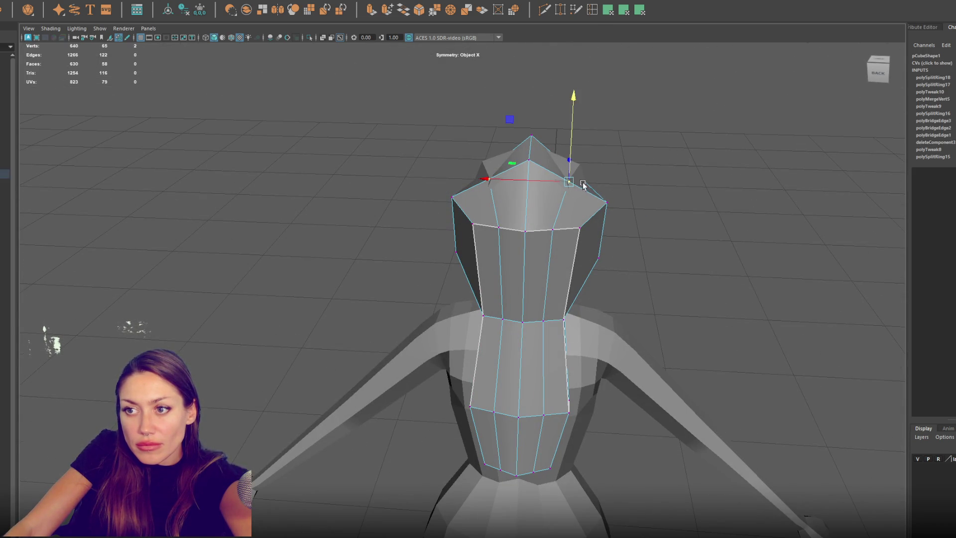
{"action": "left_click_drag", "start_coordinate": [532, 182], "coordinate": [544, 182]}
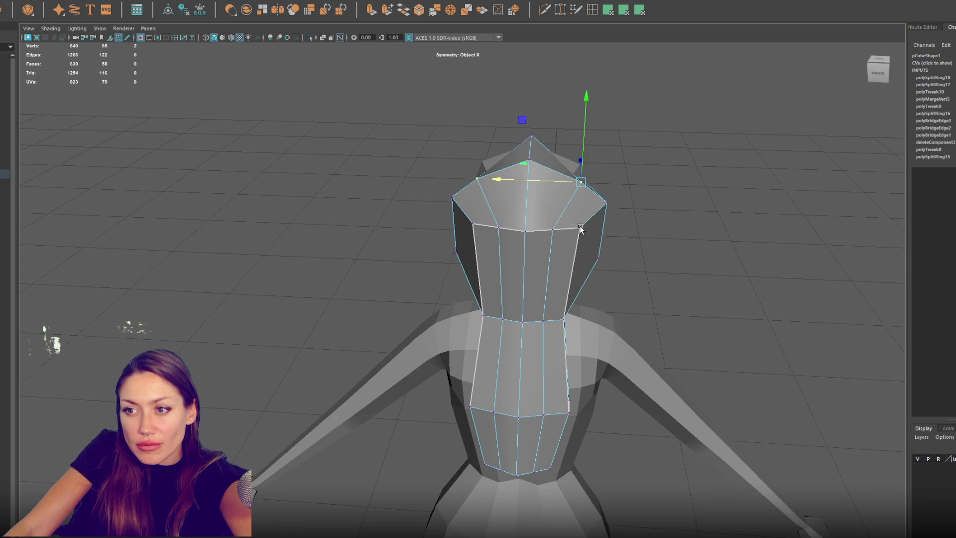
Step: Raise a head vertex slightly and push a crown vertex and its mirror outward
{"action": "left_click_drag", "start_coordinate": [580, 228], "coordinate": [505, 202], "text": "alt"}
{"action": "left_click", "coordinate": [443, 188]}
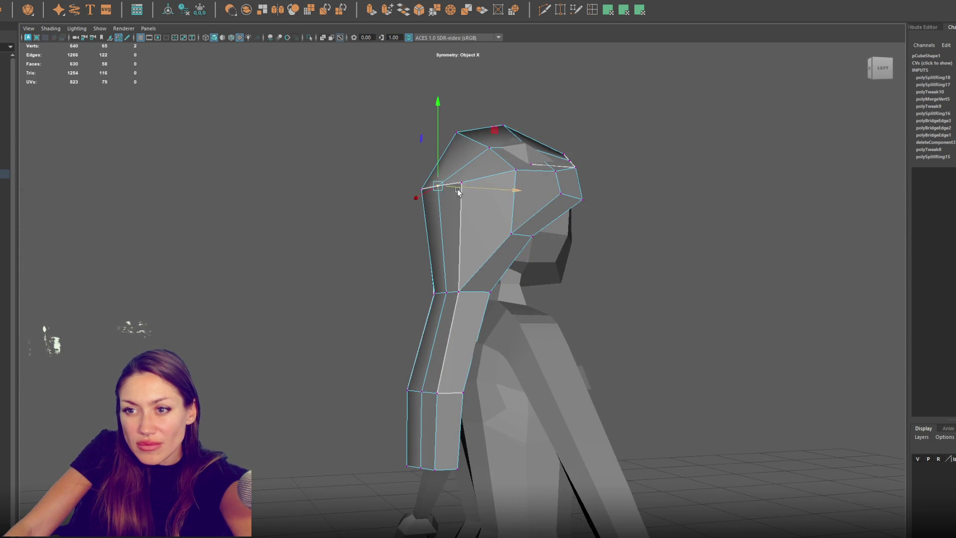
{"action": "left_click_drag", "start_coordinate": [445, 187], "coordinate": [411, 243], "text": "alt"}
{"action": "left_click", "coordinate": [442, 218]}
{"action": "left_click_drag", "start_coordinate": [443, 165], "coordinate": [443, 145]}
{"action": "mouse_move", "coordinate": [499, 192]}
{"action": "left_mouse_down", "text": "alt"}
{"action": "mouse_move", "coordinate": [521, 214]}
{"action": "mouse_move", "coordinate": [400, 214]}
{"action": "left_mouse_up", "text": "alt"}
{"action": "left_click", "coordinate": [425, 272]}
{"action": "left_click_drag", "start_coordinate": [425, 272], "coordinate": [432, 214], "text": "alt"}
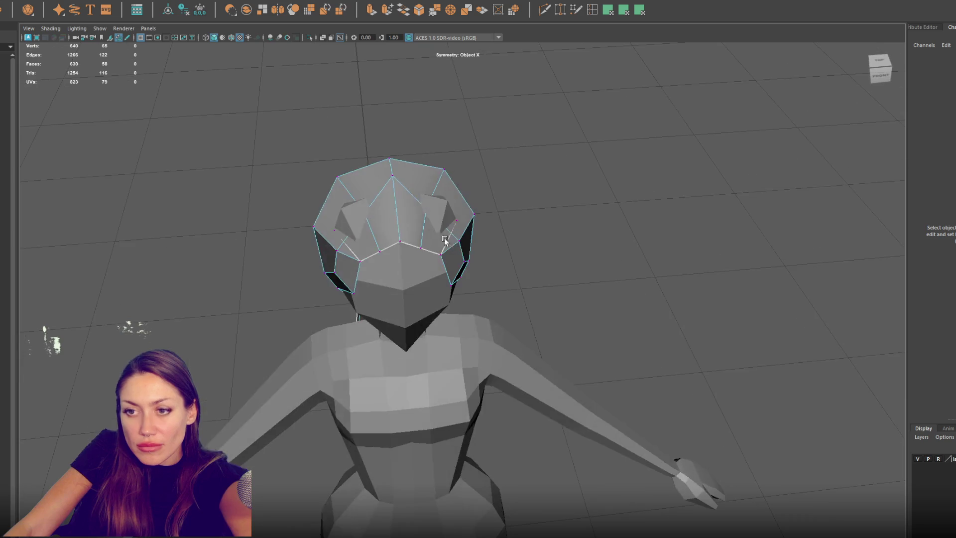
{"action": "key", "text": "4"}
{"action": "left_click", "coordinate": [426, 208]}
{"action": "key", "text": "5"}
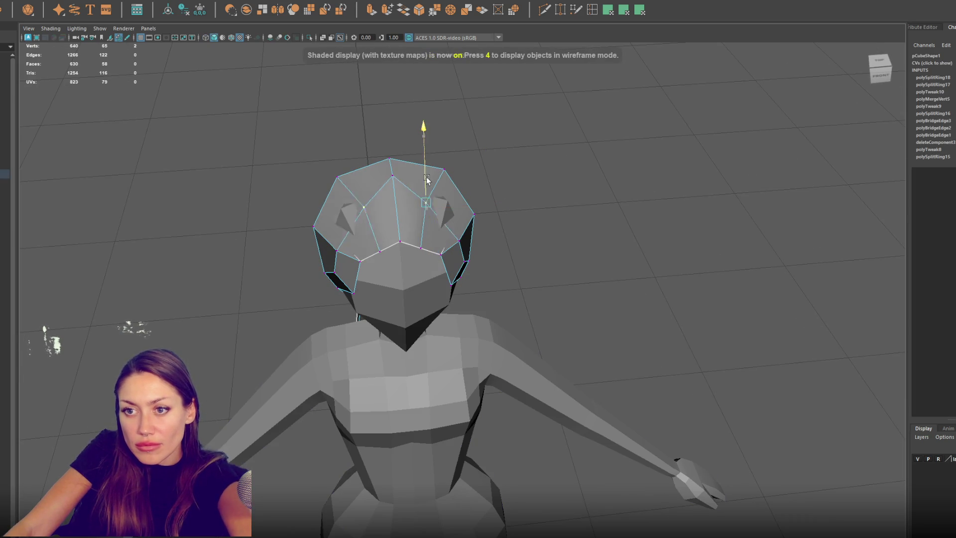
{"action": "left_click_drag", "start_coordinate": [445, 195], "coordinate": [461, 194]}
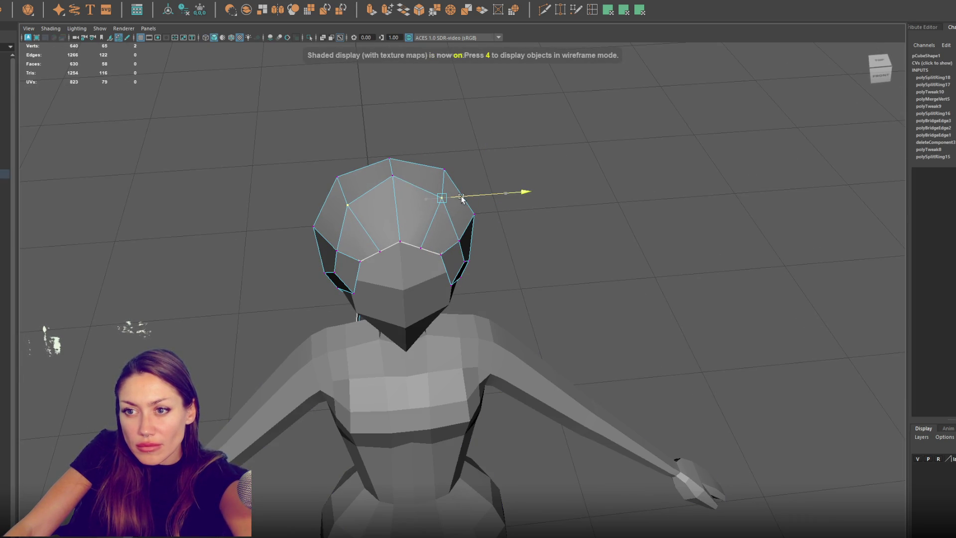
Step: Raise the top head vertex of the hair a little
{"action": "left_click", "coordinate": [392, 175]}
{"action": "left_click", "coordinate": [392, 175]}
{"action": "mouse_move", "coordinate": [392, 176]}
{"action": "left_mouse_down", "text": "alt"}
{"action": "mouse_move", "coordinate": [498, 204]}
{"action": "mouse_move", "coordinate": [509, 222]}
{"action": "mouse_move", "coordinate": [489, 205]}
{"action": "left_mouse_up", "text": "alt"}
{"action": "left_click", "coordinate": [509, 223]}
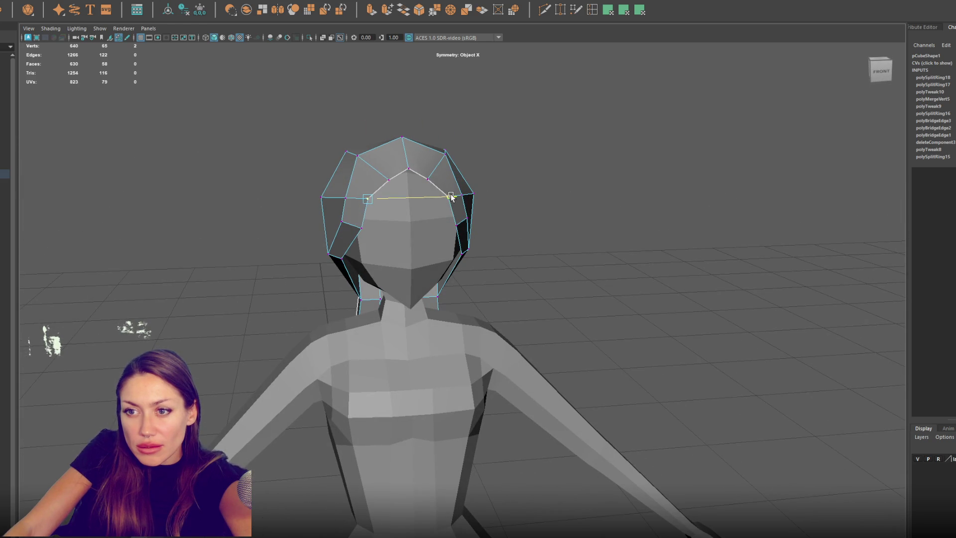
{"action": "left_click", "coordinate": [411, 169]}
{"action": "mouse_move", "coordinate": [414, 187]}
{"action": "left_mouse_down", "text": "alt"}
{"action": "mouse_move", "coordinate": [415, 170]}
{"action": "mouse_move", "coordinate": [334, 189]}
{"action": "left_mouse_up", "text": "alt"}
{"action": "left_click_drag", "start_coordinate": [361, 160], "coordinate": [360, 157]}
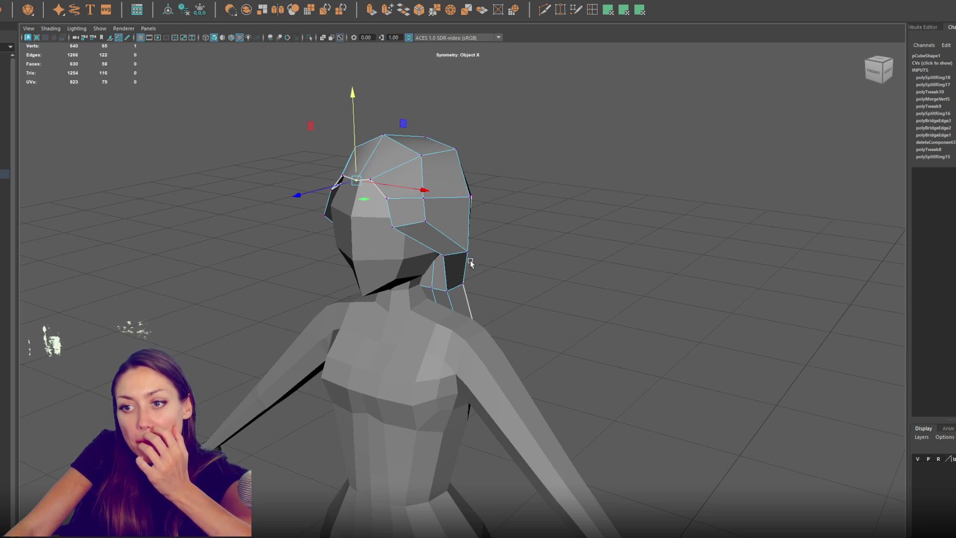
{"action": "left_click_drag", "start_coordinate": [416, 239], "coordinate": [540, 227], "text": "alt"}
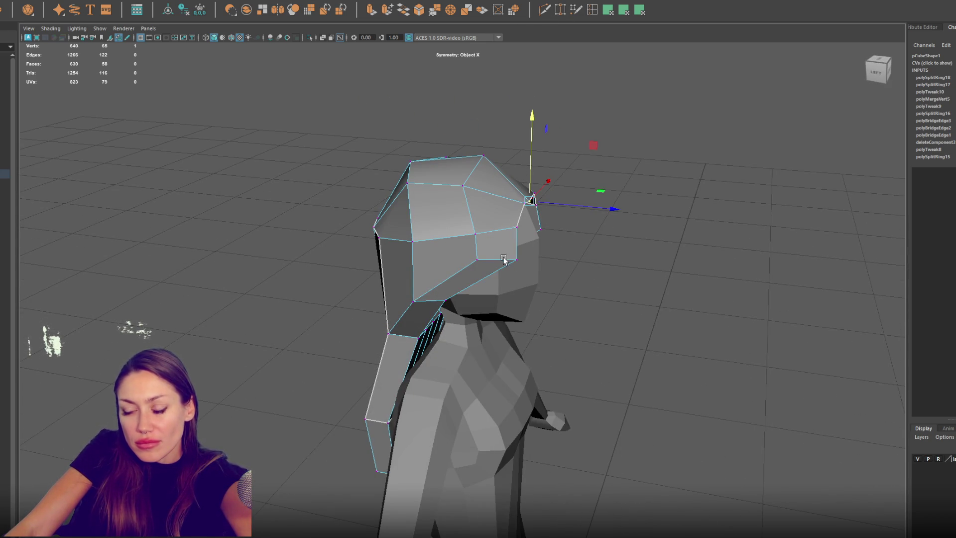
Step: Multi-Cut a new edge across the hair side, shift its vertices, and add a diagonal edge
{"action": "left_click", "coordinate": [589, 14]}
{"action": "left_click", "coordinate": [501, 229], "text": "ctrl"}
{"action": "right_click_drag", "start_coordinate": [627, 178], "coordinate": [595, 162]}
{"action": "left_click", "coordinate": [508, 178]}
{"action": "key", "text": "w"}
{"action": "mouse_move", "coordinate": [540, 192]}
{"action": "left_mouse_down"}
{"action": "mouse_move", "coordinate": [566, 193]}
{"action": "mouse_move", "coordinate": [523, 190]}
{"action": "left_mouse_up"}
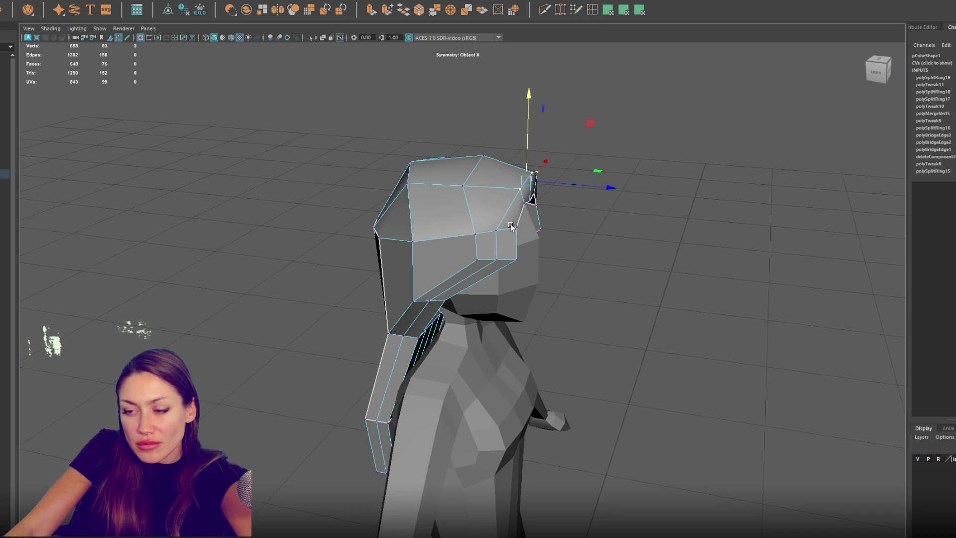
{"action": "left_click_drag", "start_coordinate": [496, 234], "coordinate": [520, 235]}
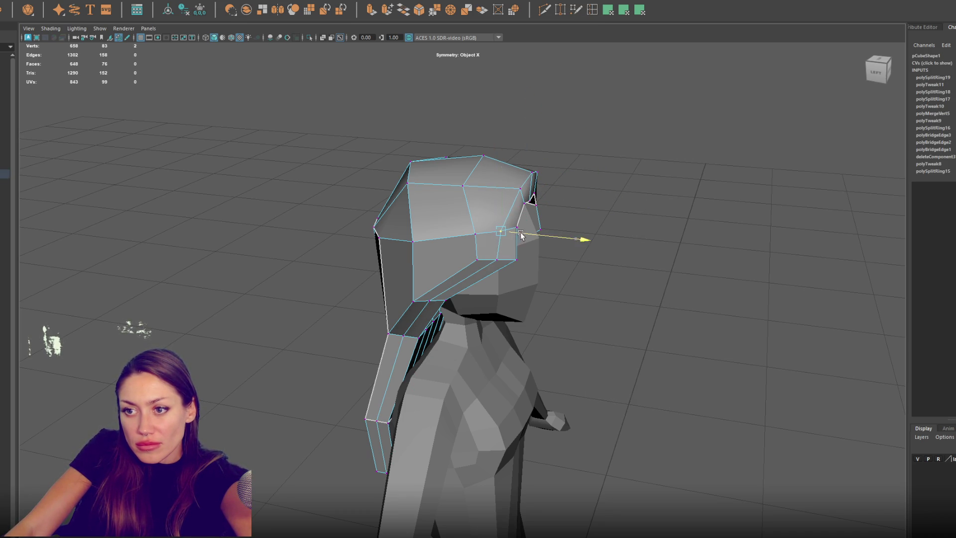
{"action": "mouse_move", "coordinate": [580, 139]}
{"action": "left_mouse_down", "text": "alt"}
{"action": "mouse_move", "coordinate": [558, 106]}
{"action": "mouse_move", "coordinate": [572, 215]}
{"action": "mouse_move", "coordinate": [503, 180]}
{"action": "left_mouse_up", "text": "alt"}
{"action": "left_click", "coordinate": [485, 171]}
{"action": "left_click", "coordinate": [500, 197]}
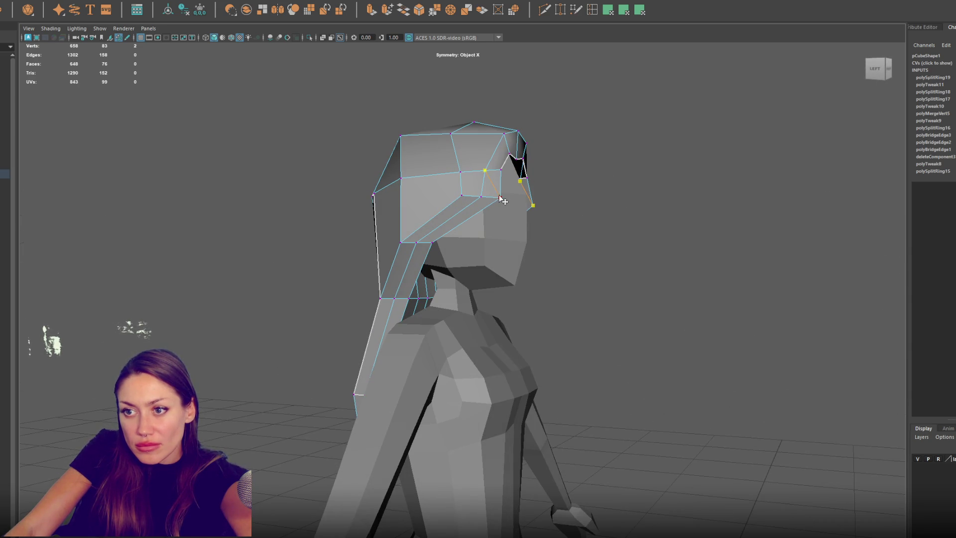
{"action": "right_click_drag", "start_coordinate": [533, 198], "coordinate": [488, 195]}
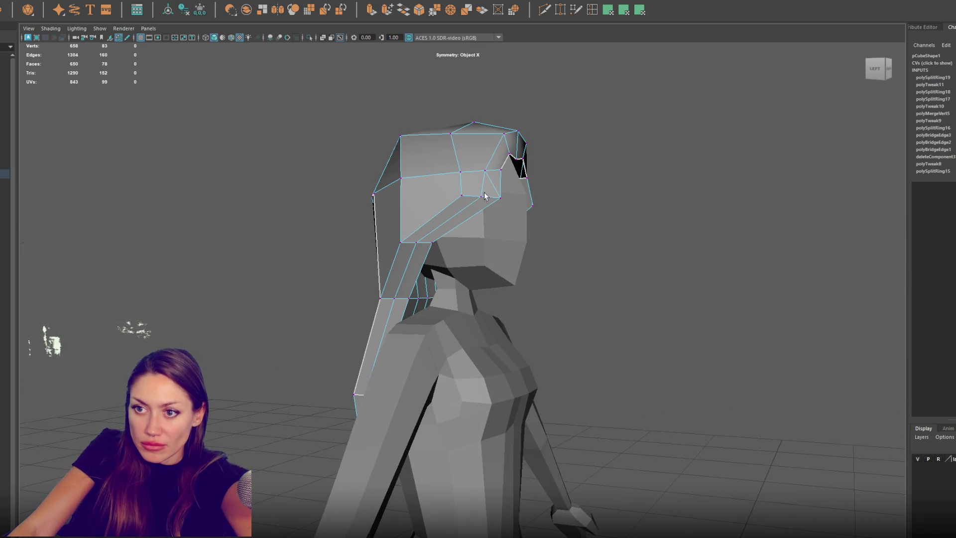
Step: Delete the unneeded edge loop running down the hair, then select hair vertices
{"action": "left_click", "coordinate": [460, 212]}
{"action": "double_click", "coordinate": [460, 211]}
{"action": "key", "text": "ctrl+Delete"}
{"action": "right_click_drag", "start_coordinate": [581, 166], "coordinate": [549, 164]}
{"action": "left_click", "coordinate": [492, 167]}
{"action": "mouse_move", "coordinate": [491, 168]}
{"action": "left_mouse_down", "text": "alt"}
{"action": "mouse_move", "coordinate": [560, 192]}
{"action": "mouse_move", "coordinate": [585, 219]}
{"action": "mouse_move", "coordinate": [573, 221]}
{"action": "mouse_move", "coordinate": [632, 216]}
{"action": "mouse_move", "coordinate": [461, 221]}
{"action": "left_mouse_up", "text": "alt"}
{"action": "left_click", "coordinate": [528, 216]}
{"action": "left_click_drag", "start_coordinate": [389, 186], "coordinate": [551, 186], "text": "alt"}
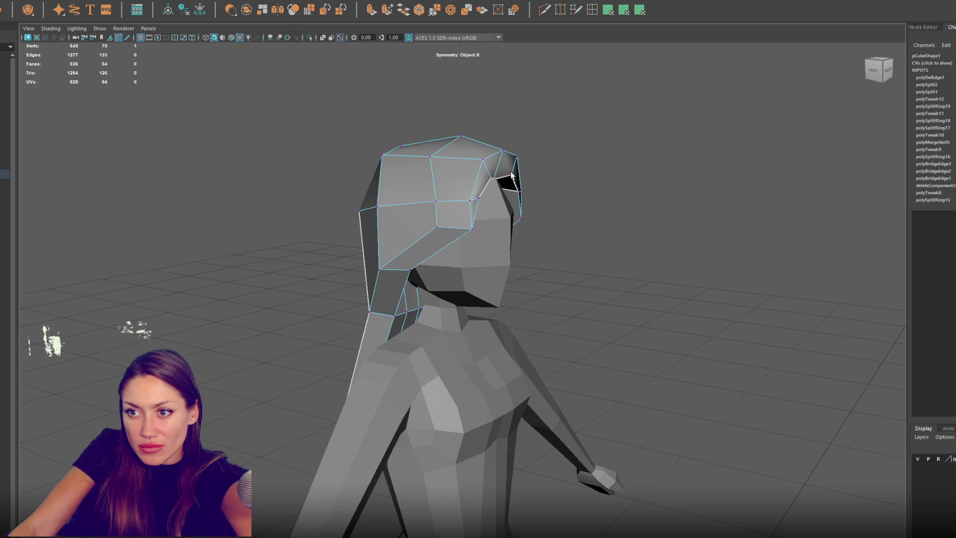
Step: Shape the hair's front by pulling a forehead vertex over and moving a mirrored vertex pair sideways
{"action": "left_click", "coordinate": [511, 175], "text": "shift"}
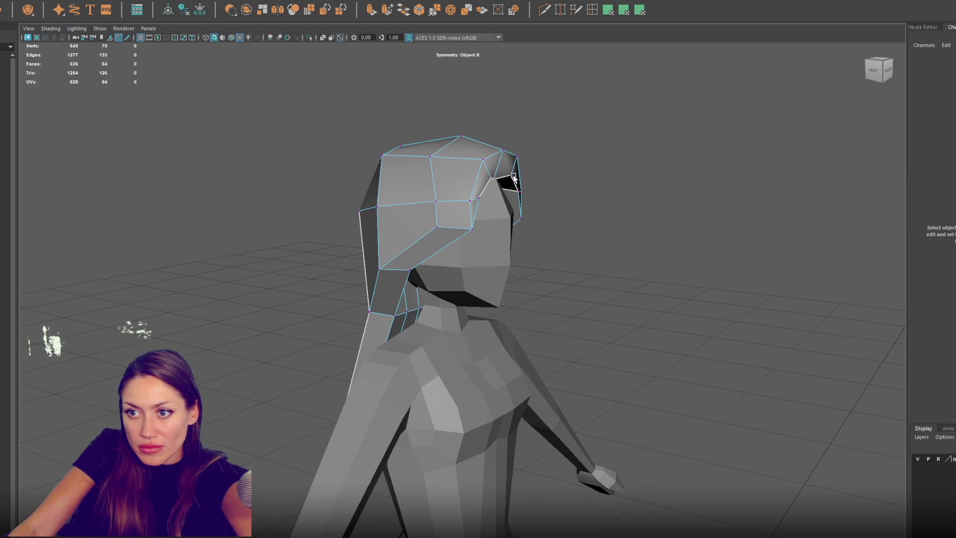
{"action": "left_click_drag", "start_coordinate": [540, 182], "coordinate": [456, 171], "text": "alt"}
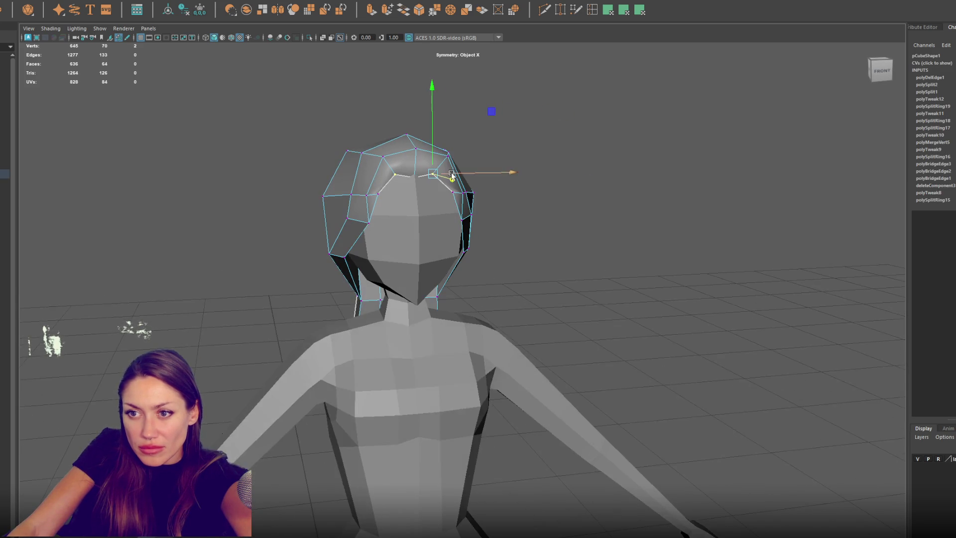
{"action": "left_click", "coordinate": [415, 180]}
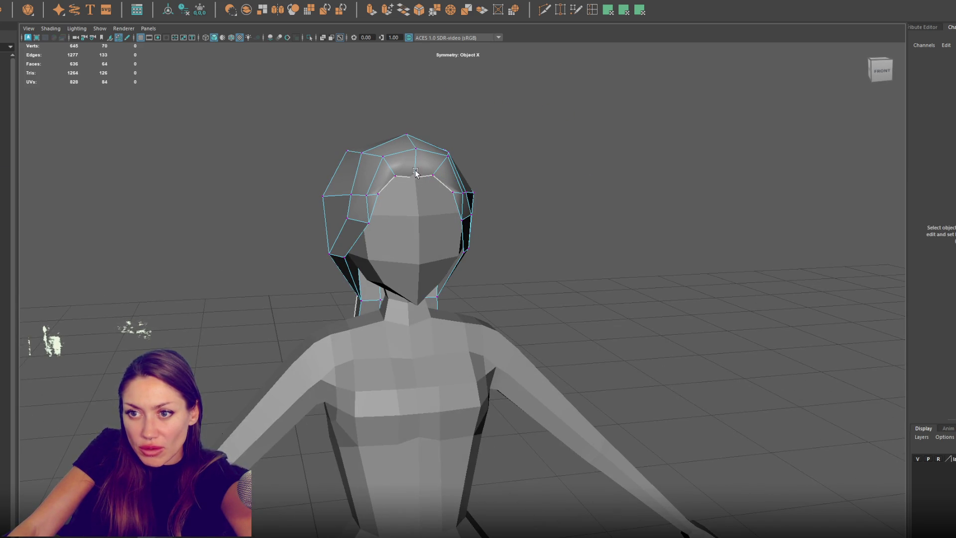
{"action": "left_click", "coordinate": [421, 180]}
{"action": "mouse_move", "coordinate": [421, 180]}
{"action": "left_mouse_down"}
{"action": "mouse_move", "coordinate": [546, 203]}
{"action": "mouse_move", "coordinate": [470, 200]}
{"action": "mouse_move", "coordinate": [530, 203]}
{"action": "left_mouse_up"}
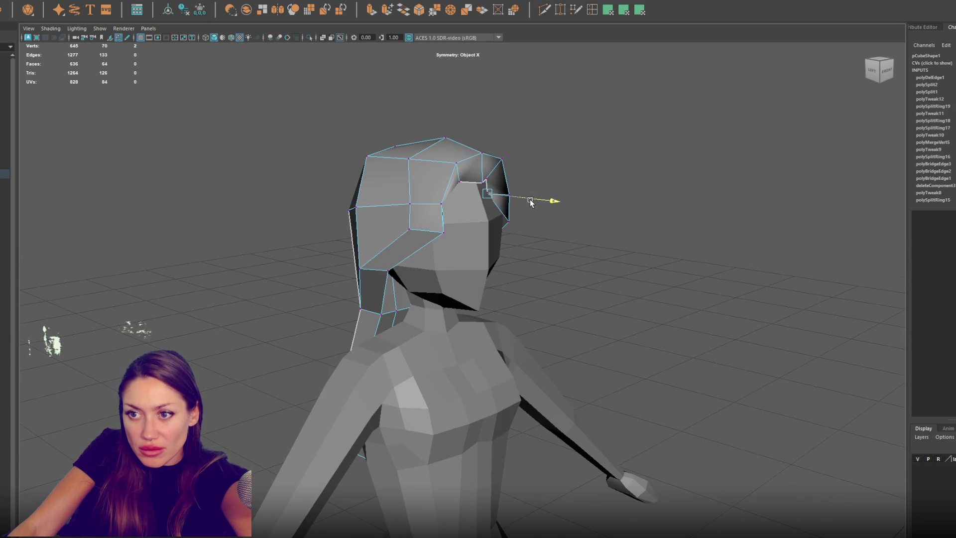
{"action": "mouse_move", "coordinate": [486, 180]}
{"action": "left_mouse_down"}
{"action": "mouse_move", "coordinate": [421, 187]}
{"action": "mouse_move", "coordinate": [416, 172]}
{"action": "left_mouse_up"}
{"action": "left_click", "coordinate": [419, 186]}
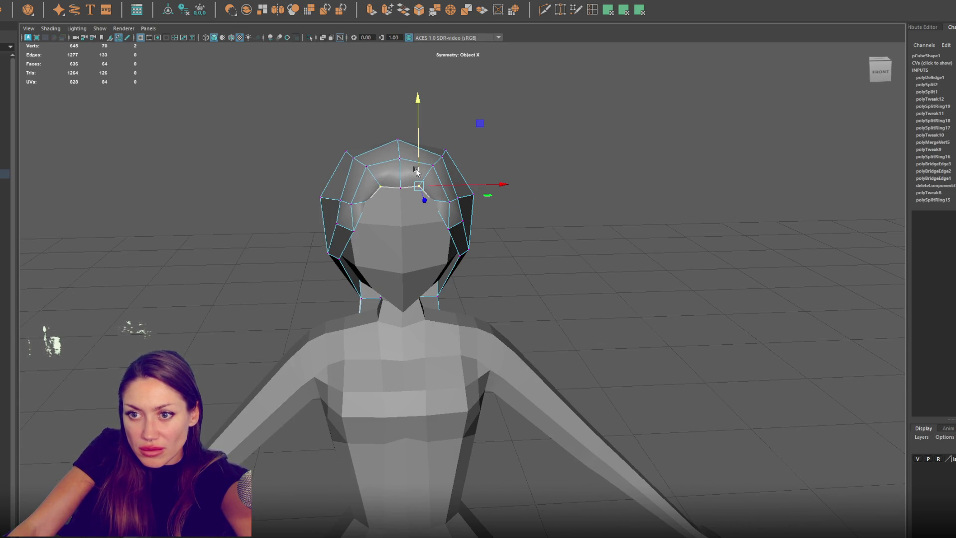
{"action": "mouse_move", "coordinate": [447, 228]}
{"action": "left_mouse_down", "text": "alt"}
{"action": "mouse_move", "coordinate": [532, 233]}
{"action": "mouse_move", "coordinate": [485, 222]}
{"action": "mouse_move", "coordinate": [495, 223]}
{"action": "left_mouse_up", "text": "alt"}
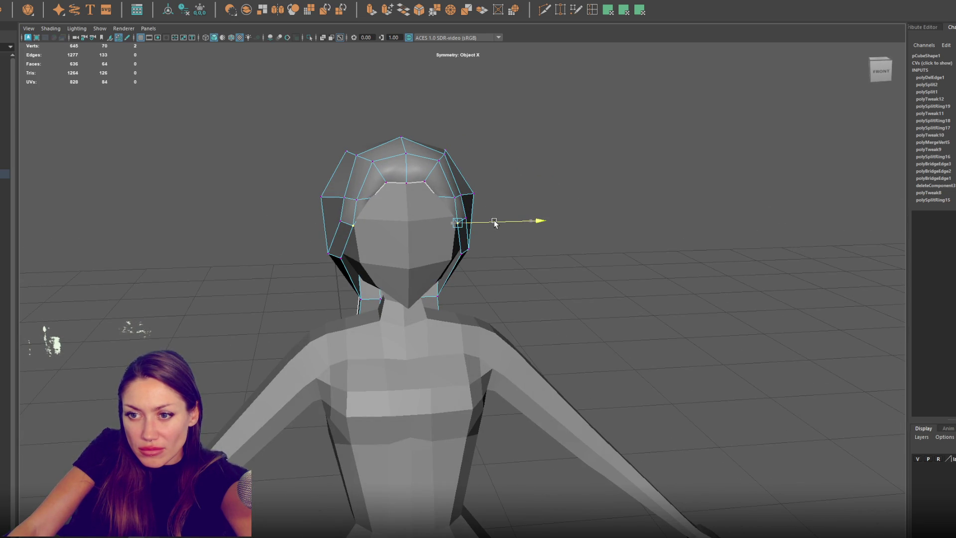
Step: Apply Soften/Harden Edges to the whole hair object to change its edge shading
{"action": "left_click", "coordinate": [539, 161]}
{"action": "left_click", "coordinate": [448, 179]}
{"action": "right_click_drag", "start_coordinate": [533, 189], "coordinate": [630, 225], "text": "shift"}
{"action": "left_click", "coordinate": [549, 208]}
Step: Reshape the hair's left side by nudging upper vertices left and pulling lower ones down
{"action": "mouse_move", "coordinate": [549, 208]}
{"action": "left_mouse_down", "text": "alt"}
{"action": "mouse_move", "coordinate": [516, 223]}
{"action": "mouse_move", "coordinate": [570, 223]}
{"action": "mouse_move", "coordinate": [580, 246]}
{"action": "mouse_move", "coordinate": [504, 227]}
{"action": "mouse_move", "coordinate": [540, 193]}
{"action": "mouse_move", "coordinate": [523, 180]}
{"action": "mouse_move", "coordinate": [434, 170]}
{"action": "left_mouse_up", "text": "alt"}
{"action": "left_click", "coordinate": [540, 193]}
{"action": "key", "text": "F8"}
{"action": "left_click", "coordinate": [483, 183]}
{"action": "left_click", "coordinate": [443, 179]}
{"action": "left_click_drag", "start_coordinate": [457, 179], "coordinate": [452, 178]}
{"action": "left_click", "coordinate": [456, 228]}
{"action": "left_click_drag", "start_coordinate": [472, 229], "coordinate": [406, 224]}
{"action": "left_click", "coordinate": [420, 231]}
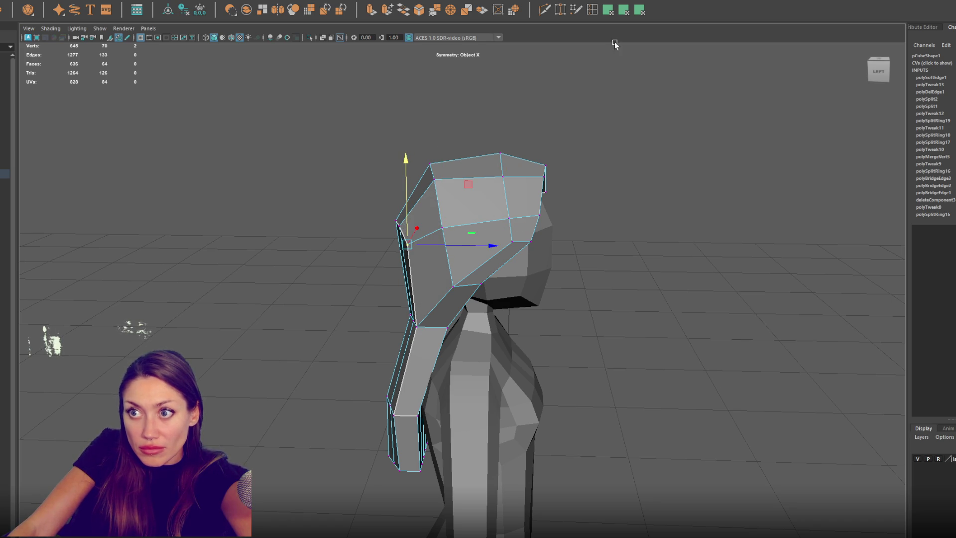
{"action": "right_click_drag", "start_coordinate": [523, 152], "coordinate": [476, 220], "text": "shift"}
Step: Insert an extra edge loop across the hair cap, bringing the face count to 640
{"action": "left_click", "coordinate": [480, 220]}
{"action": "mouse_move", "coordinate": [480, 219]}
{"action": "left_mouse_down", "text": "alt"}
{"action": "mouse_move", "coordinate": [732, 211]}
{"action": "mouse_move", "coordinate": [640, 207]}
{"action": "left_mouse_up", "text": "alt"}
{"action": "left_click", "coordinate": [423, 149]}
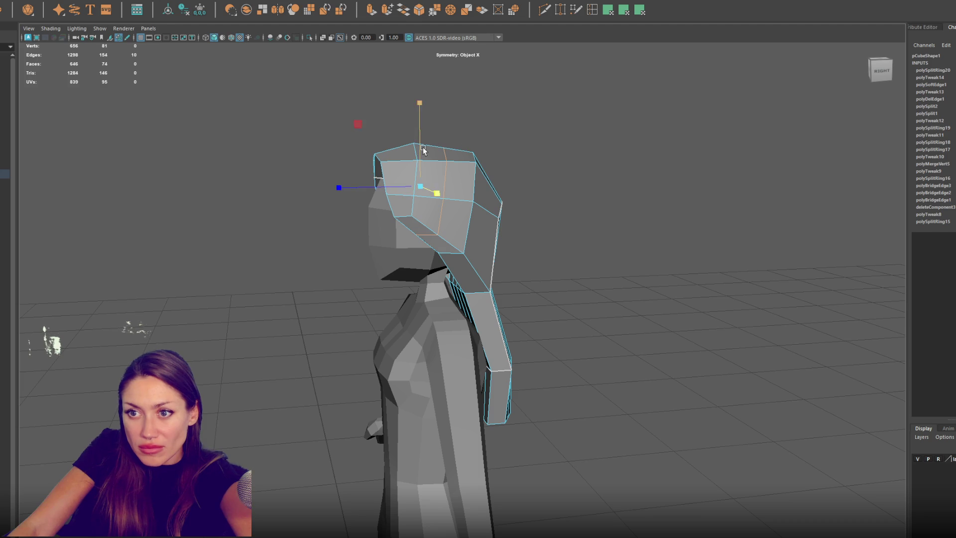
{"action": "right_click_drag", "start_coordinate": [459, 128], "coordinate": [428, 122]}
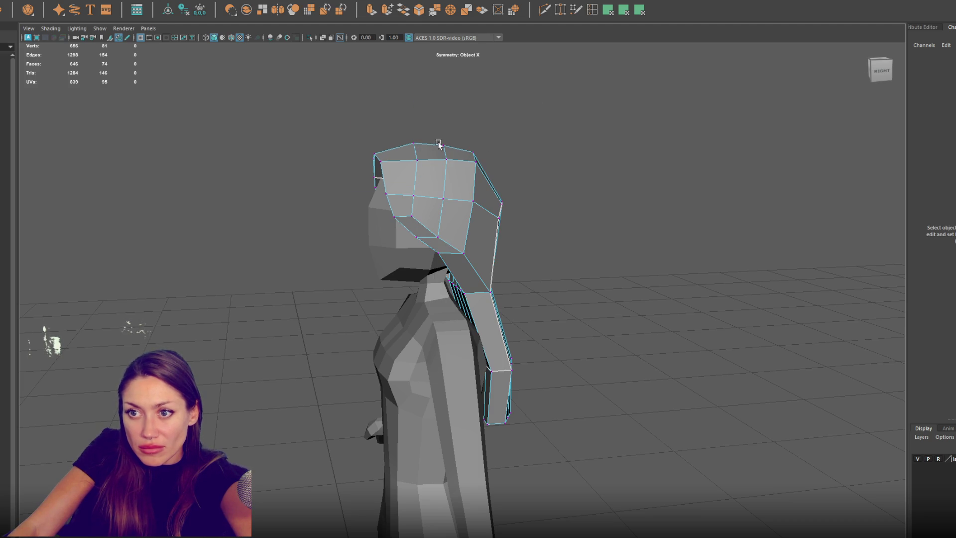
{"action": "left_click", "coordinate": [443, 141]}
{"action": "left_click", "coordinate": [623, 117]}
{"action": "mouse_move", "coordinate": [624, 117]}
{"action": "left_mouse_down", "text": "alt"}
{"action": "mouse_move", "coordinate": [555, 151]}
{"action": "mouse_move", "coordinate": [673, 152]}
{"action": "left_mouse_up", "text": "alt"}
{"action": "left_click", "coordinate": [519, 220]}
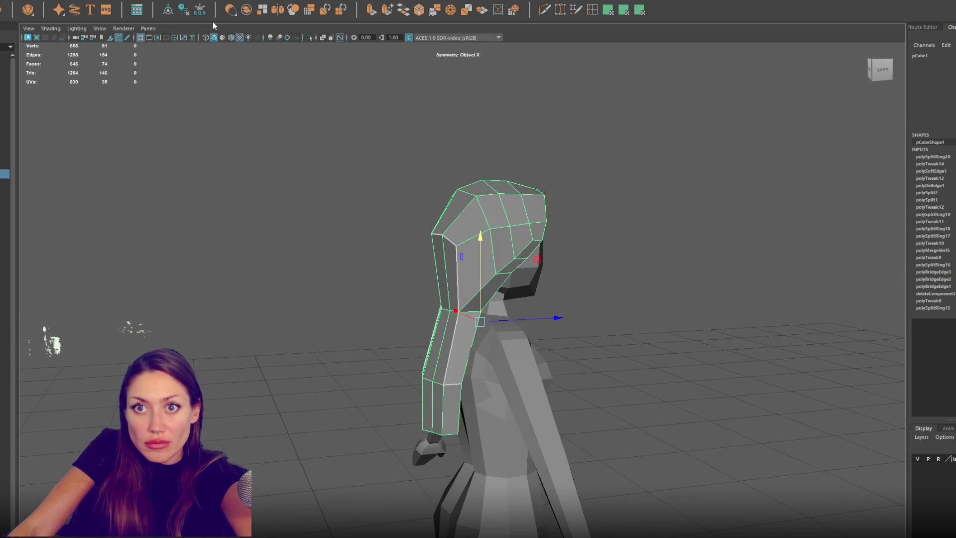
Step: Rename the hair object to 'Hair'
{"action": "left_click", "coordinate": [186, 10]}
{"action": "left_click", "coordinate": [168, 10]}
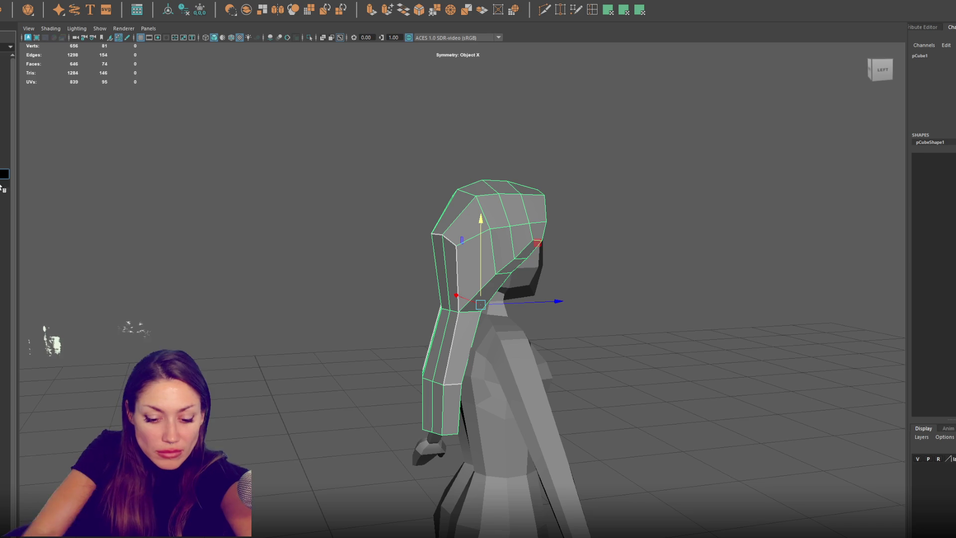
{"action": "type", "text": "Hair"}
{"action": "key", "text": "Return"}
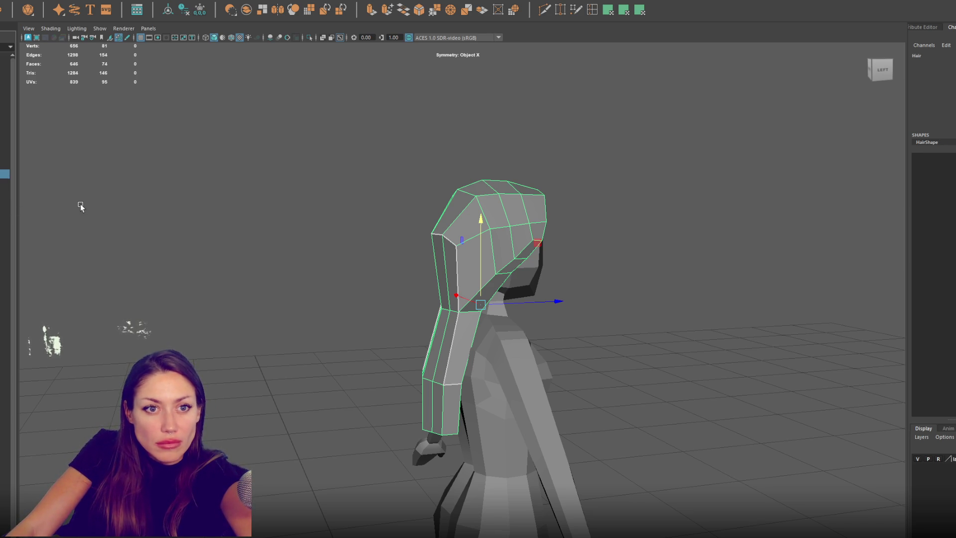
Step: Adjust the hair's top and top-left vertices so the cap sits evenly on the head
{"action": "mouse_move", "coordinate": [237, 200]}
{"action": "left_mouse_down", "text": "alt"}
{"action": "mouse_move", "coordinate": [488, 187]}
{"action": "mouse_move", "coordinate": [450, 189]}
{"action": "left_mouse_up", "text": "alt"}
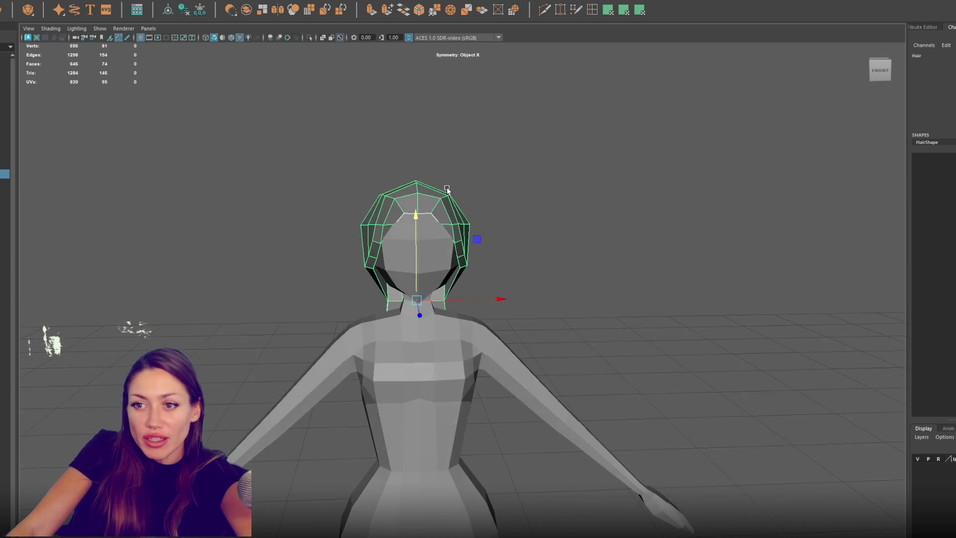
{"action": "key", "text": "F9"}
{"action": "left_click", "coordinate": [420, 191]}
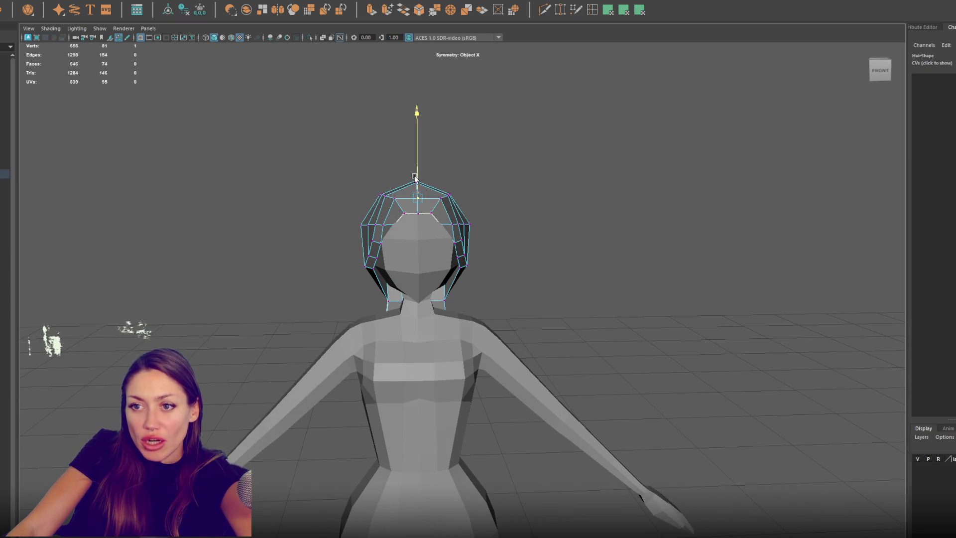
{"action": "left_click", "coordinate": [416, 186]}
{"action": "left_click", "coordinate": [394, 202]}
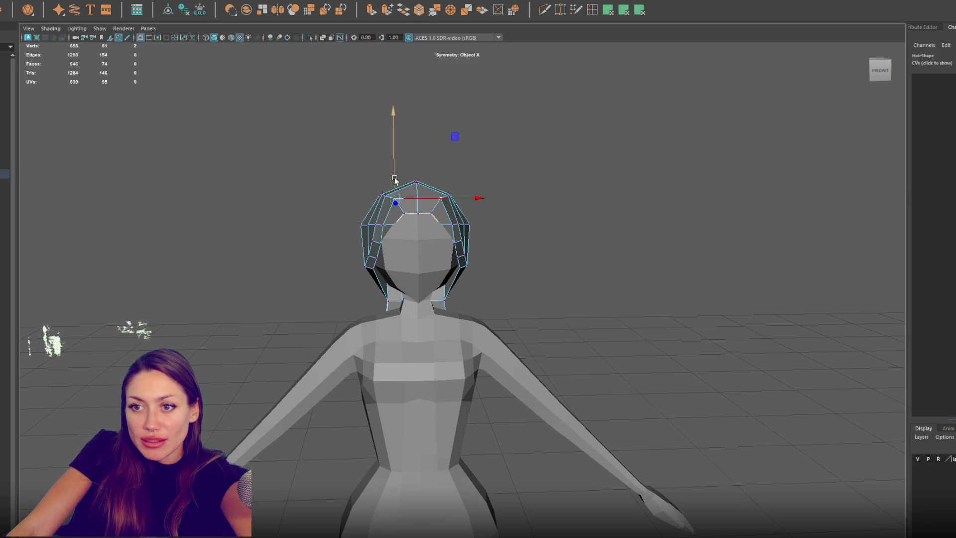
{"action": "left_click", "coordinate": [416, 184]}
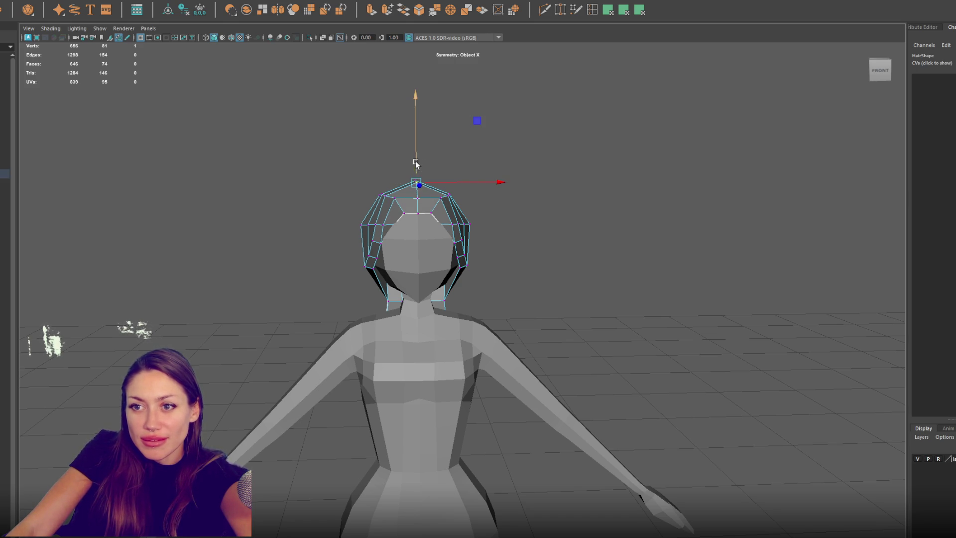
{"action": "mouse_move", "coordinate": [455, 163]}
{"action": "left_mouse_down", "text": "alt"}
{"action": "mouse_move", "coordinate": [369, 179]}
{"action": "mouse_move", "coordinate": [489, 164]}
{"action": "mouse_move", "coordinate": [486, 175]}
{"action": "mouse_move", "coordinate": [450, 176]}
{"action": "left_mouse_up", "text": "alt"}
{"action": "left_click", "coordinate": [445, 198]}
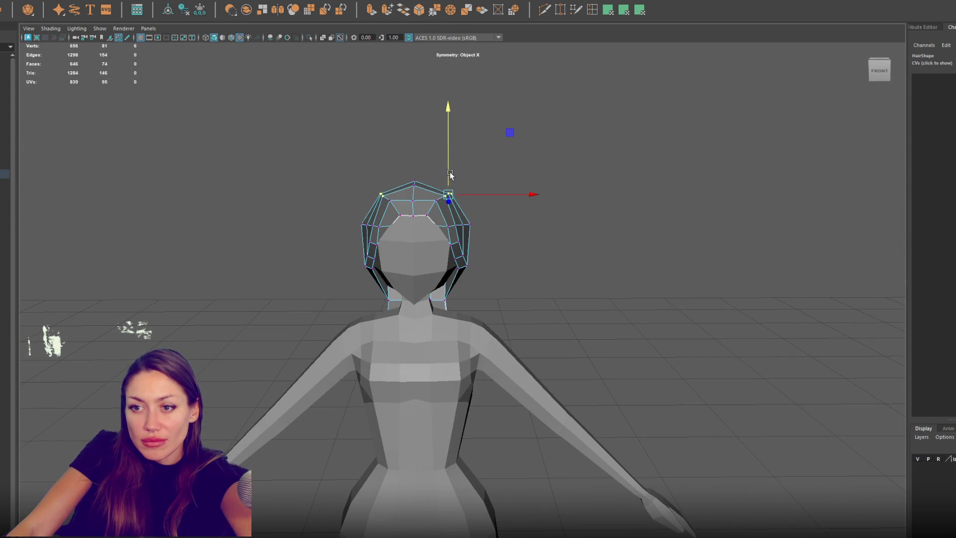
{"action": "left_click_drag", "start_coordinate": [456, 230], "coordinate": [456, 230]}
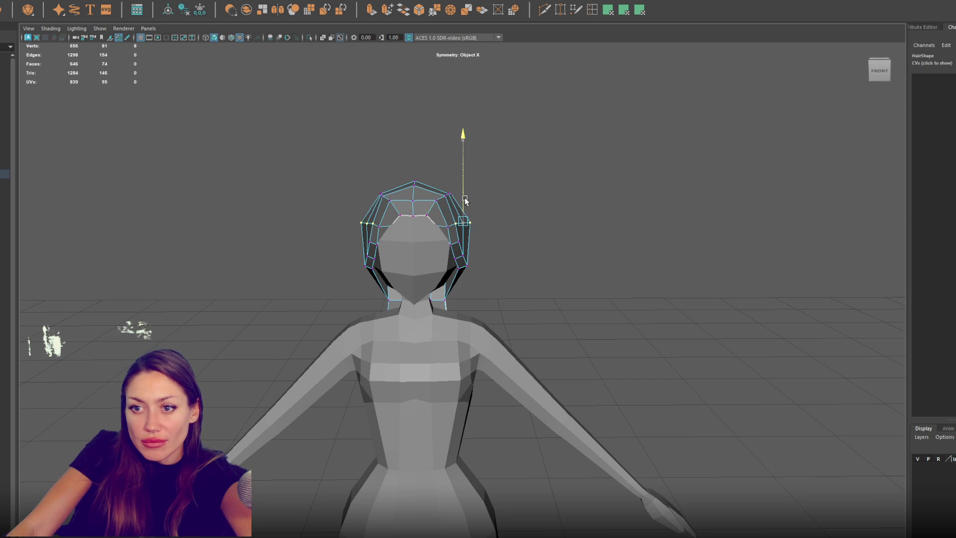
{"action": "left_click", "coordinate": [466, 224]}
{"action": "left_click", "coordinate": [467, 225]}
{"action": "mouse_move", "coordinate": [473, 225]}
{"action": "left_mouse_down"}
{"action": "mouse_move", "coordinate": [438, 228]}
{"action": "mouse_move", "coordinate": [464, 226]}
{"action": "left_mouse_up"}
Step: Restore the two-vertex selection, adjust the top hair vertex, and reselect the hair object
{"action": "left_click", "coordinate": [503, 178]}
{"action": "mouse_move", "coordinate": [503, 178]}
{"action": "left_mouse_down", "text": "alt"}
{"action": "mouse_move", "coordinate": [478, 177]}
{"action": "mouse_move", "coordinate": [566, 179]}
{"action": "mouse_move", "coordinate": [402, 176]}
{"action": "mouse_move", "coordinate": [428, 173]}
{"action": "left_mouse_up", "text": "alt"}
{"action": "key", "text": "ctrl+z"}
{"action": "left_click", "coordinate": [395, 205]}
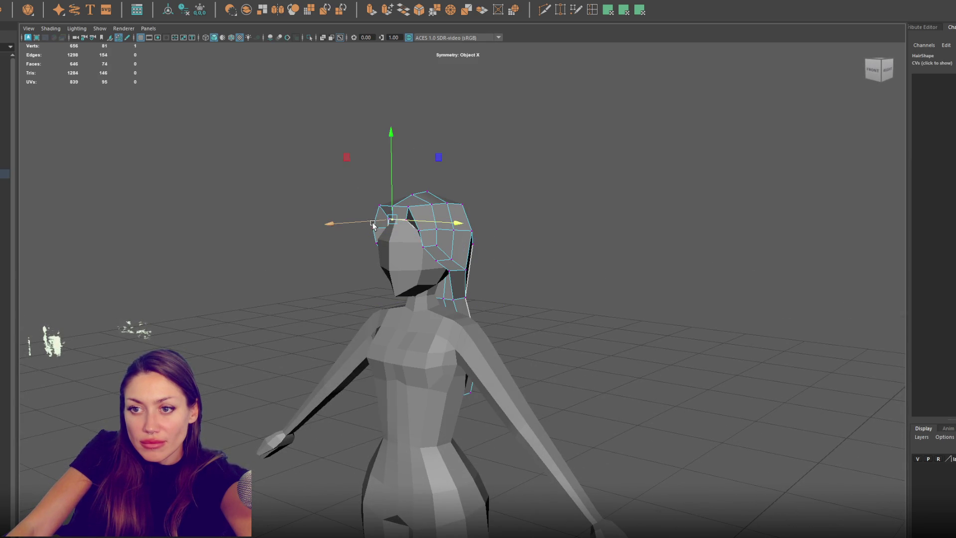
{"action": "key", "text": "F8"}
{"action": "left_click", "coordinate": [540, 156]}
{"action": "mouse_move", "coordinate": [540, 156]}
{"action": "left_mouse_down", "text": "alt"}
{"action": "mouse_move", "coordinate": [463, 166]}
{"action": "mouse_move", "coordinate": [542, 167]}
{"action": "left_mouse_up", "text": "alt"}
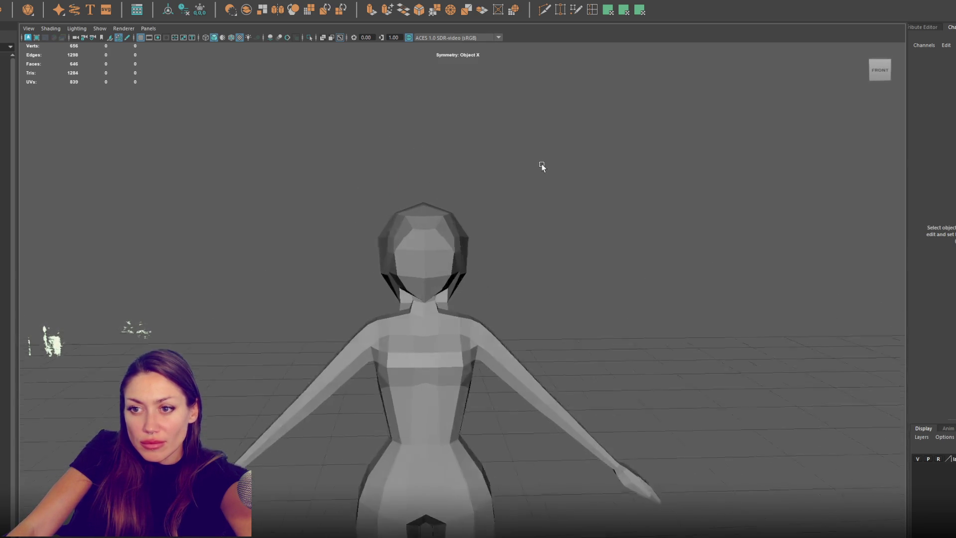
{"action": "left_click", "coordinate": [469, 224]}
Step: Nudge one more top hair vertex and duplicate the hair mesh as Hair1
{"action": "key", "text": "F8"}
{"action": "left_click", "coordinate": [453, 213]}
{"action": "left_click", "coordinate": [430, 219]}
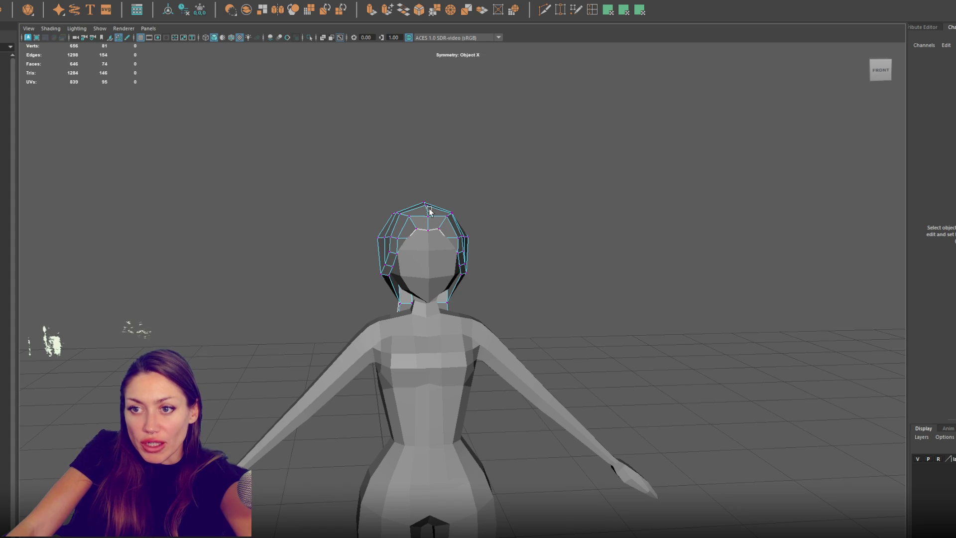
{"action": "left_click", "coordinate": [428, 213]}
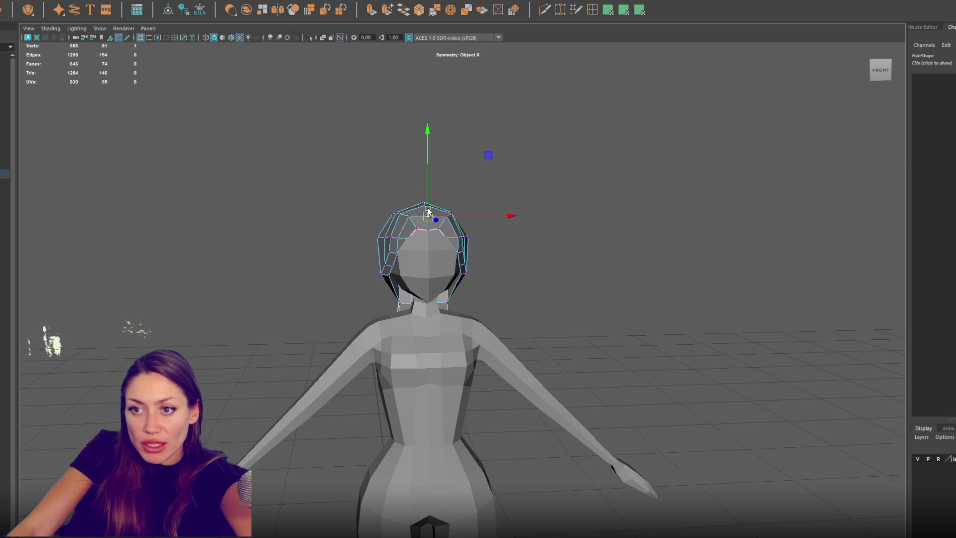
{"action": "right_click_drag", "start_coordinate": [438, 219], "coordinate": [466, 181]}
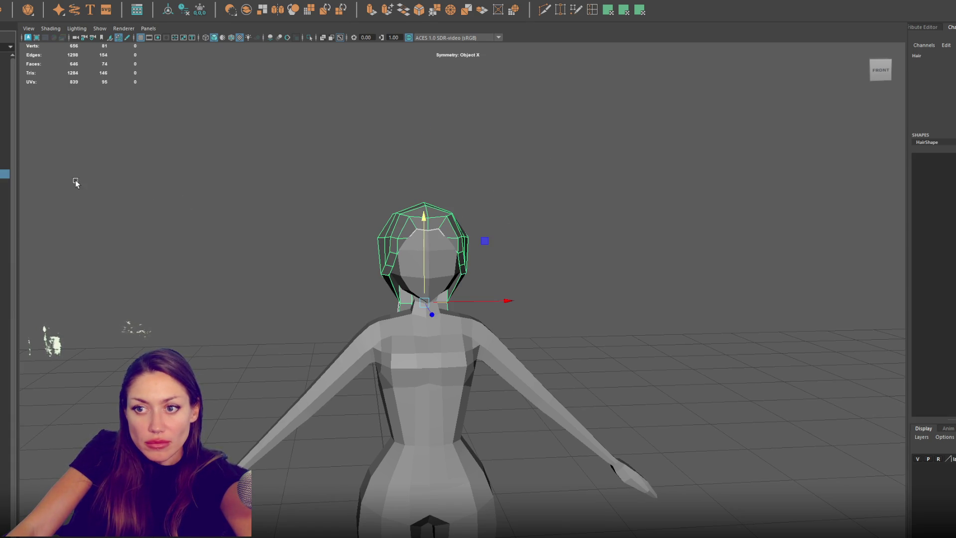
{"action": "key", "text": "ctrl+d"}
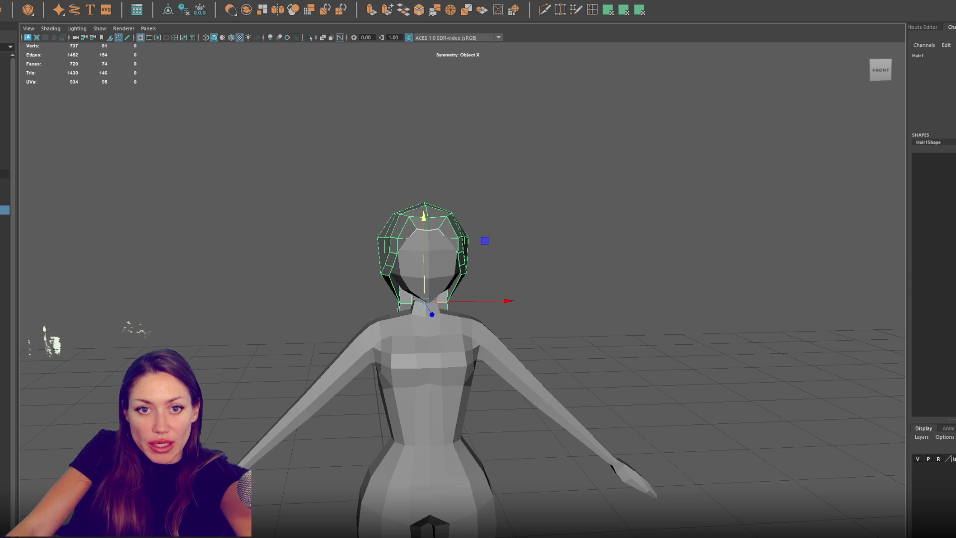
Step: Select the Hair1 copy and delete its long back-strand faces
{"action": "left_click", "coordinate": [5, 174]}
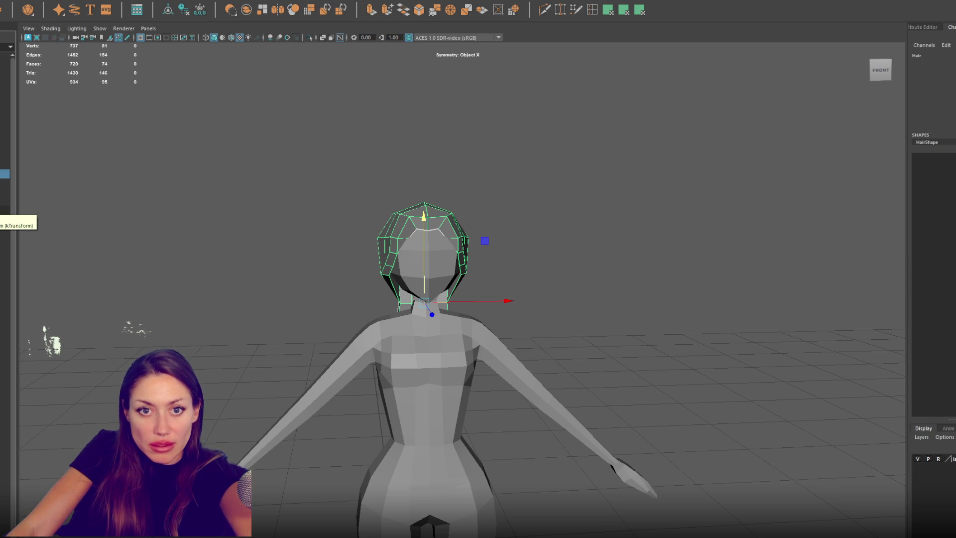
{"action": "left_click", "coordinate": [5, 209]}
{"action": "scroll", "coordinate": [100, 207], "scroll_direction": "up", "scroll_amount": 3}
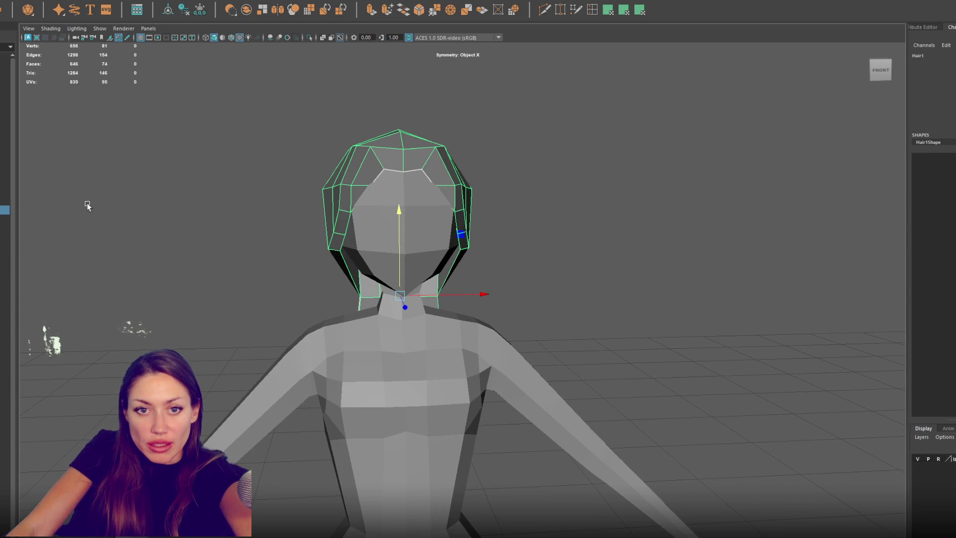
{"action": "right_click", "coordinate": [550, 199]}
{"action": "left_click_drag", "start_coordinate": [525, 265], "coordinate": [302, 486]}
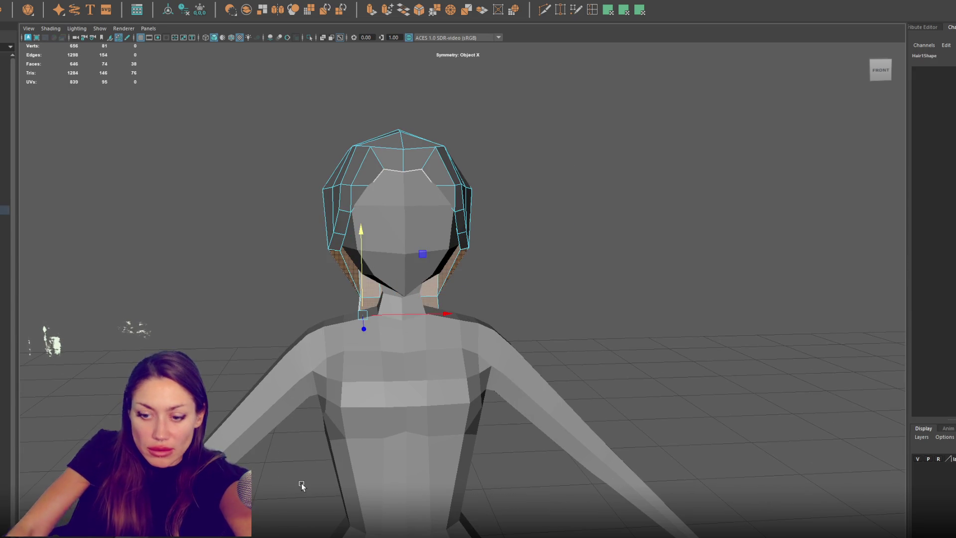
{"action": "mouse_move", "coordinate": [292, 225]}
{"action": "left_mouse_down", "text": "alt"}
{"action": "mouse_move", "coordinate": [538, 203]}
{"action": "mouse_move", "coordinate": [607, 229]}
{"action": "mouse_move", "coordinate": [499, 235]}
{"action": "left_mouse_up", "text": "alt"}
{"action": "key", "text": "ctrl+z"}
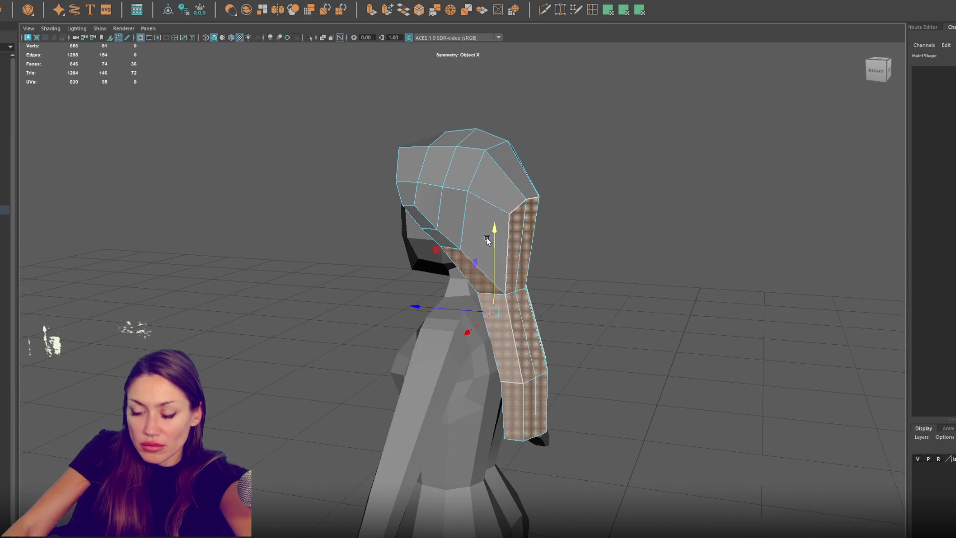
{"action": "left_click", "coordinate": [486, 237]}
{"action": "mouse_move", "coordinate": [641, 246]}
{"action": "left_mouse_down", "text": "alt"}
{"action": "mouse_move", "coordinate": [525, 279]}
{"action": "mouse_move", "coordinate": [492, 214]}
{"action": "mouse_move", "coordinate": [535, 246]}
{"action": "left_mouse_up", "text": "alt"}
{"action": "key", "text": "F9"}
Step: Pull a back-edge vertex inward and select the edge loop along the hair's bottom rim
{"action": "left_click", "coordinate": [497, 294]}
{"action": "left_click_drag", "start_coordinate": [477, 245], "coordinate": [467, 244]}
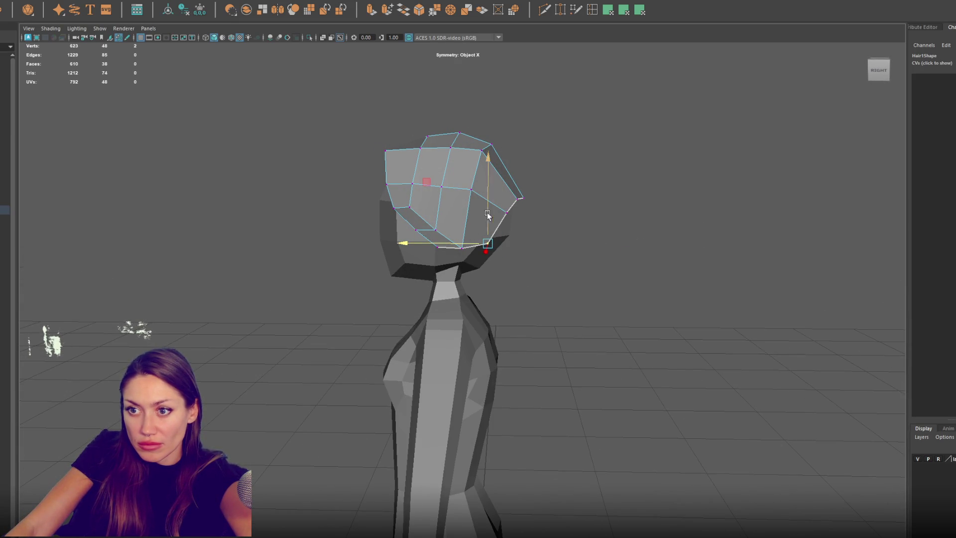
{"action": "right_click_drag", "start_coordinate": [564, 197], "coordinate": [521, 195]}
{"action": "mouse_move", "coordinate": [521, 196]}
{"action": "left_mouse_down", "text": "alt"}
{"action": "mouse_move", "coordinate": [526, 181]}
{"action": "mouse_move", "coordinate": [583, 267]}
{"action": "mouse_move", "coordinate": [607, 259]}
{"action": "mouse_move", "coordinate": [600, 234]}
{"action": "mouse_move", "coordinate": [552, 256]}
{"action": "left_mouse_up", "text": "alt"}
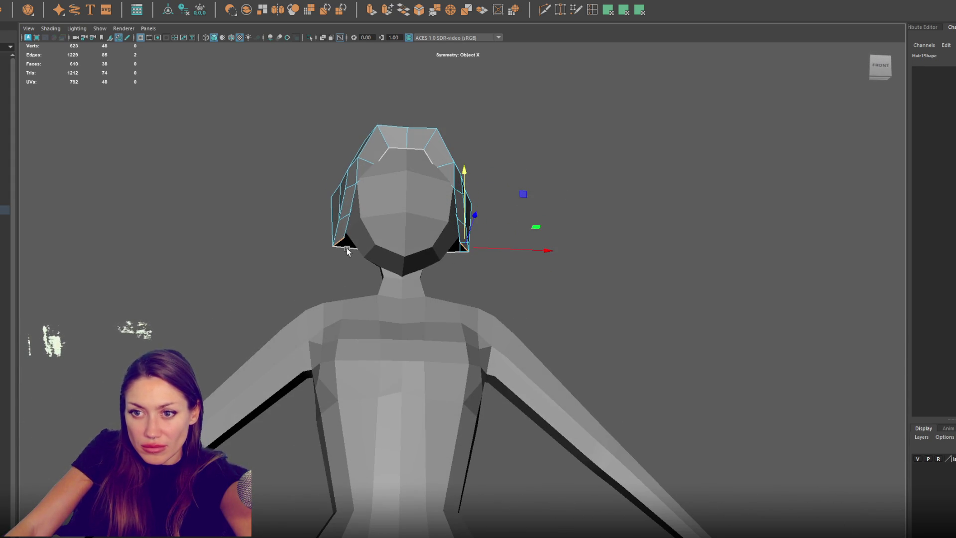
{"action": "mouse_move", "coordinate": [330, 265]}
{"action": "left_mouse_down", "text": "alt"}
{"action": "mouse_move", "coordinate": [547, 261]}
{"action": "mouse_move", "coordinate": [623, 282]}
{"action": "mouse_move", "coordinate": [451, 86]}
{"action": "left_mouse_up", "text": "alt"}
Step: Extrude the bottom hair edges downward and flare them outward with Object X symmetry
{"action": "left_click", "coordinate": [372, 15]}
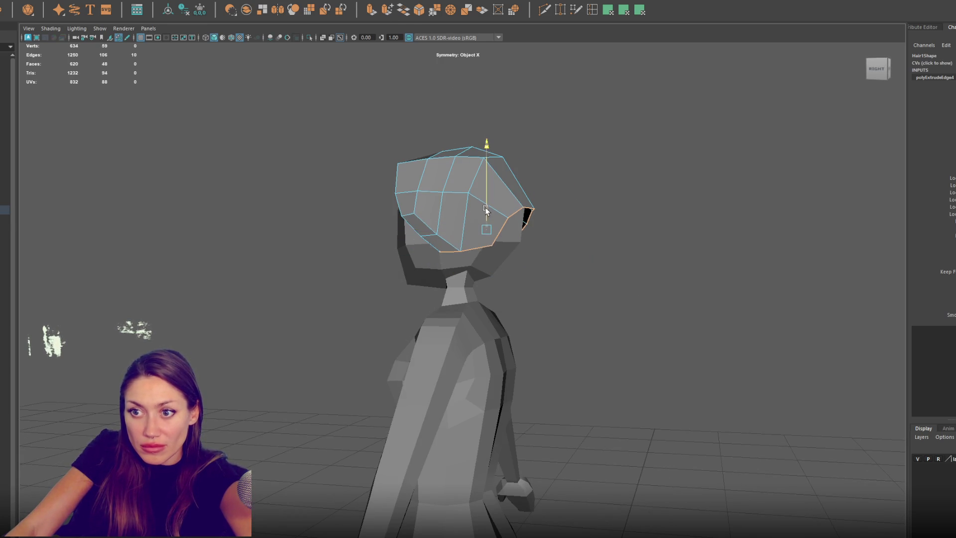
{"action": "left_click", "coordinate": [329, 1]}
{"action": "left_click", "coordinate": [324, 1]}
{"action": "mouse_move", "coordinate": [486, 226]}
{"action": "left_mouse_down"}
{"action": "mouse_move", "coordinate": [496, 282]}
{"action": "mouse_move", "coordinate": [614, 314]}
{"action": "left_mouse_up"}
{"action": "left_click_drag", "start_coordinate": [400, 235], "coordinate": [393, 255]}
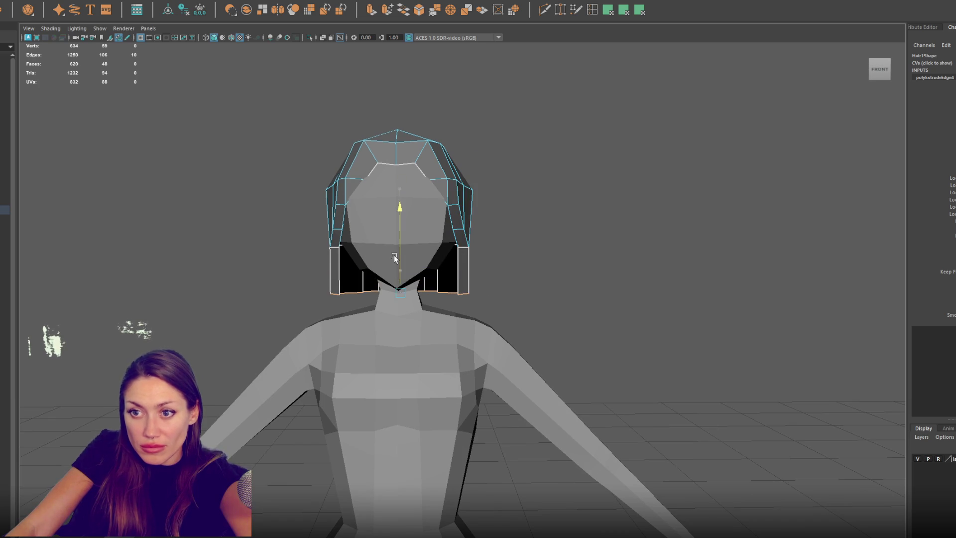
{"action": "left_click", "coordinate": [324, 1]}
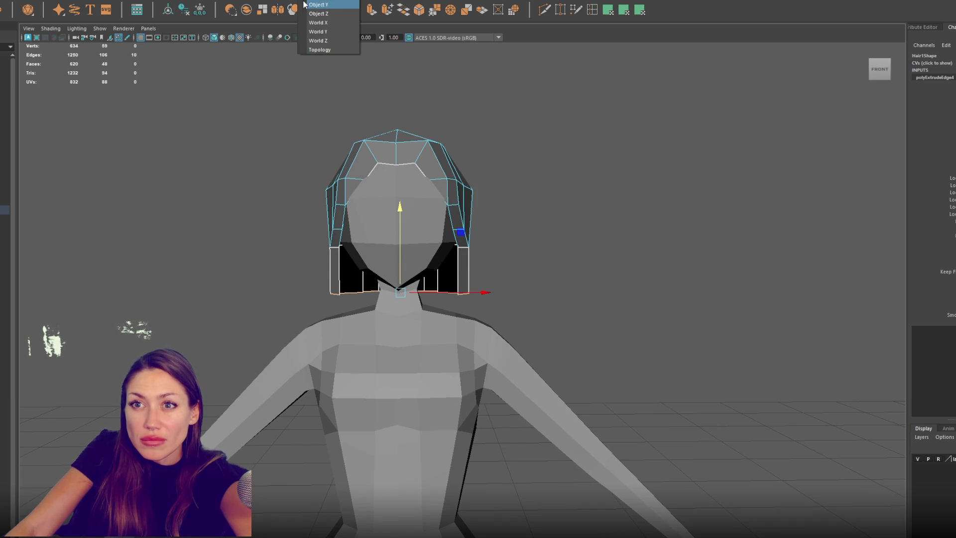
{"action": "left_click", "coordinate": [326, 12]}
{"action": "left_click_drag", "start_coordinate": [490, 297], "coordinate": [537, 288]}
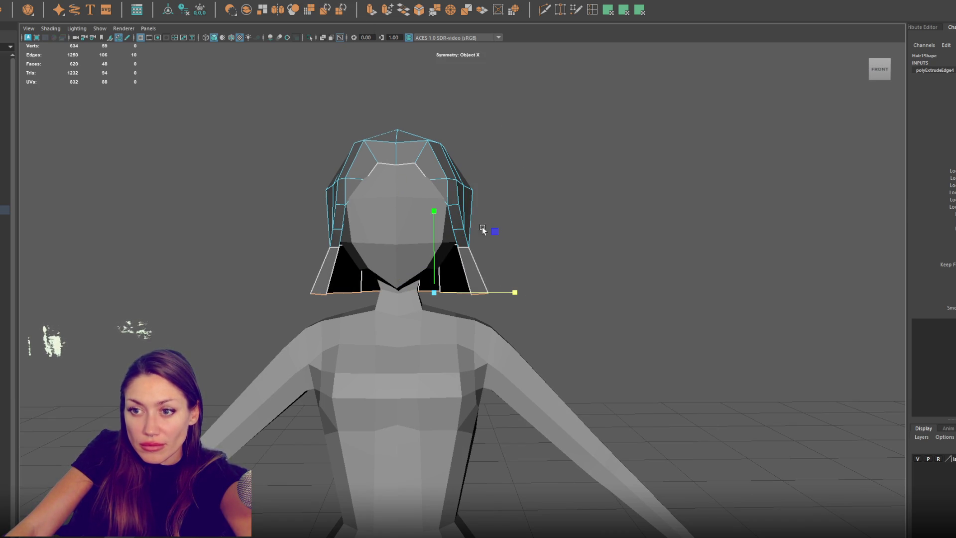
Step: Extrude the rim again and shape the new edges down to jaw length
{"action": "key", "text": "ctrl+e"}
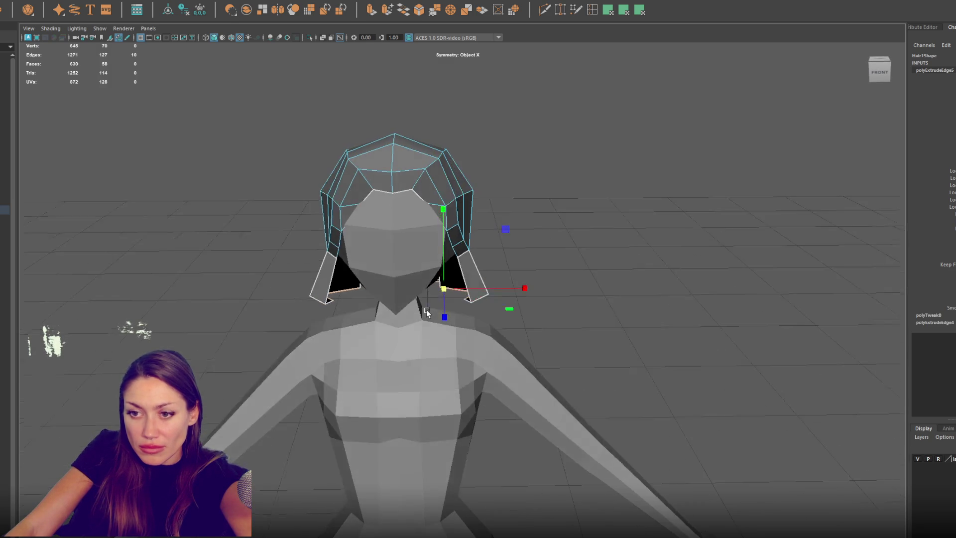
{"action": "mouse_move", "coordinate": [427, 309]}
{"action": "left_mouse_down", "text": "alt"}
{"action": "mouse_move", "coordinate": [537, 295]}
{"action": "mouse_move", "coordinate": [598, 240]}
{"action": "left_mouse_up", "text": "alt"}
{"action": "mouse_move", "coordinate": [466, 284]}
{"action": "left_mouse_down"}
{"action": "mouse_move", "coordinate": [476, 283]}
{"action": "mouse_move", "coordinate": [453, 292]}
{"action": "mouse_move", "coordinate": [486, 294]}
{"action": "mouse_move", "coordinate": [496, 306]}
{"action": "mouse_move", "coordinate": [466, 293]}
{"action": "mouse_move", "coordinate": [635, 319]}
{"action": "left_mouse_up"}
{"action": "mouse_move", "coordinate": [440, 285]}
{"action": "left_mouse_down"}
{"action": "mouse_move", "coordinate": [437, 274]}
{"action": "mouse_move", "coordinate": [433, 294]}
{"action": "left_mouse_up"}
Step: Extrude another strip and bridge the left and right hair strands together
{"action": "key", "text": "ctrl+e"}
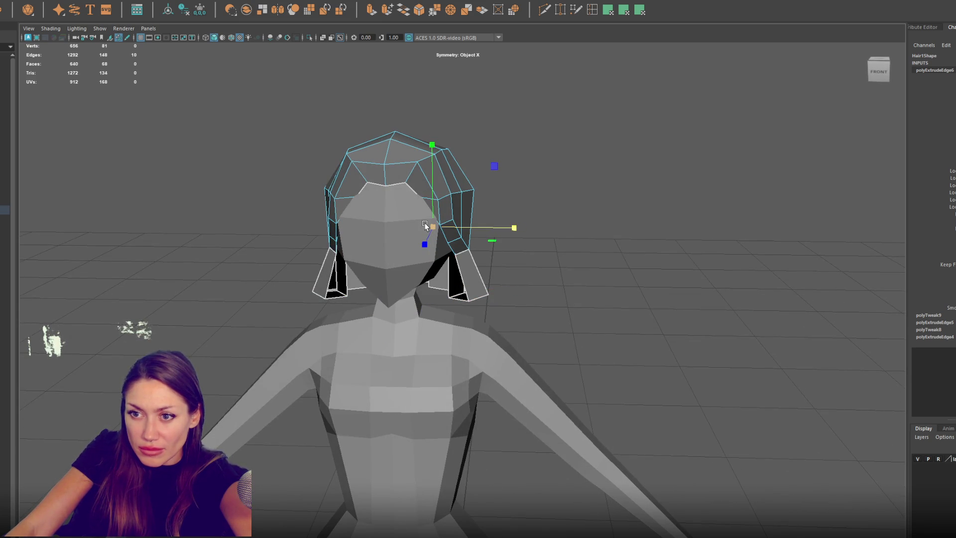
{"action": "right_click_drag", "start_coordinate": [561, 267], "coordinate": [542, 269]}
{"action": "left_click_drag", "start_coordinate": [543, 269], "coordinate": [502, 275], "text": "alt"}
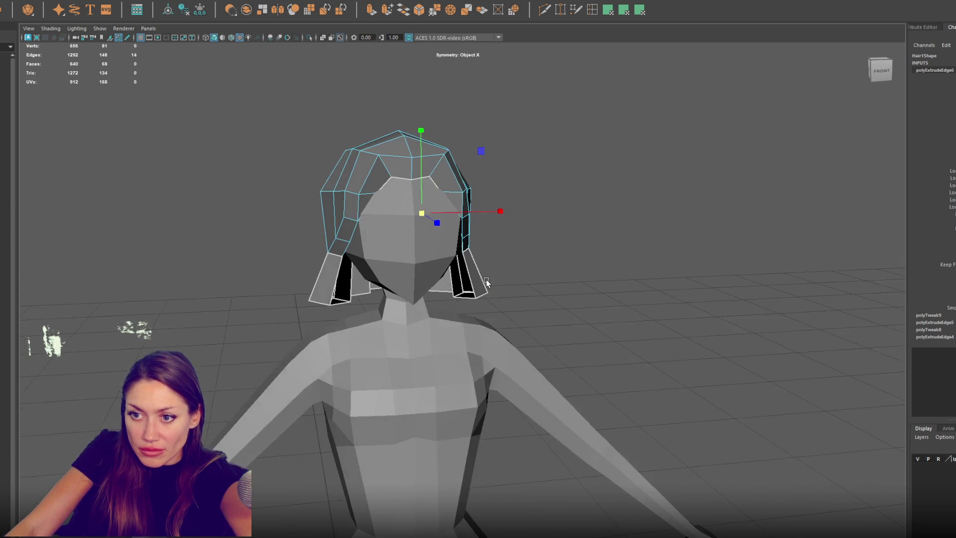
{"action": "left_click", "coordinate": [471, 285]}
{"action": "left_click", "coordinate": [453, 285], "text": "shift"}
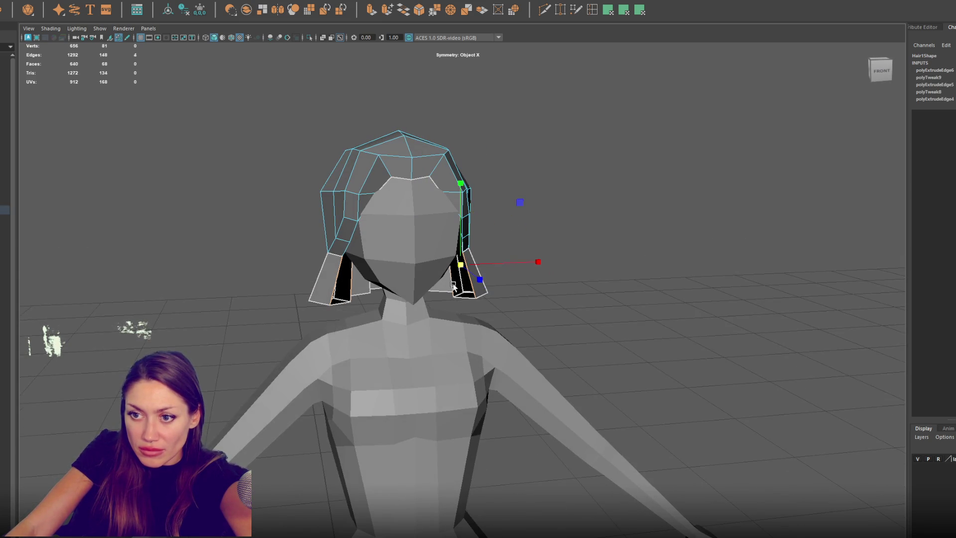
{"action": "left_click", "coordinate": [406, 11]}
Step: Tweak the bob's front, mid-left and upper-left vertices so it hangs evenly
{"action": "mouse_move", "coordinate": [516, 246]}
{"action": "left_mouse_down", "text": "alt"}
{"action": "mouse_move", "coordinate": [561, 249]}
{"action": "mouse_move", "coordinate": [529, 186]}
{"action": "mouse_move", "coordinate": [513, 175]}
{"action": "left_mouse_up", "text": "alt"}
{"action": "right_click_drag", "start_coordinate": [513, 174], "coordinate": [576, 149]}
{"action": "left_click", "coordinate": [426, 199]}
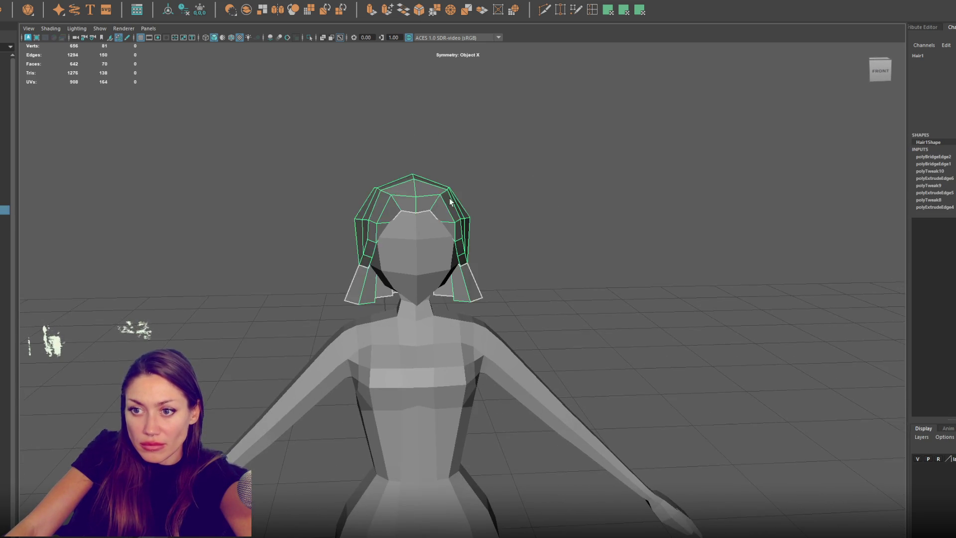
{"action": "left_click_drag", "start_coordinate": [426, 199], "coordinate": [467, 202], "text": "alt"}
{"action": "mouse_move", "coordinate": [276, 288]}
{"action": "left_mouse_down", "text": "alt"}
{"action": "mouse_move", "coordinate": [498, 279]}
{"action": "mouse_move", "coordinate": [642, 224]}
{"action": "mouse_move", "coordinate": [599, 221]}
{"action": "mouse_move", "coordinate": [488, 299]}
{"action": "mouse_move", "coordinate": [487, 321]}
{"action": "mouse_move", "coordinate": [566, 317]}
{"action": "mouse_move", "coordinate": [443, 265]}
{"action": "left_mouse_up", "text": "alt"}
{"action": "key", "text": "F9"}
{"action": "left_click", "coordinate": [522, 282]}
{"action": "left_click", "coordinate": [502, 276]}
{"action": "left_click", "coordinate": [486, 321]}
{"action": "left_click", "coordinate": [468, 264]}
{"action": "left_click", "coordinate": [451, 225]}
{"action": "left_click_drag", "start_coordinate": [439, 220], "coordinate": [623, 259]}
{"action": "key", "text": "F8"}
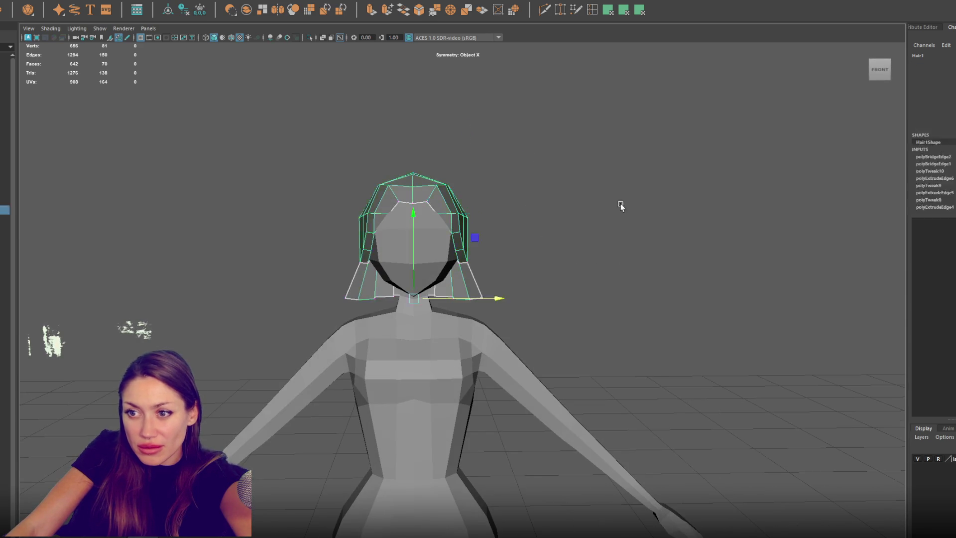
Step: Rename Hair1 to 'Short_Hair', remove it from view, and reselect the original Hair
{"action": "left_click", "coordinate": [523, 224]}
{"action": "left_click", "coordinate": [465, 238]}
{"action": "left_click", "coordinate": [3, 213]}
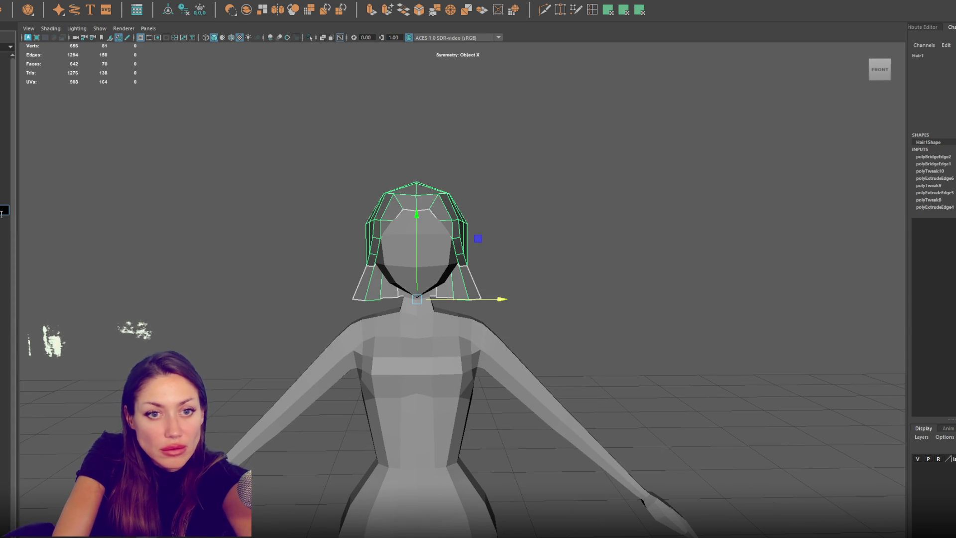
{"action": "key", "text": "Return"}
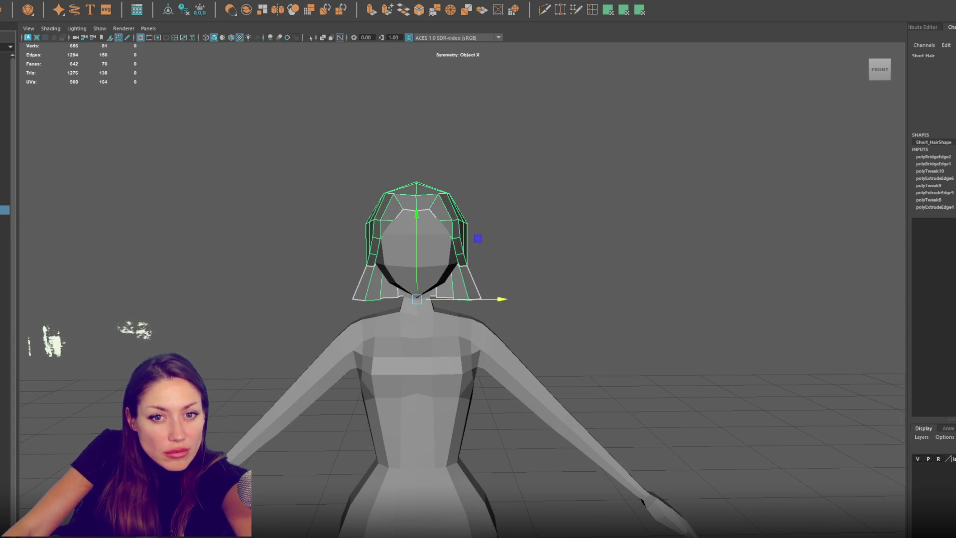
{"action": "key", "text": "Delete"}
{"action": "left_click", "coordinate": [5, 174]}
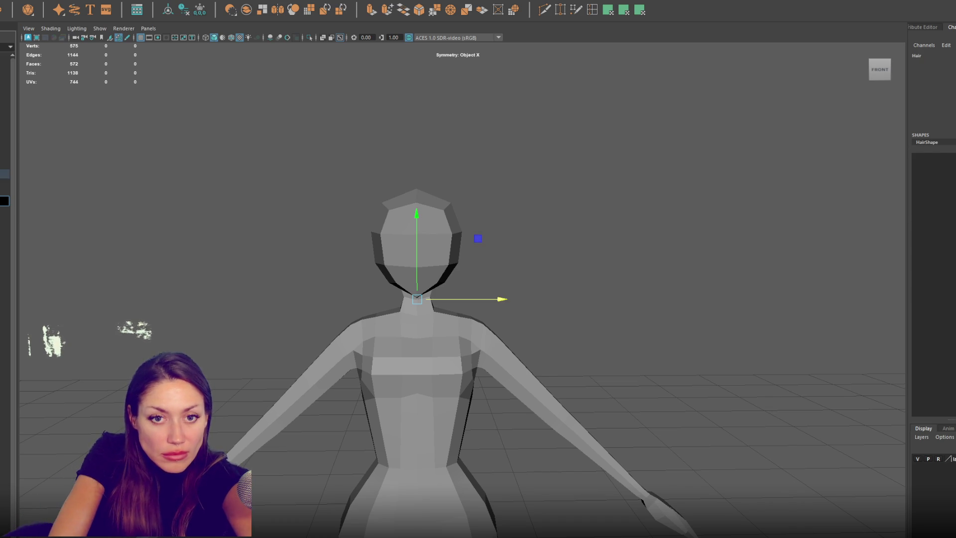
Step: Restore the Short_Hair mesh and rename Wide_Brim_Hat1 to 'Hat_Only'
{"action": "left_click", "coordinate": [5, 210]}
{"action": "key", "text": "ctrl+z"}
{"action": "key", "text": "ctrl+z"}
{"action": "key", "text": "ctrl+z"}
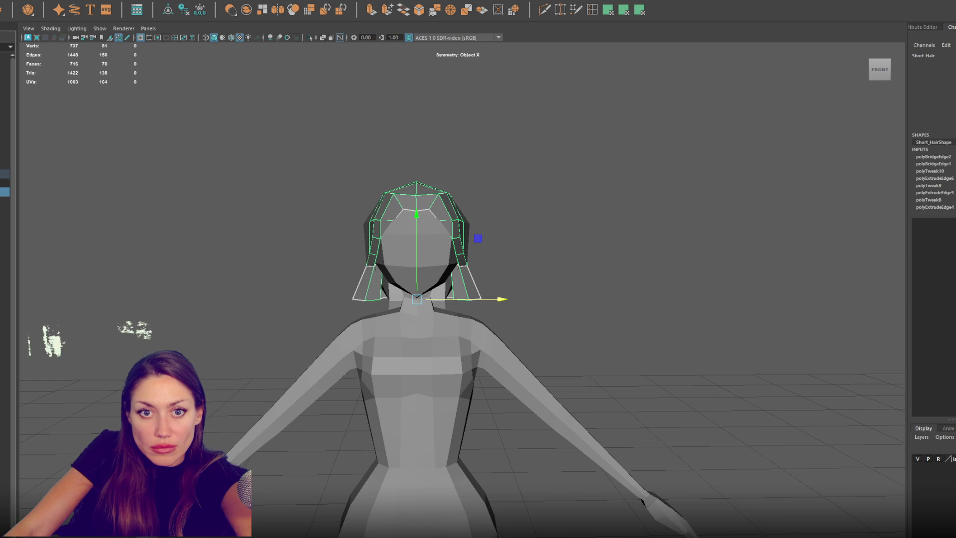
{"action": "left_click", "coordinate": [5, 218]}
{"action": "double_click", "coordinate": [5, 219]}
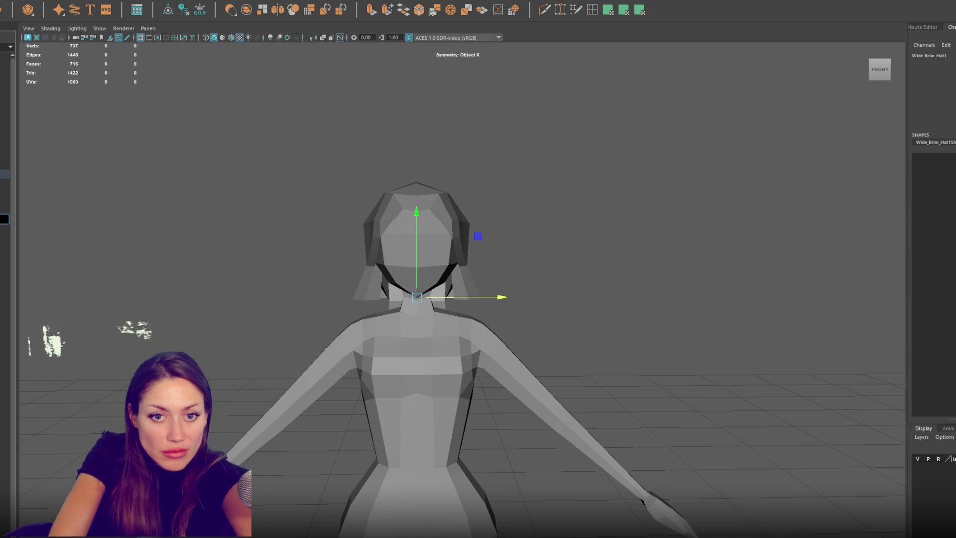
{"action": "type", "text": "Hat_Only"}
{"action": "key", "text": "Return"}
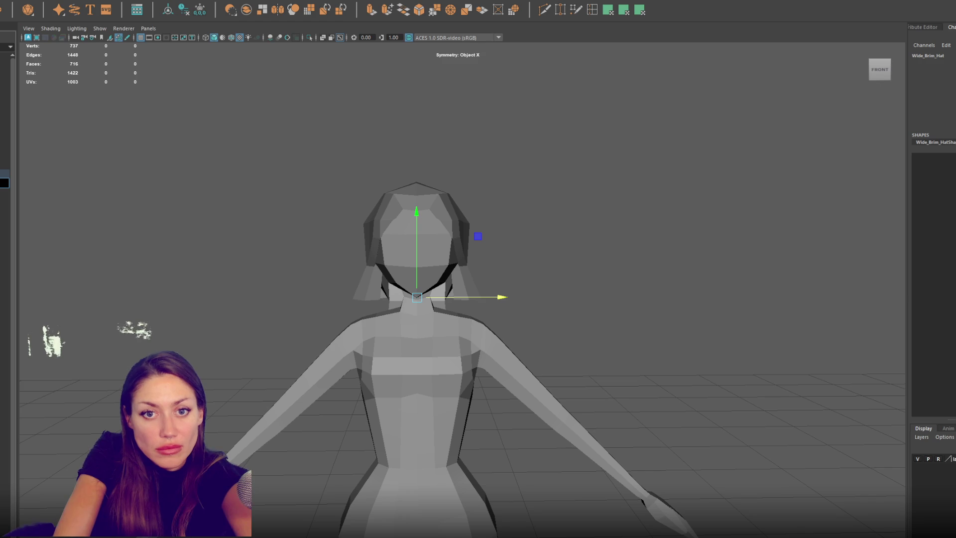
Step: Move a new cube up to the head and scale it into a thin flat box across the eyes
{"action": "left_click", "coordinate": [5, 219]}
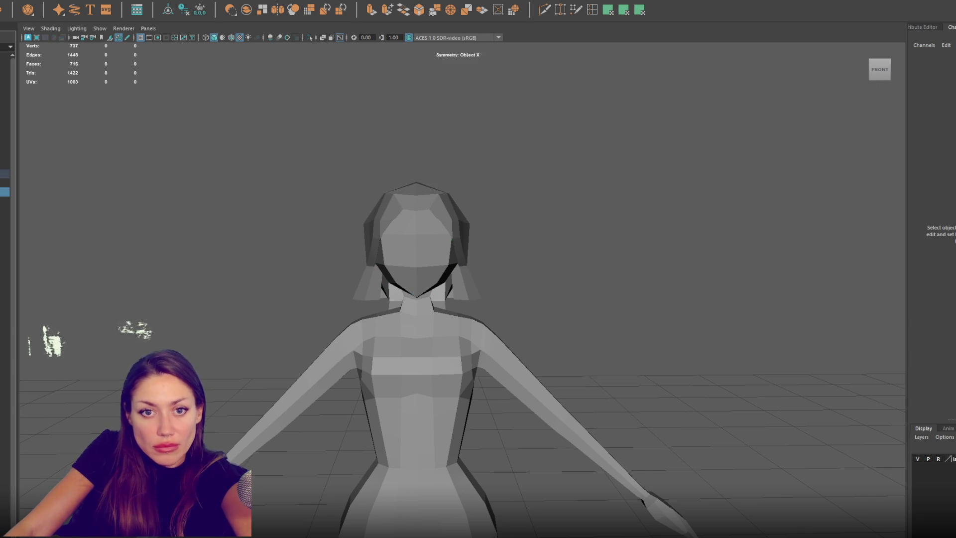
{"action": "left_click", "coordinate": [5, 192]}
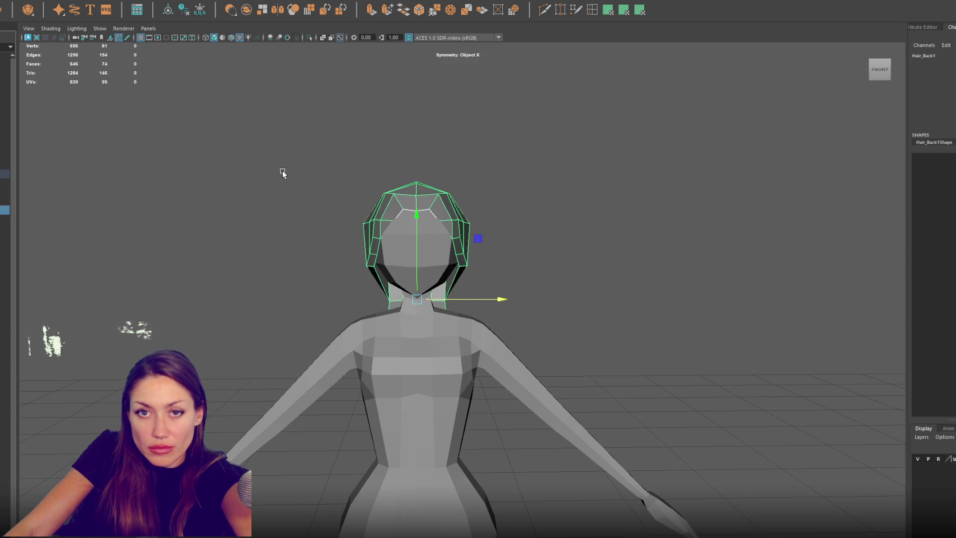
{"action": "left_click", "coordinate": [309, 181]}
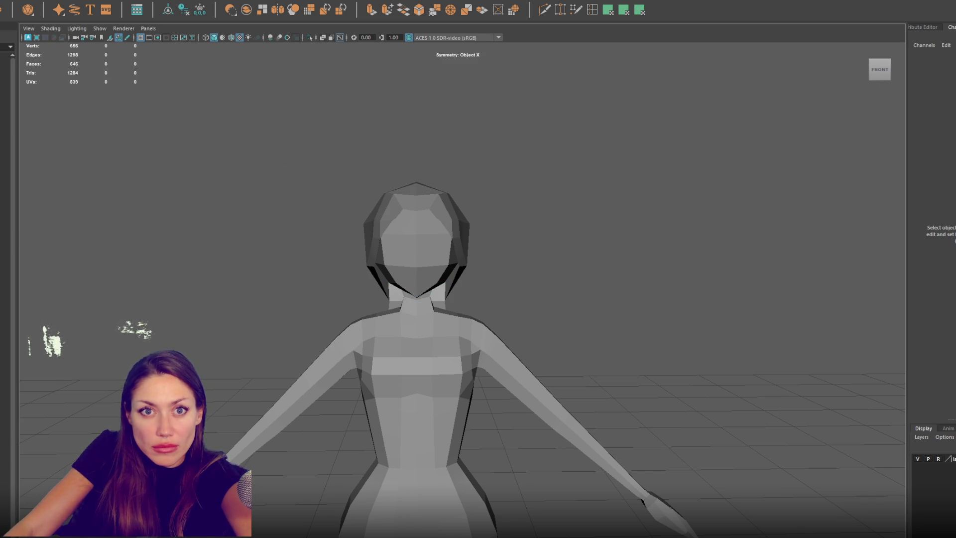
{"action": "left_click_drag", "start_coordinate": [455, 432], "coordinate": [453, 325]}
{"action": "key", "text": "f"}
{"action": "key", "text": "r"}
{"action": "left_click_drag", "start_coordinate": [462, 284], "coordinate": [466, 332]}
{"action": "mouse_move", "coordinate": [521, 312]}
{"action": "left_mouse_down"}
{"action": "mouse_move", "coordinate": [478, 312]}
{"action": "mouse_move", "coordinate": [572, 324]}
{"action": "mouse_move", "coordinate": [343, 324]}
{"action": "mouse_move", "coordinate": [214, 338]}
{"action": "mouse_move", "coordinate": [553, 316]}
{"action": "mouse_move", "coordinate": [448, 304]}
{"action": "mouse_move", "coordinate": [558, 294]}
{"action": "left_mouse_up"}
{"action": "key", "text": "w"}
{"action": "key", "text": "r"}
{"action": "key", "text": "w"}
Step: Insert two edge loops into the eye box and spread the vertical loops apart
{"action": "left_click", "coordinate": [469, 287]}
{"action": "double_click", "coordinate": [609, 10]}
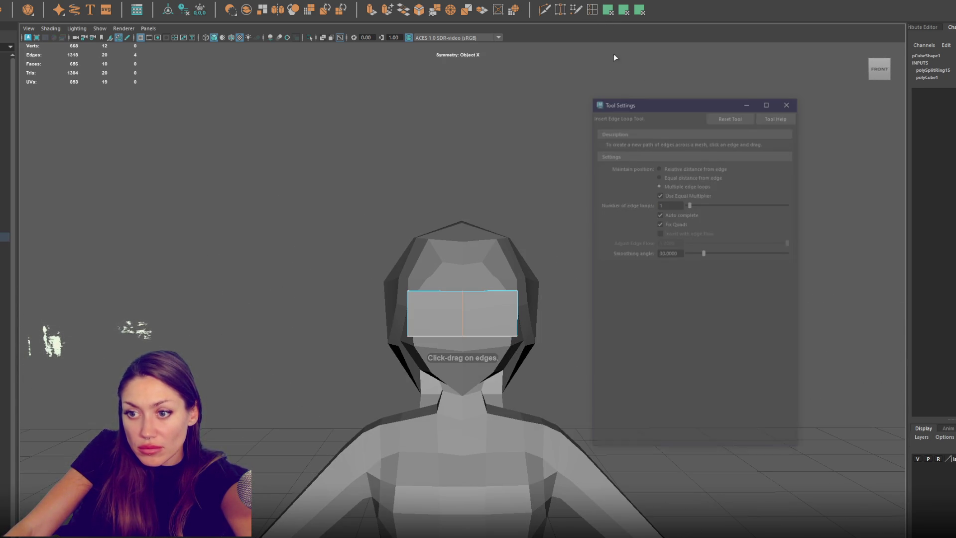
{"action": "left_click", "coordinate": [481, 289]}
{"action": "left_click", "coordinate": [492, 316]}
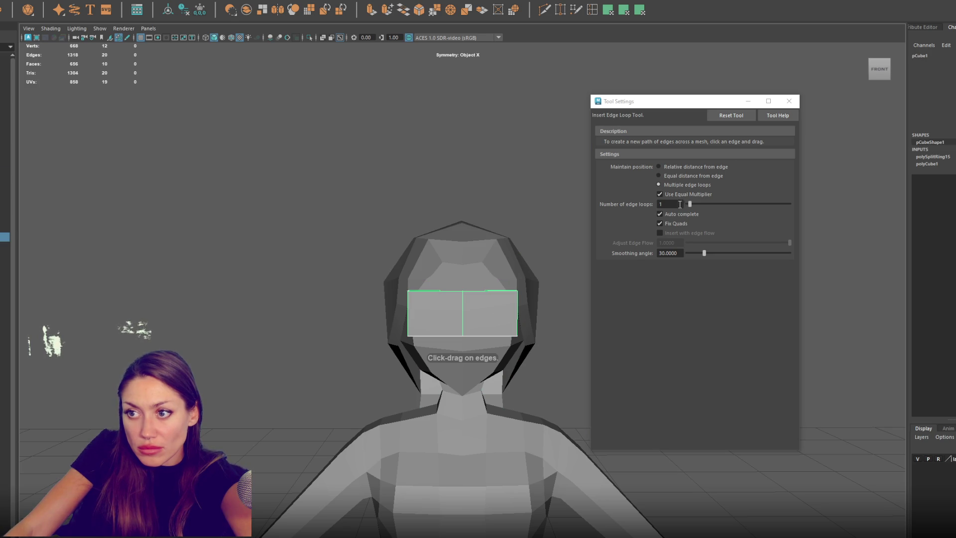
{"action": "left_click", "coordinate": [670, 204]}
{"action": "type", "text": "2"}
{"action": "left_click", "coordinate": [480, 291]}
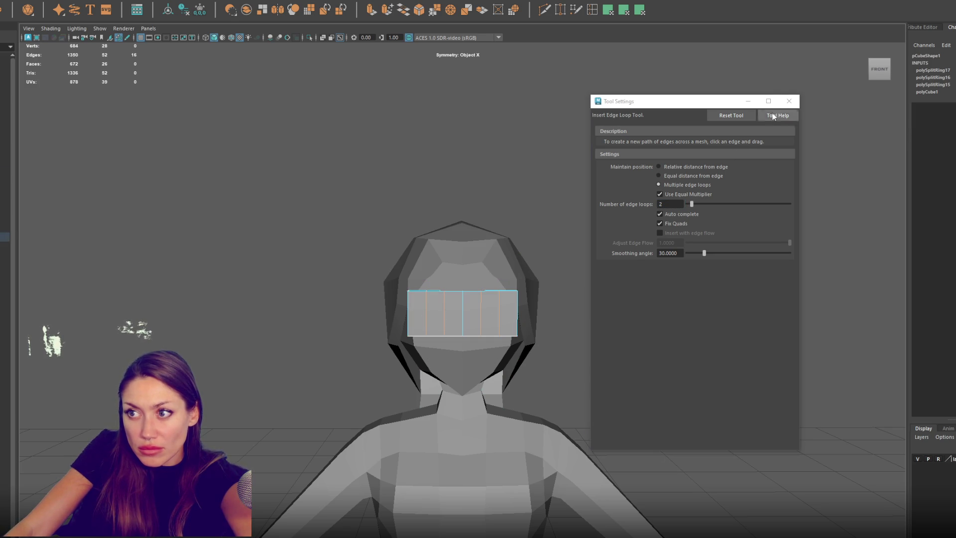
{"action": "left_click_drag", "start_coordinate": [500, 310], "coordinate": [440, 275]}
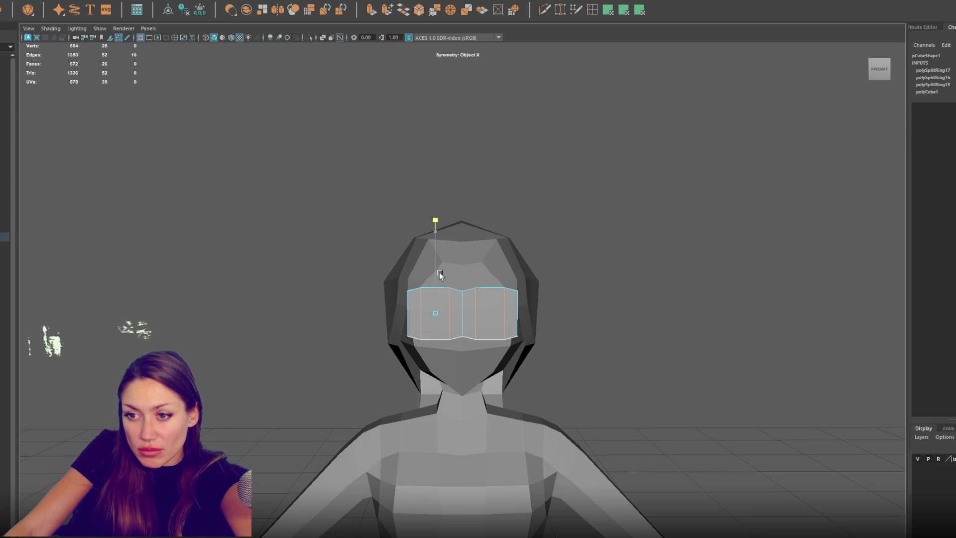
Step: Raise the eye box's bottom middle vertices into a notch over the nose
{"action": "right_click_drag", "start_coordinate": [687, 282], "coordinate": [648, 282]}
{"action": "left_click_drag", "start_coordinate": [610, 313], "coordinate": [450, 368]}
{"action": "mouse_move", "coordinate": [441, 318]}
{"action": "left_mouse_down"}
{"action": "mouse_move", "coordinate": [438, 309]}
{"action": "mouse_move", "coordinate": [629, 308]}
{"action": "mouse_move", "coordinate": [573, 316]}
{"action": "mouse_move", "coordinate": [651, 306]}
{"action": "left_mouse_up"}
Step: Extrude two faces of the eye box outward
{"action": "right_click_drag", "start_coordinate": [615, 251], "coordinate": [616, 271]}
{"action": "left_click_drag", "start_coordinate": [616, 272], "coordinate": [644, 252], "text": "alt"}
{"action": "mouse_move", "coordinate": [489, 307]}
{"action": "left_mouse_down", "text": "alt"}
{"action": "mouse_move", "coordinate": [493, 334]}
{"action": "mouse_move", "coordinate": [296, 315]}
{"action": "mouse_move", "coordinate": [426, 77]}
{"action": "left_mouse_up", "text": "alt"}
{"action": "left_click", "coordinate": [376, 18]}
{"action": "mouse_move", "coordinate": [438, 149]}
{"action": "left_mouse_down", "text": "alt"}
{"action": "mouse_move", "coordinate": [455, 186]}
{"action": "mouse_move", "coordinate": [421, 304]}
{"action": "mouse_move", "coordinate": [375, 324]}
{"action": "mouse_move", "coordinate": [339, 325]}
{"action": "mouse_move", "coordinate": [385, 305]}
{"action": "left_mouse_up", "text": "alt"}
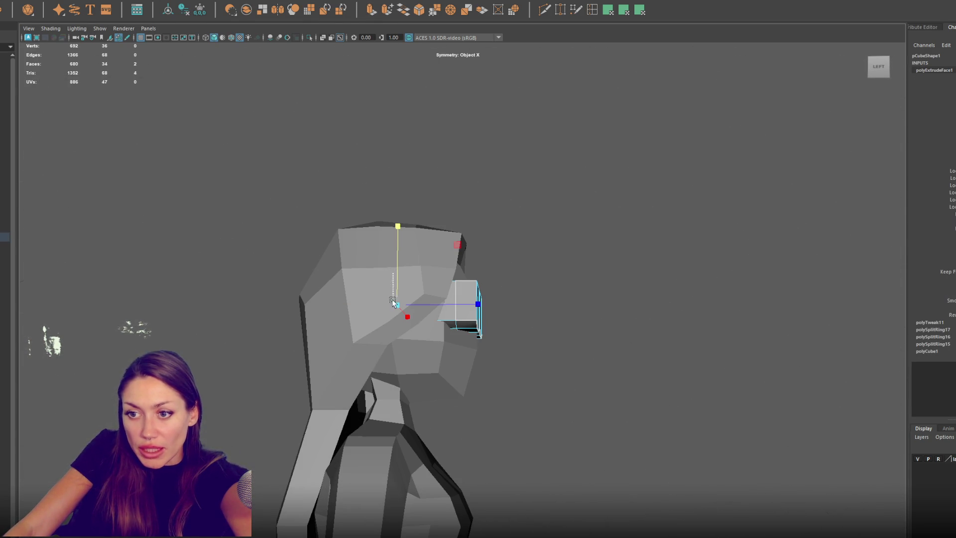
Step: Pull the goggles' side vertices back along the head toward the ear
{"action": "key", "text": "F8"}
{"action": "left_click_drag", "start_coordinate": [563, 241], "coordinate": [590, 241], "text": "alt"}
{"action": "left_click", "coordinate": [468, 324]}
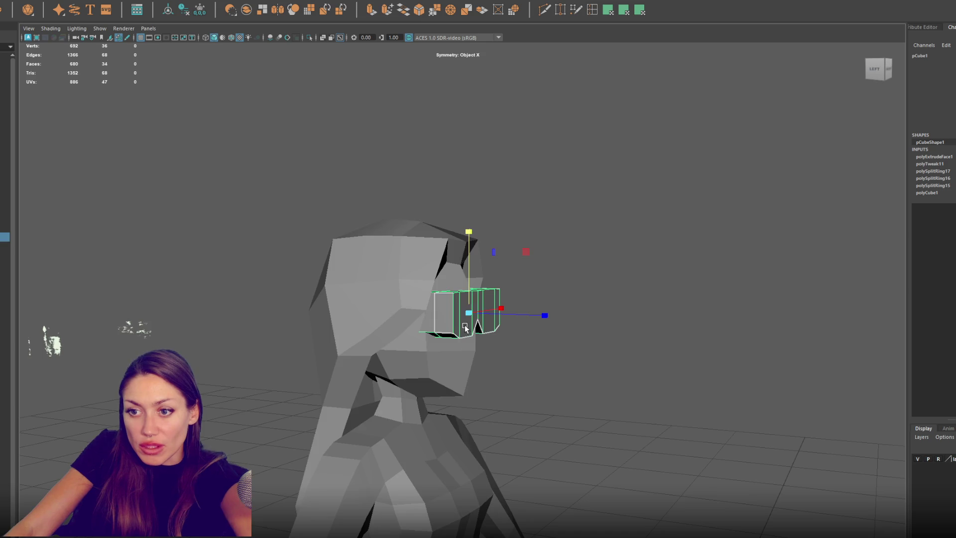
{"action": "key", "text": "4"}
{"action": "mouse_move", "coordinate": [471, 328]}
{"action": "left_mouse_down", "text": "alt"}
{"action": "mouse_move", "coordinate": [638, 224]}
{"action": "mouse_move", "coordinate": [534, 224]}
{"action": "left_mouse_up", "text": "alt"}
{"action": "key", "text": "F9"}
{"action": "left_click_drag", "start_coordinate": [359, 351], "coordinate": [417, 323]}
{"action": "left_click_drag", "start_coordinate": [421, 306], "coordinate": [412, 306]}
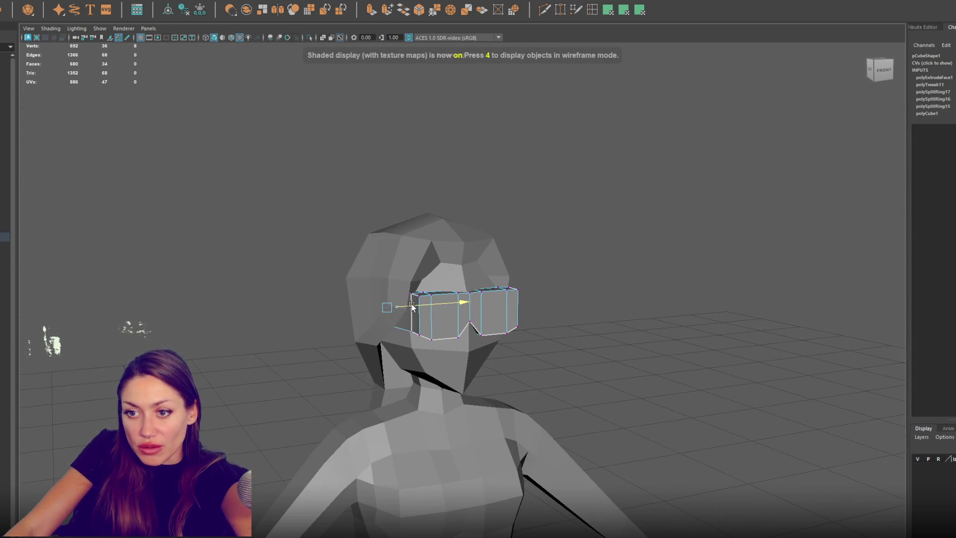
{"action": "mouse_move", "coordinate": [381, 337]}
{"action": "left_mouse_down", "text": "alt"}
{"action": "mouse_move", "coordinate": [369, 335]}
{"action": "mouse_move", "coordinate": [482, 305]}
{"action": "left_mouse_up", "text": "alt"}
{"action": "key", "text": "4"}
{"action": "mouse_move", "coordinate": [419, 295]}
{"action": "left_mouse_down", "text": "alt"}
{"action": "mouse_move", "coordinate": [499, 319]}
{"action": "mouse_move", "coordinate": [527, 306]}
{"action": "left_mouse_up", "text": "alt"}
{"action": "key", "text": "5"}
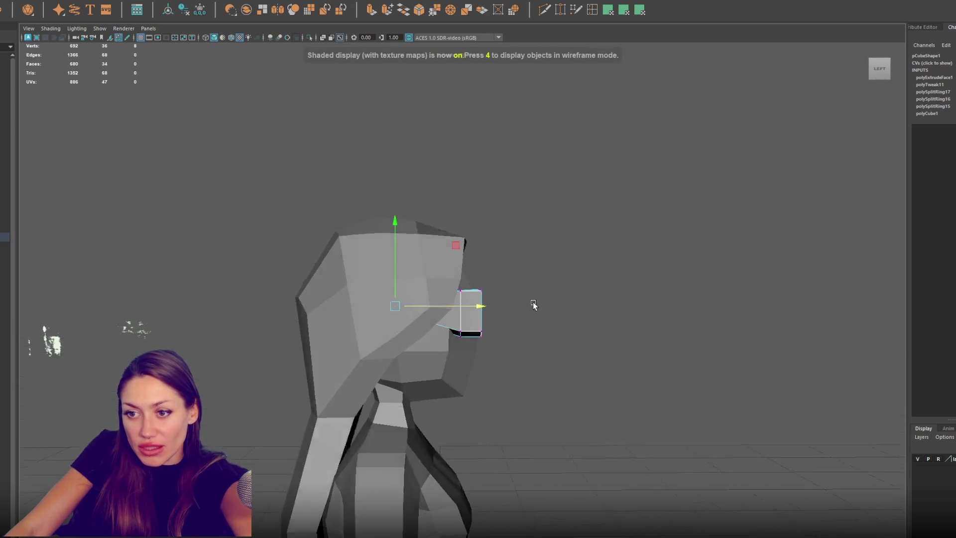
Step: Insert a single edge loop along the goggle arm and select its four vertices
{"action": "left_click", "coordinate": [592, 10]}
{"action": "key", "text": "4"}
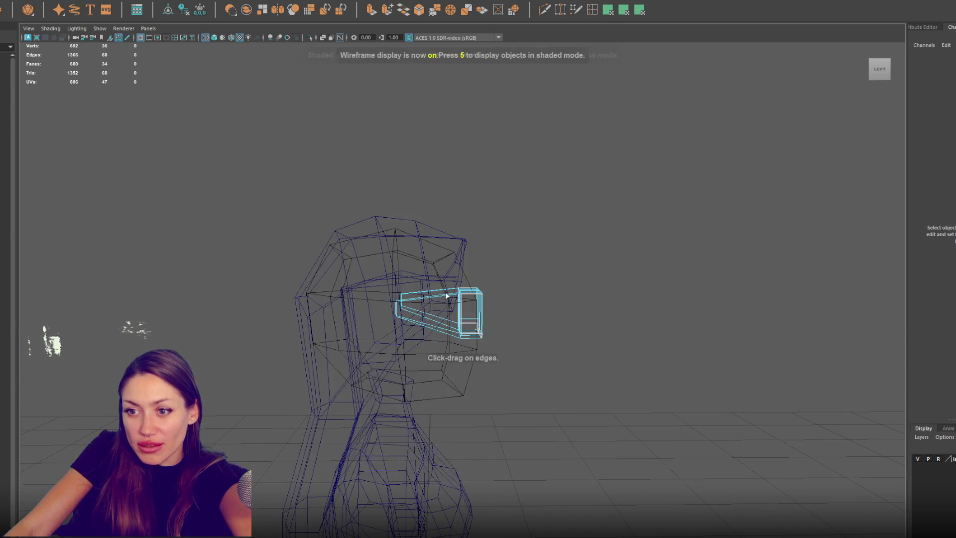
{"action": "left_click", "coordinate": [439, 292]}
{"action": "left_click", "coordinate": [419, 296]}
{"action": "key", "text": "ctrl+z"}
{"action": "key", "text": "ctrl+z"}
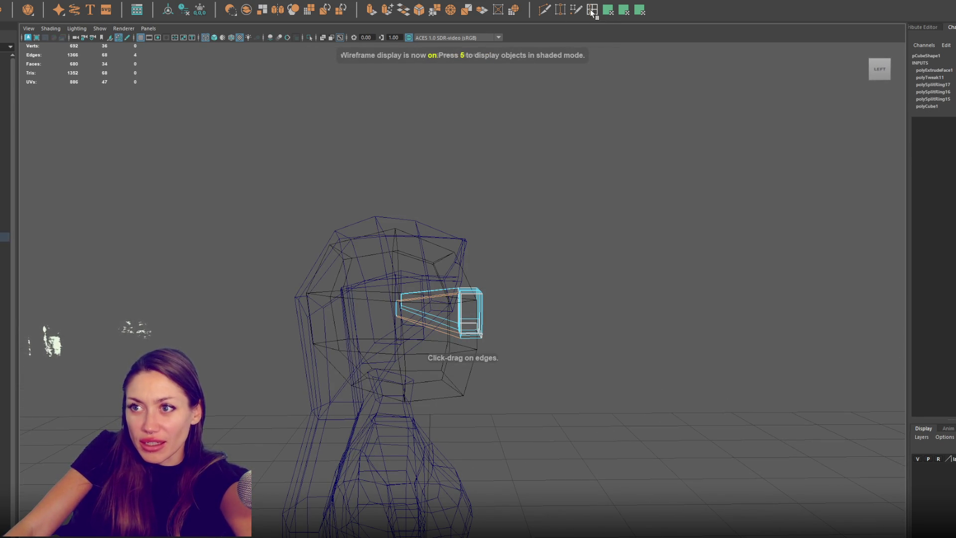
{"action": "double_click", "coordinate": [592, 10]}
{"action": "left_click", "coordinate": [443, 298]}
{"action": "key", "text": "q"}
{"action": "key", "text": "w"}
{"action": "left_click_drag", "start_coordinate": [434, 339], "coordinate": [451, 287]}
{"action": "key", "text": "5"}
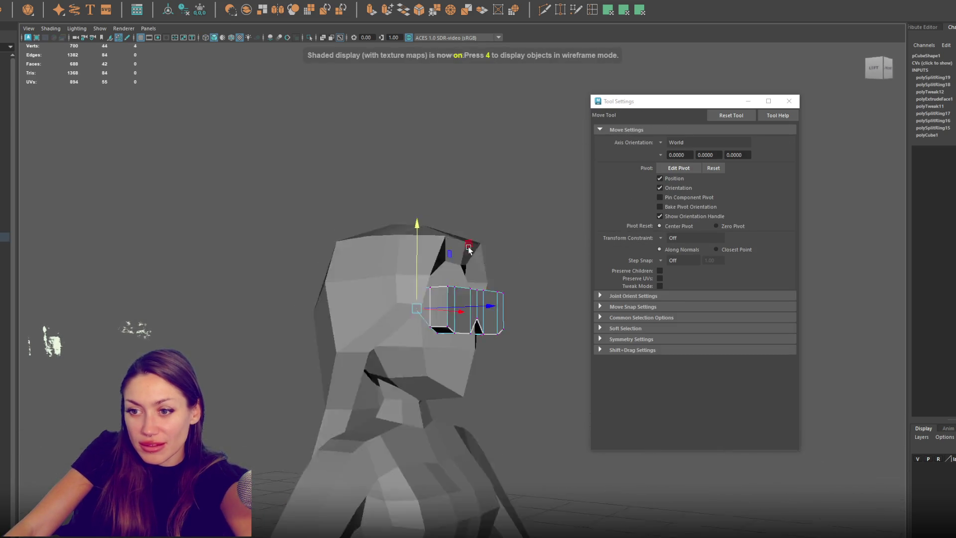
Step: Close the tool settings and check the fitted goggles around the head
{"action": "left_click", "coordinate": [211, 279]}
{"action": "mouse_move", "coordinate": [211, 279]}
{"action": "left_mouse_down", "text": "alt"}
{"action": "mouse_move", "coordinate": [312, 284]}
{"action": "mouse_move", "coordinate": [196, 289]}
{"action": "mouse_move", "coordinate": [309, 284]}
{"action": "left_mouse_up", "text": "alt"}
{"action": "left_click", "coordinate": [789, 106]}
{"action": "left_click_drag", "start_coordinate": [660, 205], "coordinate": [486, 311], "text": "alt"}
{"action": "left_click", "coordinate": [486, 311]}
{"action": "key", "text": "f"}
{"action": "mouse_move", "coordinate": [551, 295]}
{"action": "left_mouse_down", "text": "alt"}
{"action": "mouse_move", "coordinate": [438, 330]}
{"action": "mouse_move", "coordinate": [542, 316]}
{"action": "mouse_move", "coordinate": [531, 325]}
{"action": "mouse_move", "coordinate": [513, 318]}
{"action": "mouse_move", "coordinate": [554, 309]}
{"action": "mouse_move", "coordinate": [568, 292]}
{"action": "mouse_move", "coordinate": [600, 309]}
{"action": "mouse_move", "coordinate": [465, 315]}
{"action": "mouse_move", "coordinate": [519, 327]}
{"action": "mouse_move", "coordinate": [572, 207]}
{"action": "mouse_move", "coordinate": [513, 387]}
{"action": "left_mouse_up", "text": "alt"}
{"action": "left_click", "coordinate": [623, 299]}
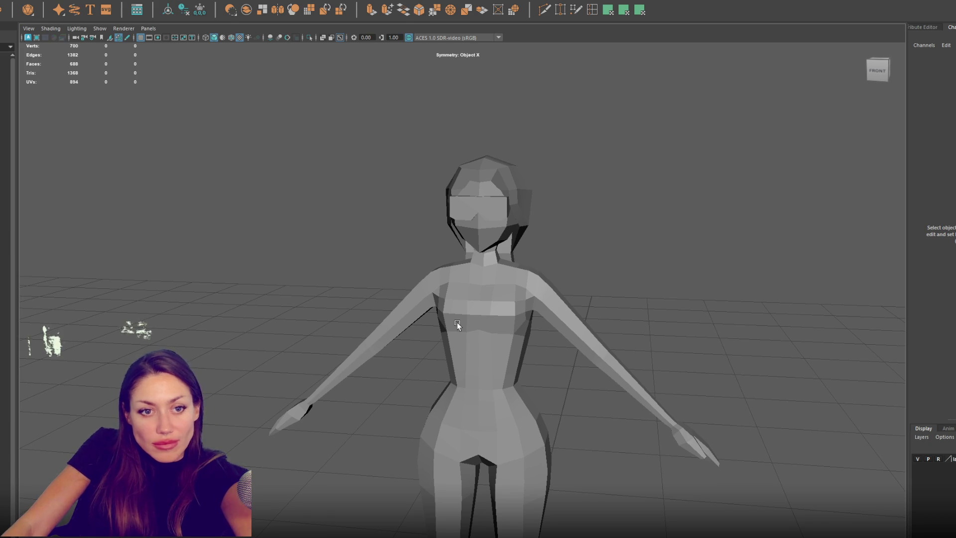
Step: Select the goggles together with the hair
{"action": "scroll", "coordinate": [476, 320], "scroll_direction": "down", "scroll_amount": 2}
{"action": "mouse_move", "coordinate": [526, 321]}
{"action": "left_mouse_down", "text": "alt"}
{"action": "mouse_move", "coordinate": [584, 349]}
{"action": "mouse_move", "coordinate": [444, 244]}
{"action": "left_mouse_up", "text": "alt"}
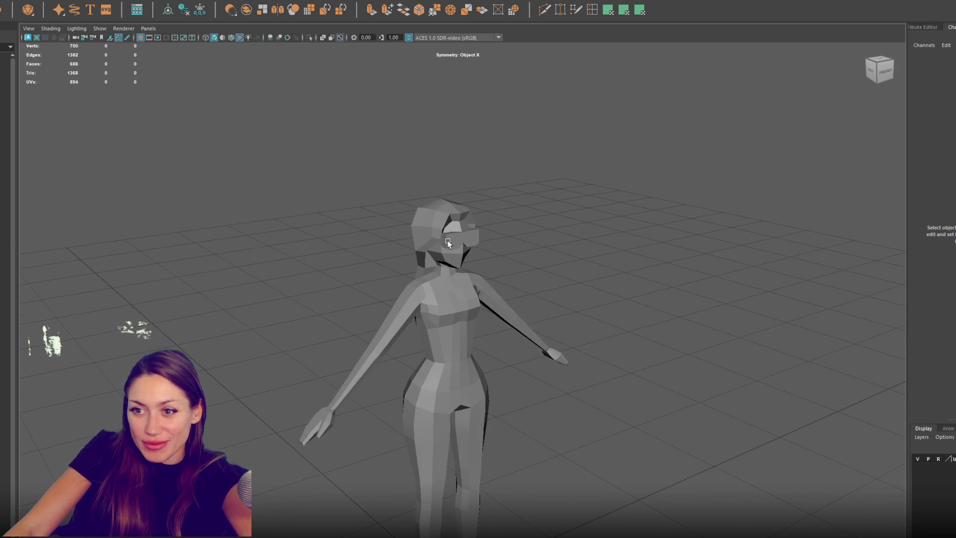
{"action": "left_click", "coordinate": [444, 244]}
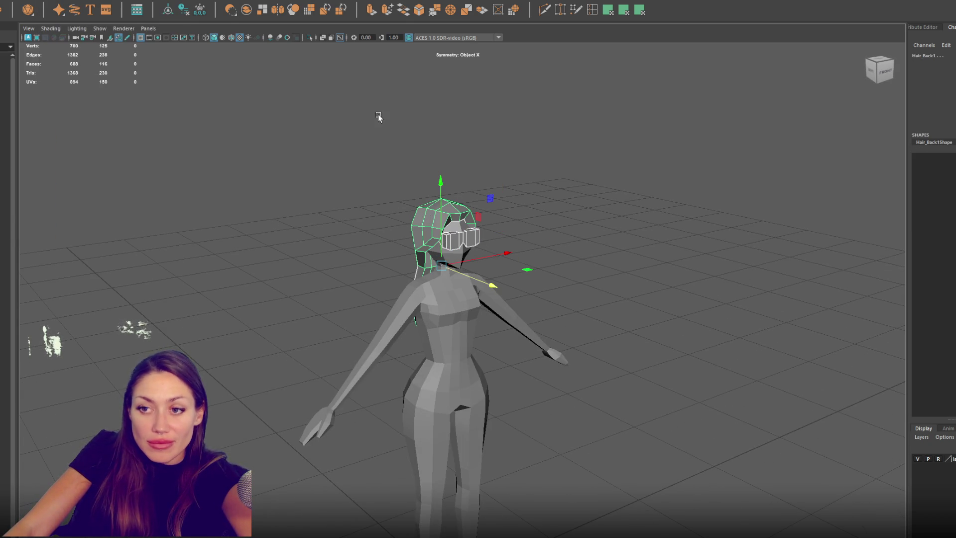
{"action": "left_click", "coordinate": [461, 238]}
{"action": "mouse_move", "coordinate": [573, 174]}
{"action": "right_mouse_down"}
{"action": "mouse_move", "coordinate": [595, 386]}
{"action": "mouse_move", "coordinate": [619, 431]}
{"action": "right_mouse_up"}
{"action": "left_click", "coordinate": [560, 169]}
{"action": "left_click", "coordinate": [444, 216]}
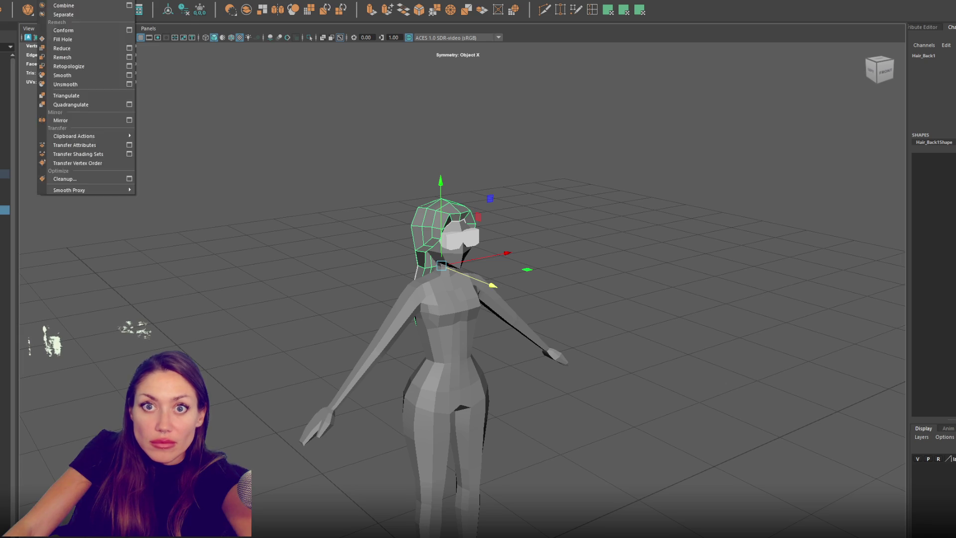
{"action": "left_click", "coordinate": [450, 235]}
{"action": "left_click", "coordinate": [432, 220], "text": "shift"}
Step: Duplicate the goggles and rename the object Glasses
{"action": "left_click", "coordinate": [45, 2]}
{"action": "left_click", "coordinate": [74, 60]}
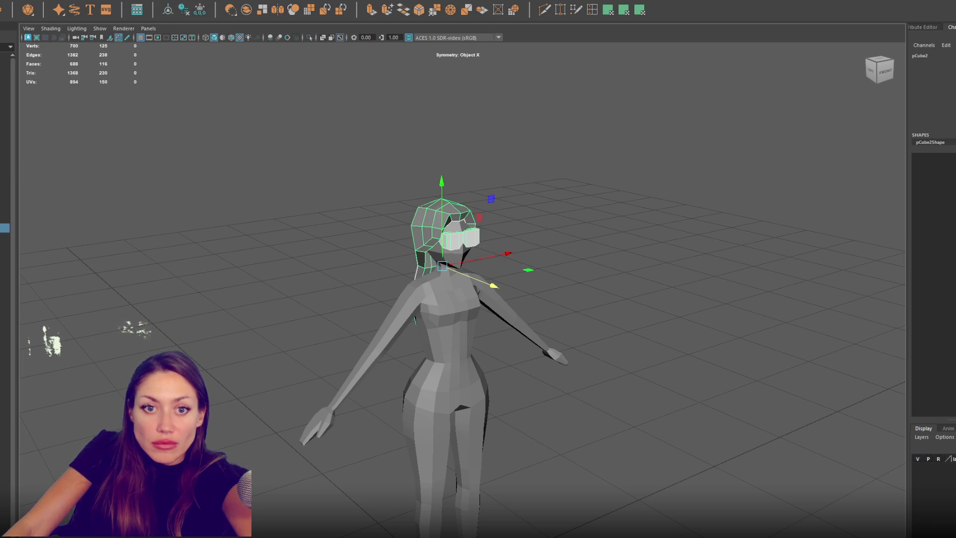
{"action": "key", "text": "Return"}
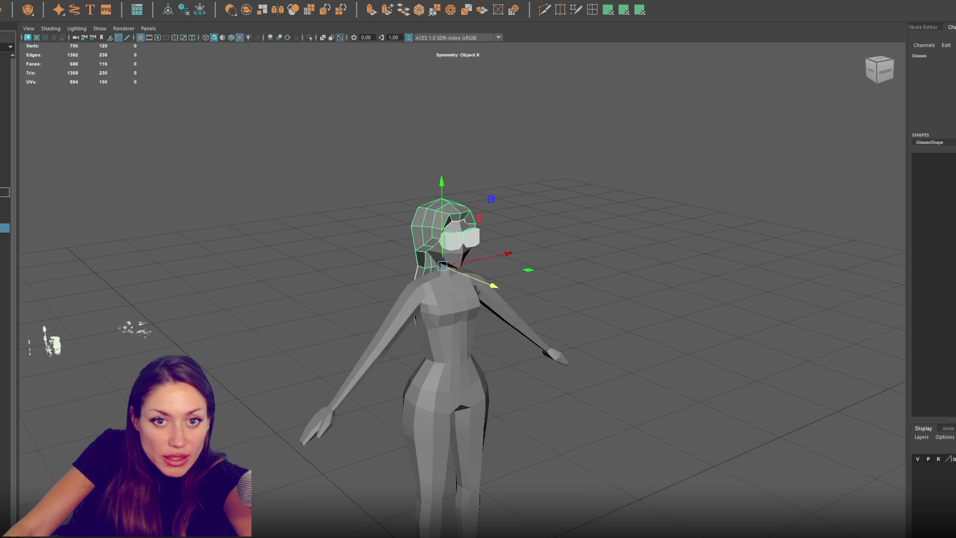
Step: Hide the hair and Glasses with Ctrl+H, then select the body mesh
{"action": "left_click", "coordinate": [5, 174]}
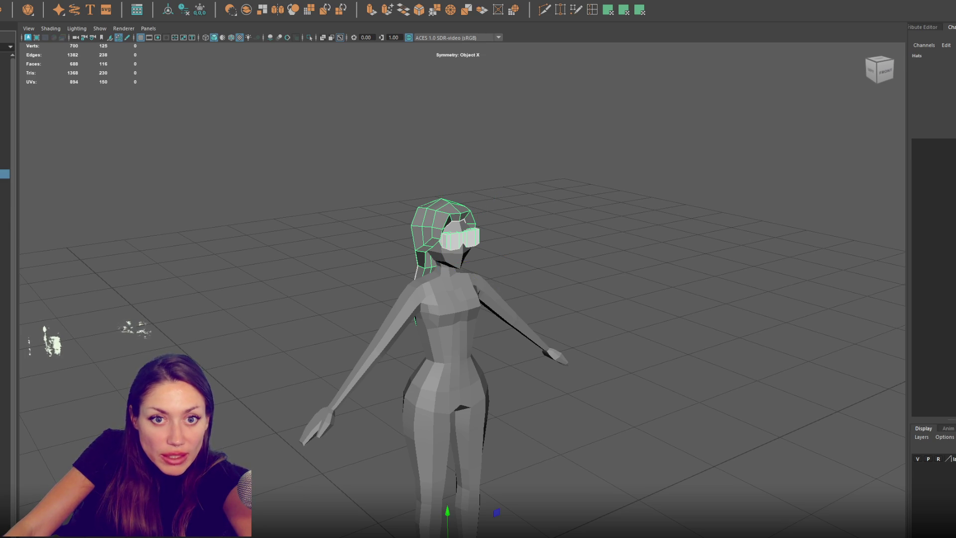
{"action": "key", "text": "ctrl+h"}
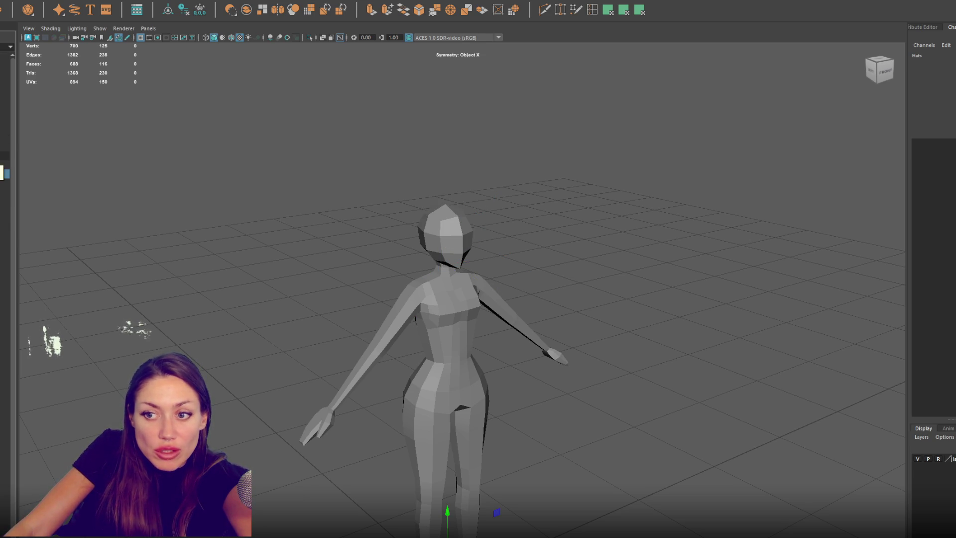
{"action": "left_click", "coordinate": [447, 326]}
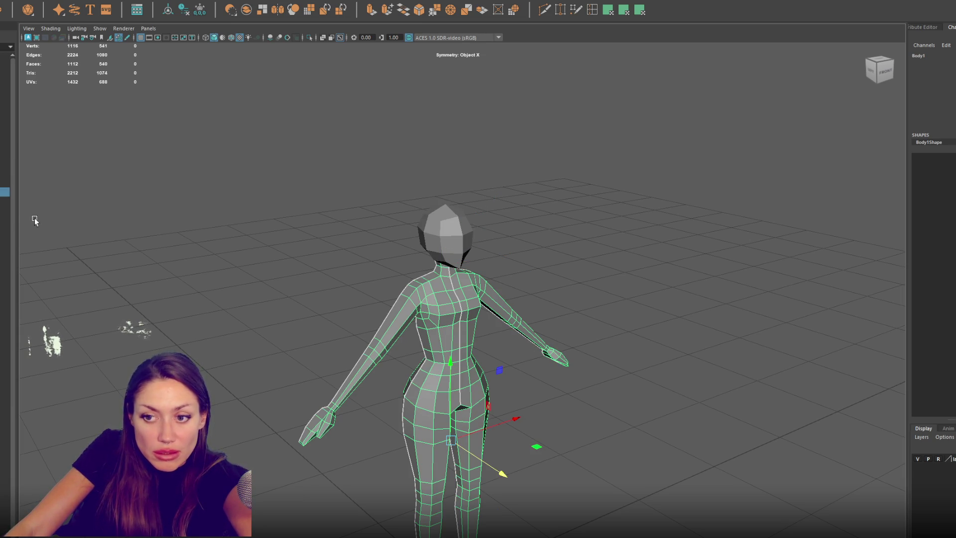
Step: Delete the neck, hand and leg faces from the body
{"action": "key", "text": "alt+h"}
{"action": "key", "text": "F10"}
{"action": "left_click_drag", "start_coordinate": [431, 233], "coordinate": [486, 273]}
{"action": "key", "text": "Delete"}
{"action": "left_click_drag", "start_coordinate": [646, 402], "coordinate": [589, 441]}
{"action": "key", "text": "Delete"}
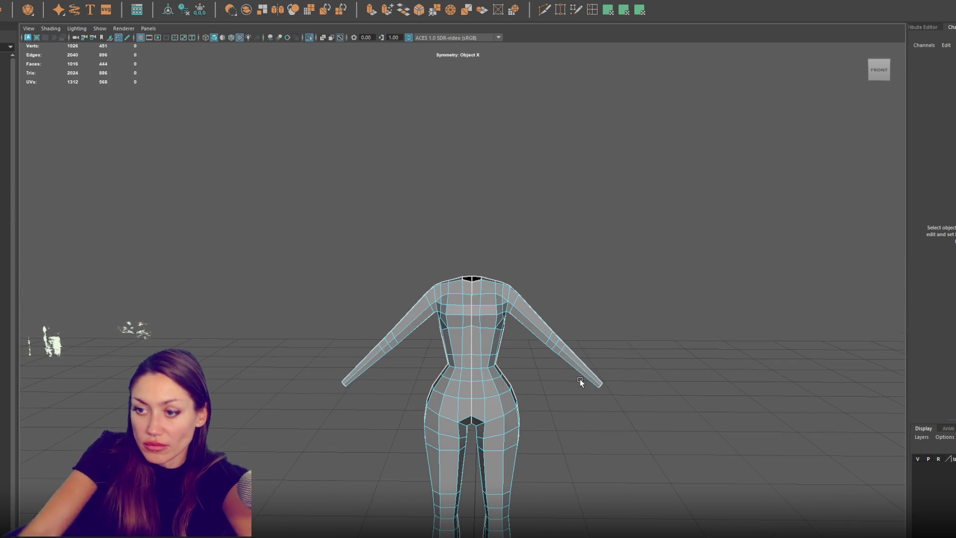
{"action": "mouse_move", "coordinate": [581, 382]}
{"action": "middle_mouse_down", "text": "alt"}
{"action": "mouse_move", "coordinate": [553, 337]}
{"action": "mouse_move", "coordinate": [546, 295]}
{"action": "mouse_move", "coordinate": [553, 301]}
{"action": "middle_mouse_up", "text": "alt"}
{"action": "left_click_drag", "start_coordinate": [550, 299], "coordinate": [314, 537]}
{"action": "key", "text": "Delete"}
{"action": "scroll", "coordinate": [470, 208], "scroll_direction": "up", "scroll_amount": 3}
Step: Select the centre front edge loop and Detach the torso along it
{"action": "left_click", "coordinate": [485, 273]}
{"action": "mouse_move", "coordinate": [484, 273]}
{"action": "left_mouse_down", "text": "alt"}
{"action": "mouse_move", "coordinate": [523, 272]}
{"action": "mouse_move", "coordinate": [472, 313]}
{"action": "left_mouse_up", "text": "alt"}
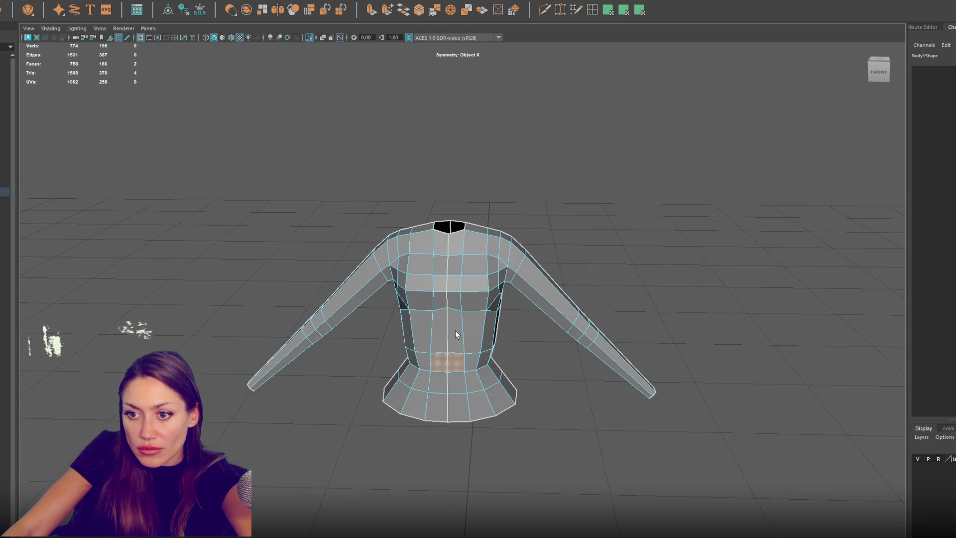
{"action": "double_click", "coordinate": [463, 318]}
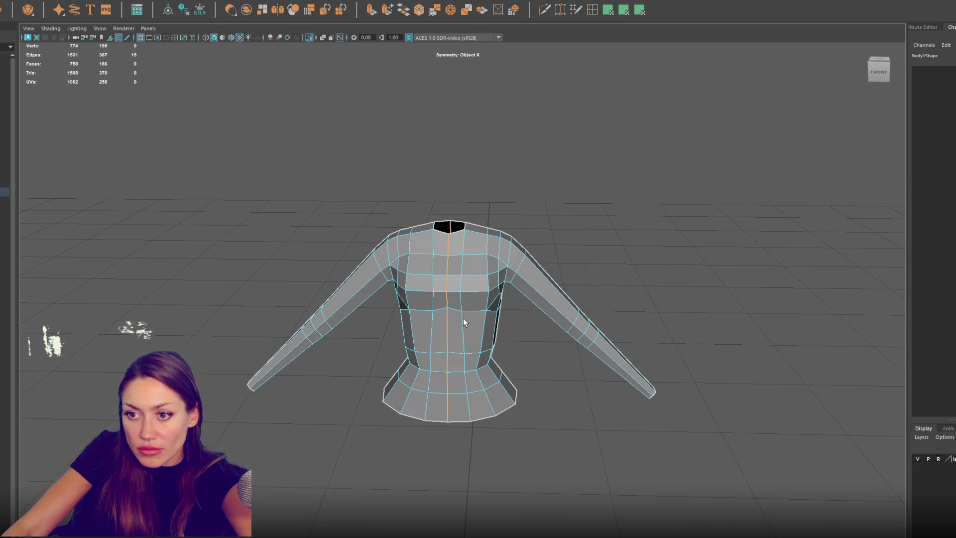
{"action": "left_click", "coordinate": [48, 1]}
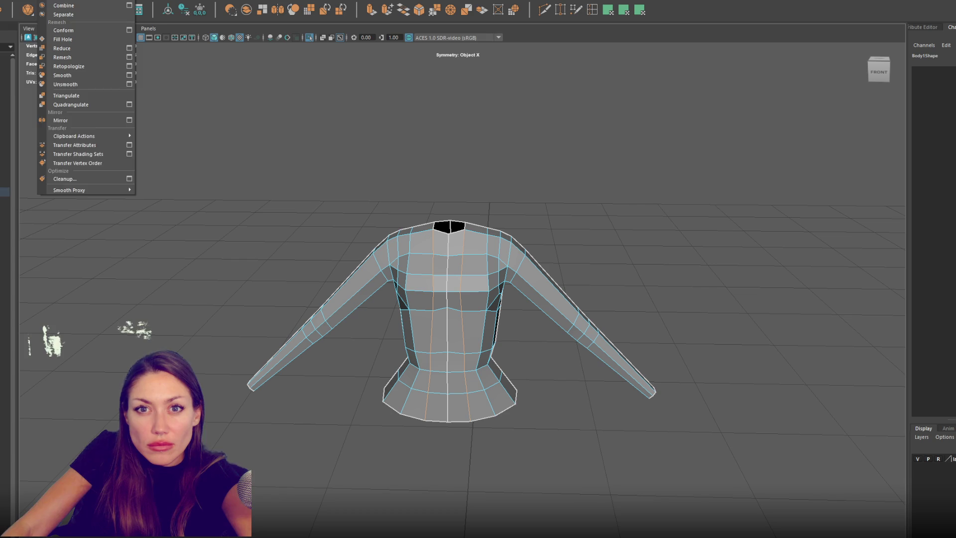
{"action": "mouse_move", "coordinate": [70, 1]}
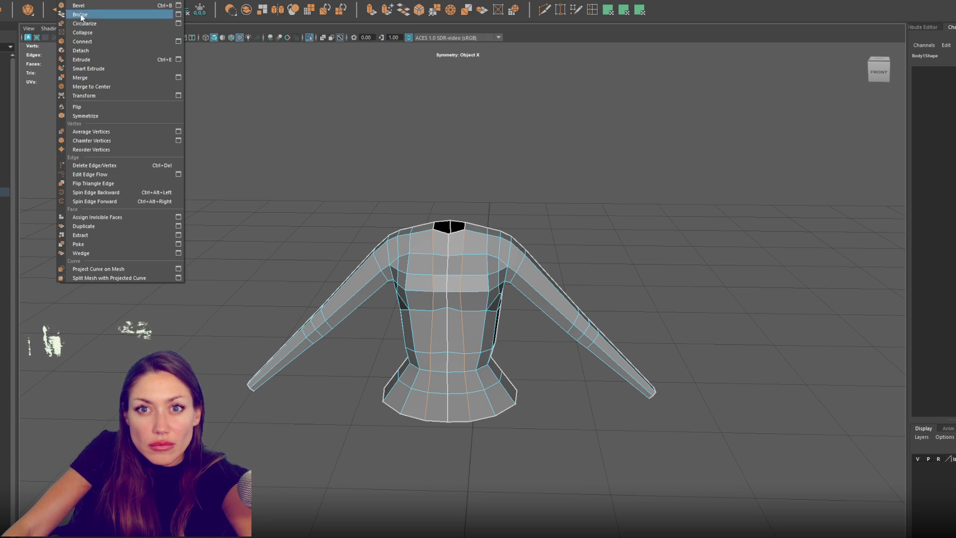
{"action": "left_click", "coordinate": [88, 50]}
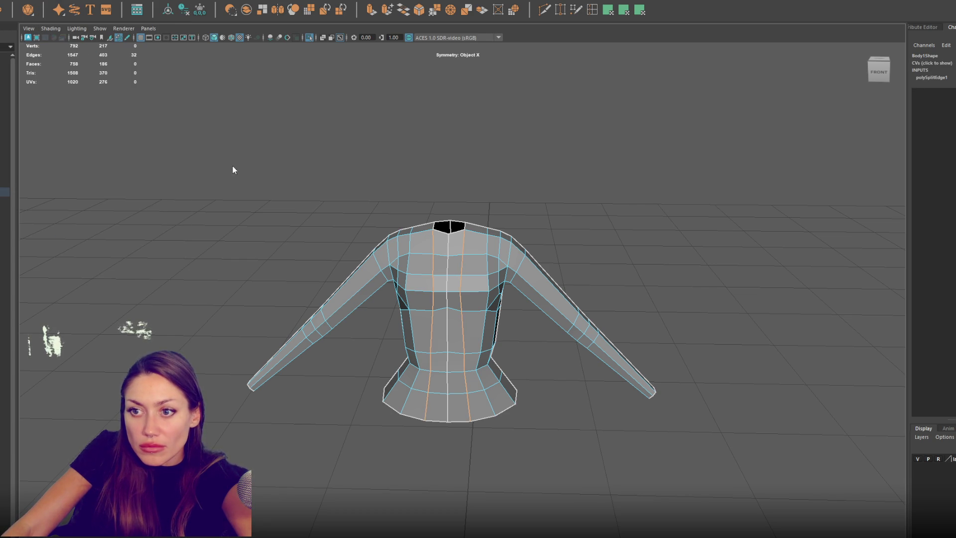
Step: Separate the centre front strip into its own object and scale it
{"action": "left_click", "coordinate": [428, 283]}
{"action": "left_click", "coordinate": [47, 1]}
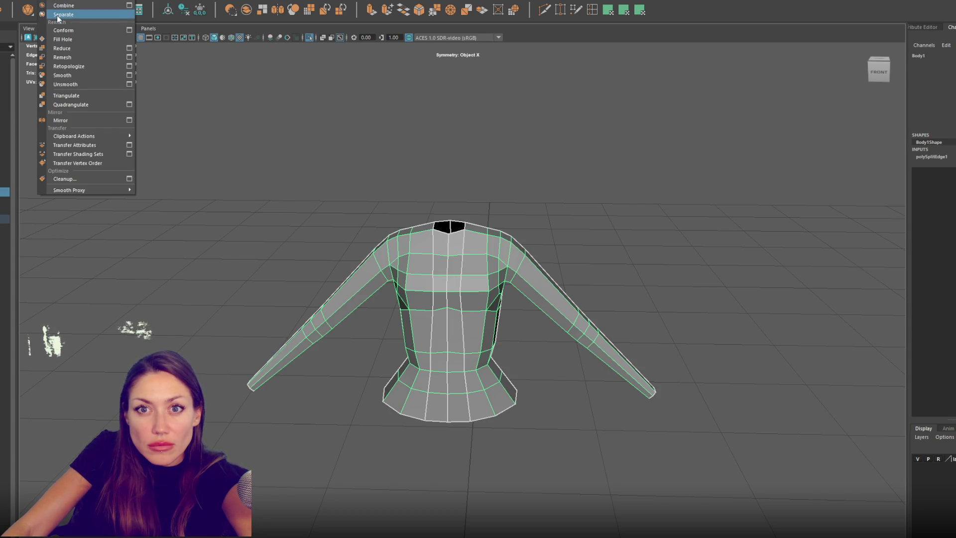
{"action": "key", "text": "Escape"}
{"action": "left_click", "coordinate": [309, 135]}
{"action": "double_click", "coordinate": [441, 248]}
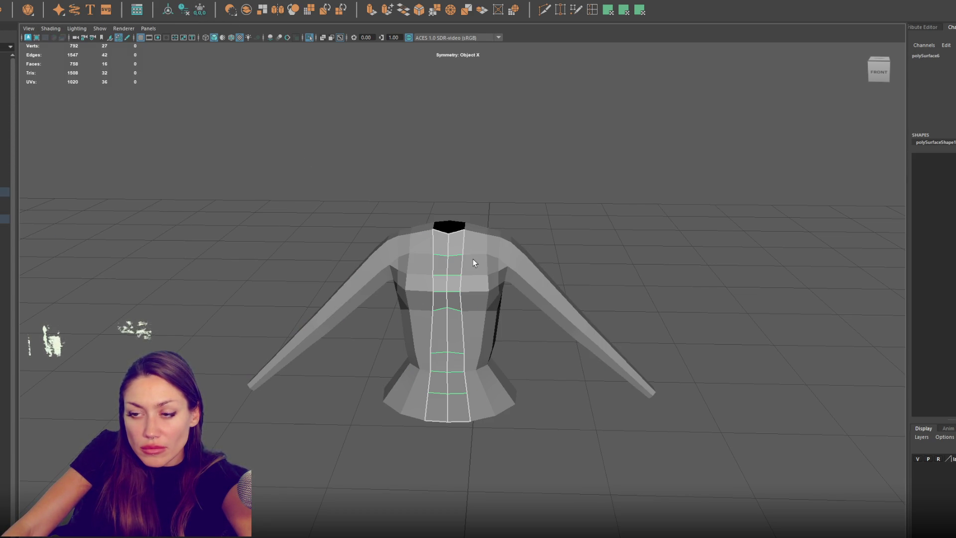
{"action": "mouse_move", "coordinate": [465, 328]}
{"action": "left_mouse_down"}
{"action": "mouse_move", "coordinate": [480, 327]}
{"action": "mouse_move", "coordinate": [447, 340]}
{"action": "left_mouse_up"}
{"action": "middle_click_drag", "start_coordinate": [449, 305], "coordinate": [448, 309]}
Step: Extrude the front and back hem edges down into a skirt and flare its bottom
{"action": "left_click", "coordinate": [479, 284]}
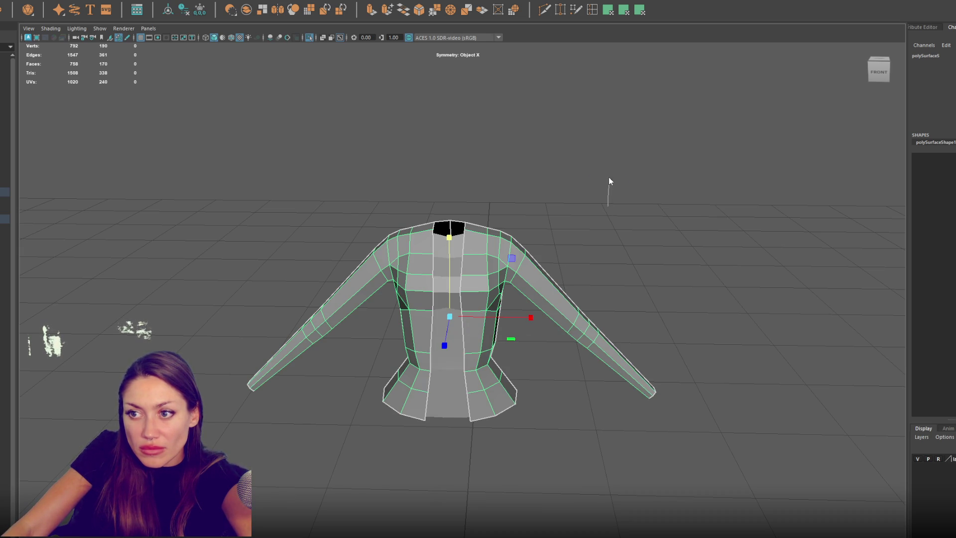
{"action": "key", "text": "F10"}
{"action": "left_click", "coordinate": [484, 419]}
{"action": "mouse_move", "coordinate": [517, 397]}
{"action": "left_mouse_down", "text": "alt"}
{"action": "mouse_move", "coordinate": [461, 406]}
{"action": "mouse_move", "coordinate": [417, 463]}
{"action": "left_mouse_up", "text": "alt"}
{"action": "left_click", "coordinate": [401, 461], "text": "shift"}
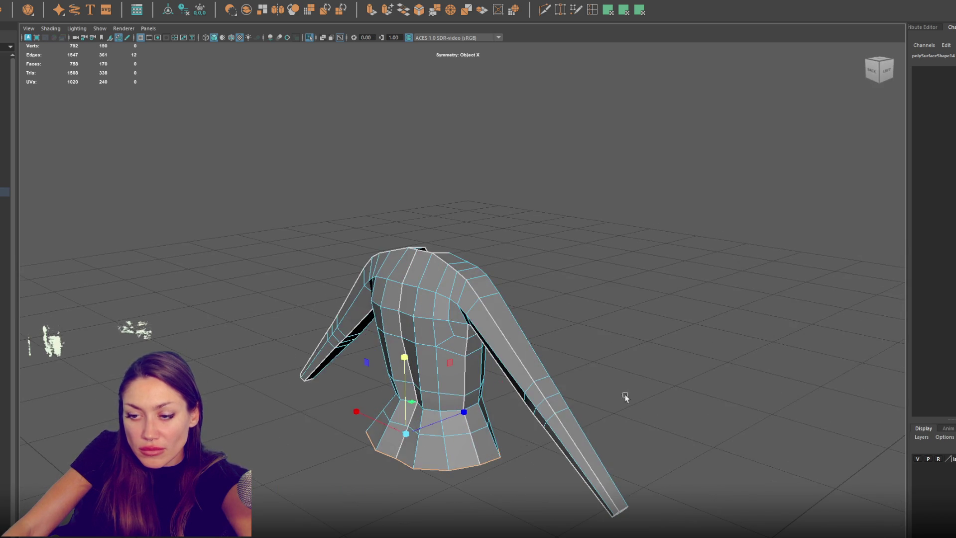
{"action": "left_click_drag", "start_coordinate": [636, 396], "coordinate": [328, 155], "text": "alt"}
{"action": "left_click", "coordinate": [371, 15]}
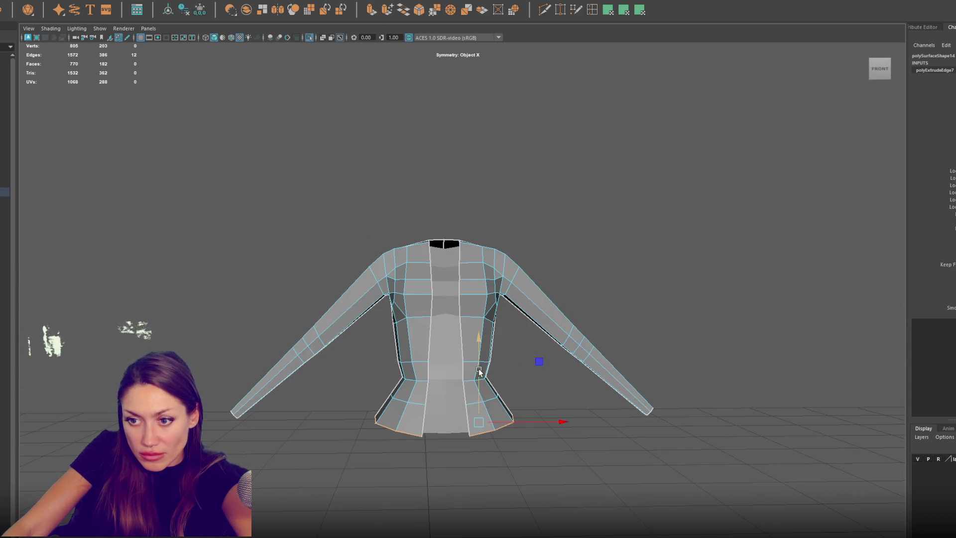
{"action": "left_click_drag", "start_coordinate": [479, 371], "coordinate": [492, 496]}
{"action": "right_click_drag", "start_coordinate": [495, 535], "coordinate": [494, 457], "text": "alt"}
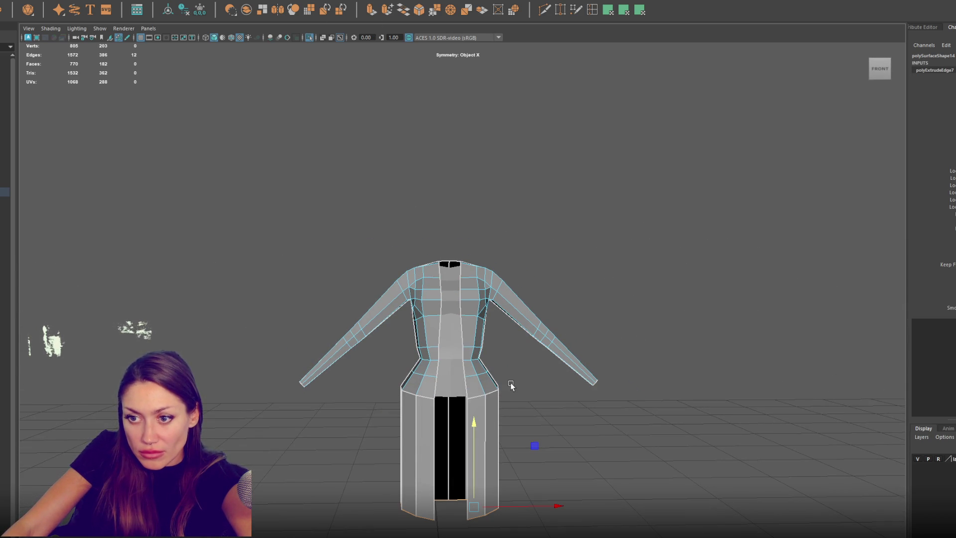
{"action": "left_click_drag", "start_coordinate": [511, 506], "coordinate": [527, 506]}
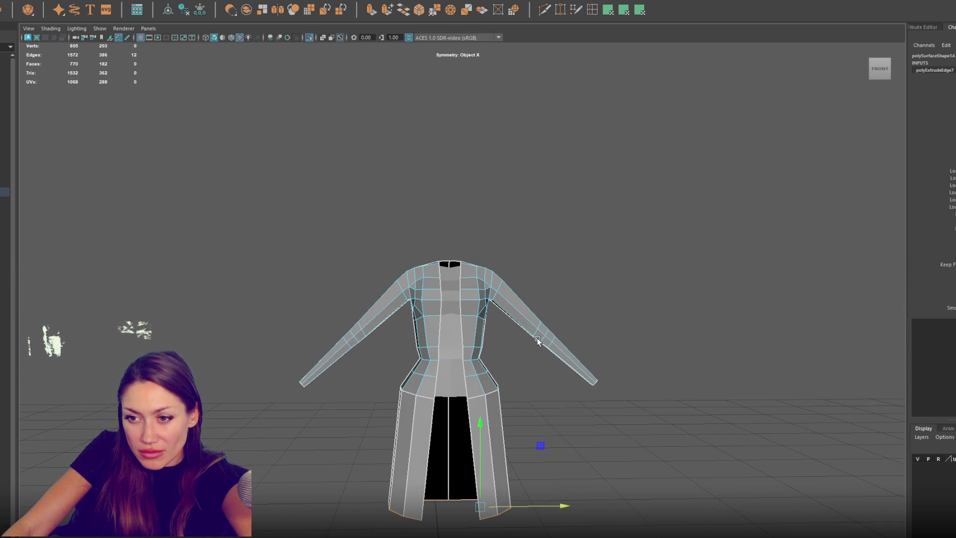
Step: Insert a horizontal edge loop across the coat skirt
{"action": "key", "text": "F8"}
{"action": "left_click", "coordinate": [555, 342]}
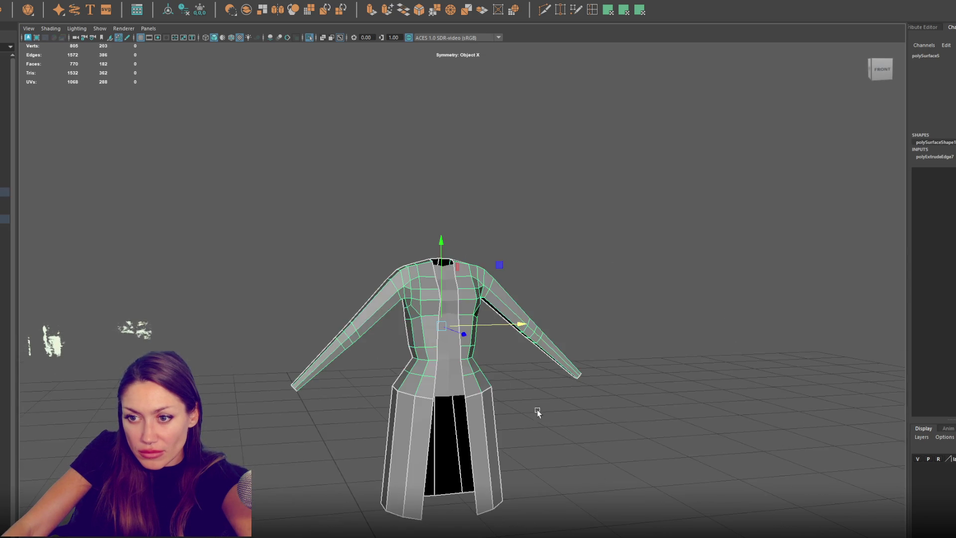
{"action": "left_click", "coordinate": [590, 14]}
{"action": "left_click", "coordinate": [489, 421]}
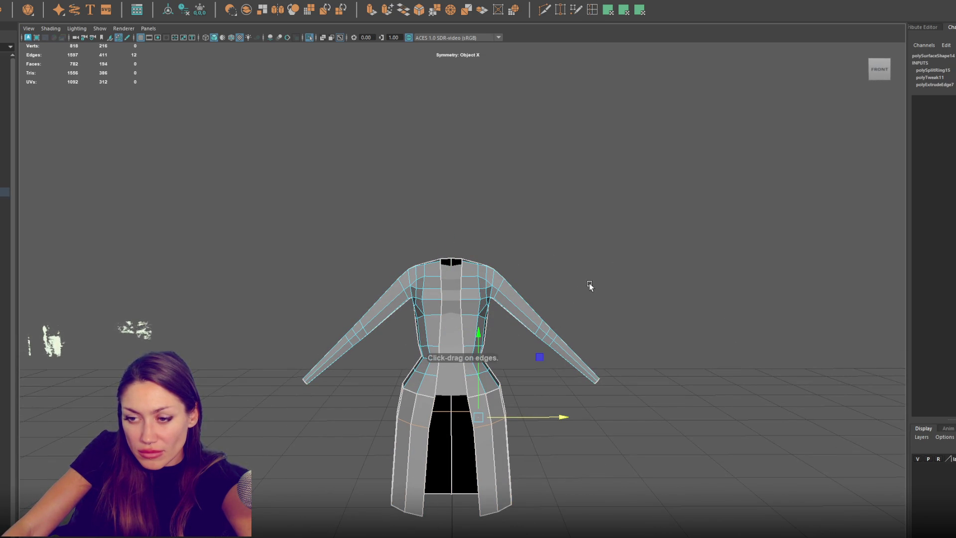
{"action": "left_click", "coordinate": [613, 277]}
{"action": "mouse_move", "coordinate": [626, 273]}
{"action": "left_mouse_down", "text": "alt"}
{"action": "mouse_move", "coordinate": [559, 276]}
{"action": "mouse_move", "coordinate": [724, 271]}
{"action": "mouse_move", "coordinate": [632, 281]}
{"action": "left_mouse_up", "text": "alt"}
Step: Select the edges around the coat's neckline
{"action": "left_click", "coordinate": [437, 305]}
{"action": "scroll", "coordinate": [400, 213], "scroll_direction": "up", "scroll_amount": 3}
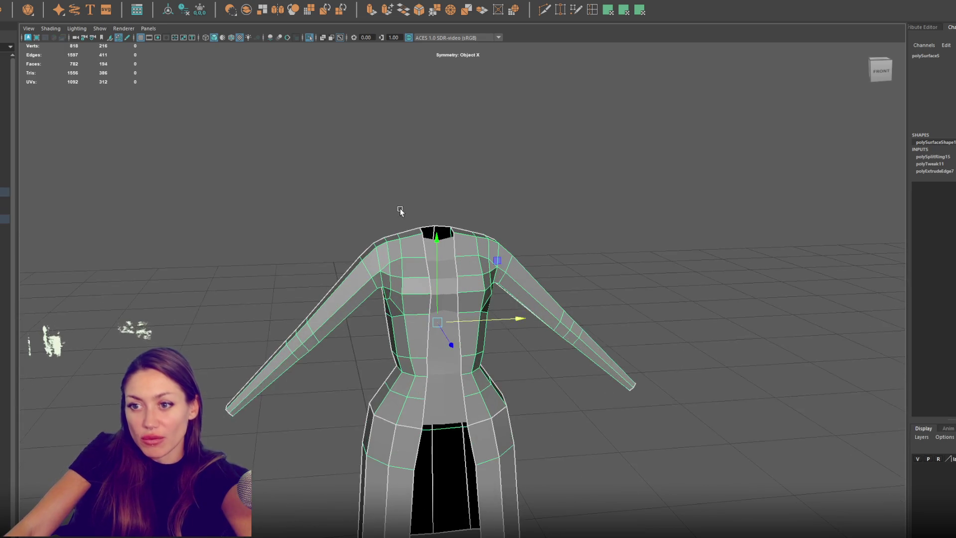
{"action": "scroll", "coordinate": [471, 199], "scroll_direction": "up", "scroll_amount": 2}
{"action": "key", "text": "F10"}
{"action": "mouse_move", "coordinate": [456, 294]}
{"action": "left_mouse_down", "text": "alt"}
{"action": "mouse_move", "coordinate": [509, 277]}
{"action": "mouse_move", "coordinate": [476, 281]}
{"action": "left_mouse_up", "text": "alt"}
{"action": "left_click", "coordinate": [461, 297]}
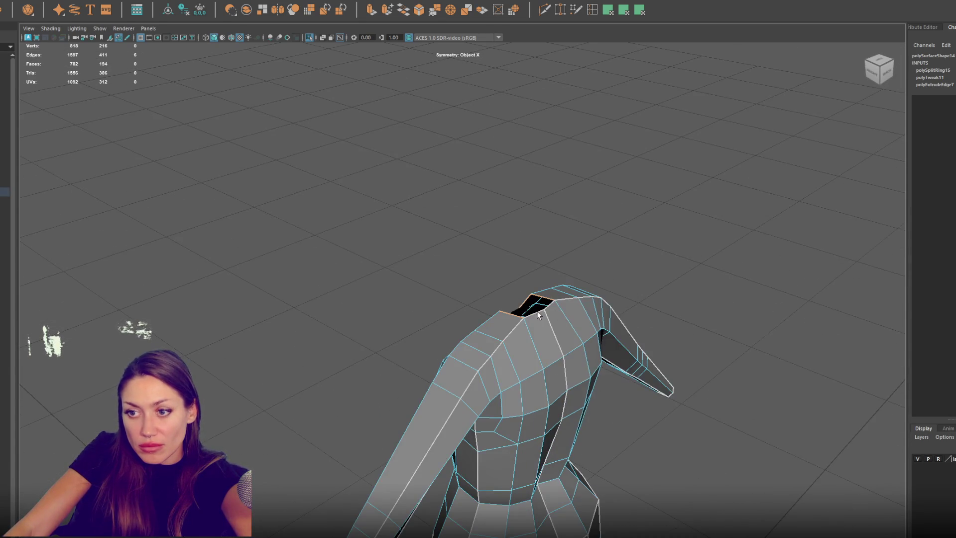
Step: Extrude the neckline edges upward and flare them outward
{"action": "left_click", "coordinate": [538, 315], "text": "shift"}
{"action": "left_click_drag", "start_coordinate": [538, 314], "coordinate": [581, 325], "text": "alt"}
{"action": "left_click", "coordinate": [371, 10]}
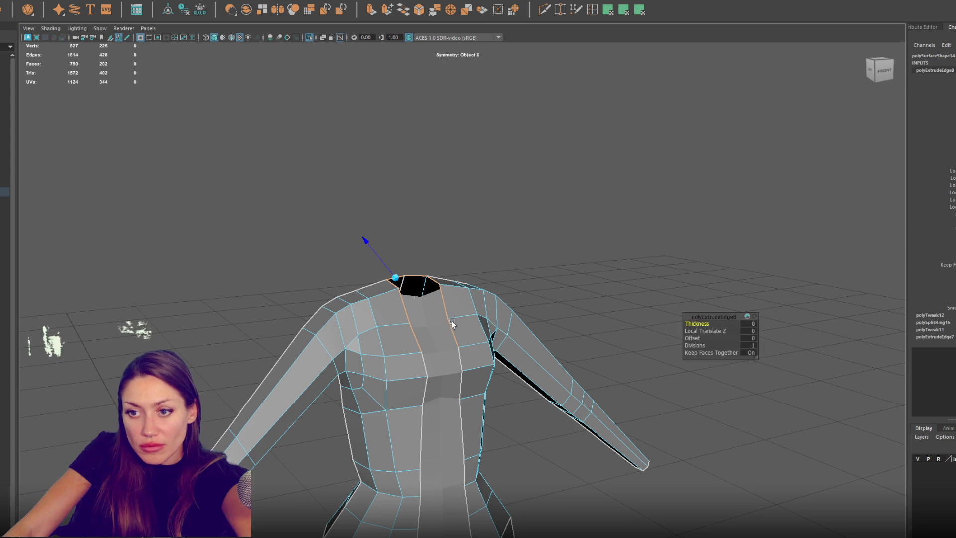
{"action": "left_click_drag", "start_coordinate": [431, 269], "coordinate": [432, 239]}
{"action": "mouse_move", "coordinate": [468, 283]}
{"action": "left_mouse_down"}
{"action": "mouse_move", "coordinate": [486, 282]}
{"action": "mouse_move", "coordinate": [448, 289]}
{"action": "mouse_move", "coordinate": [478, 292]}
{"action": "left_mouse_up"}
Step: Extrude the collar edges again with Thickness -0.01
{"action": "left_click", "coordinate": [371, 11]}
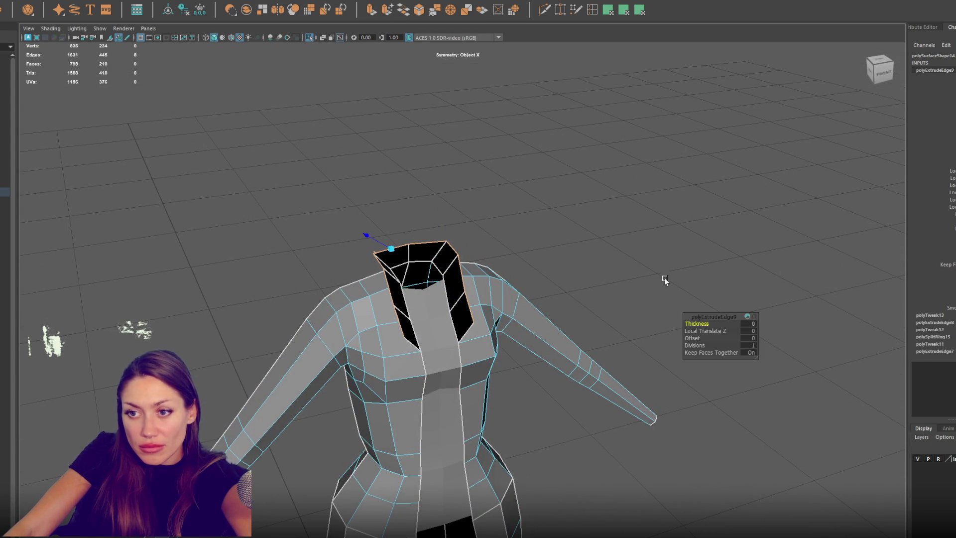
{"action": "left_click_drag", "start_coordinate": [696, 322], "coordinate": [773, 321]}
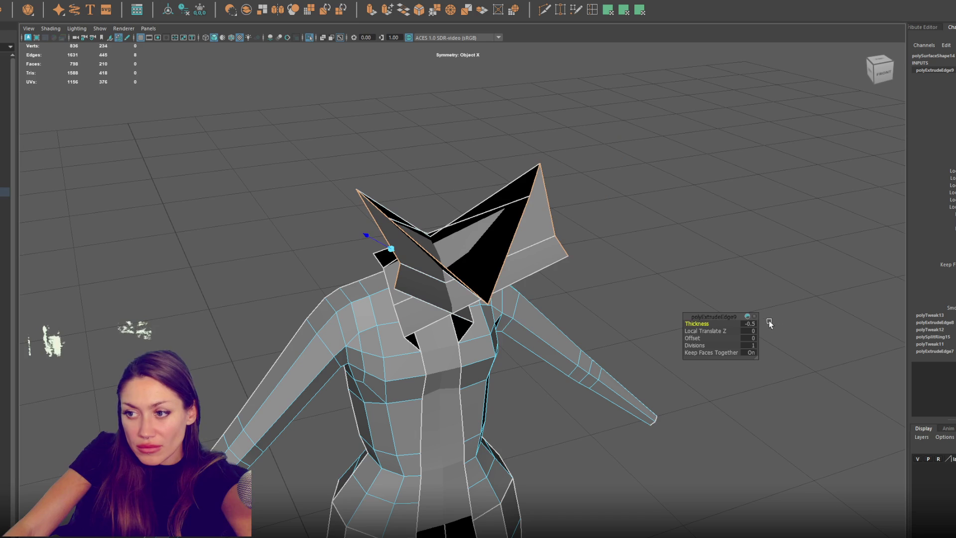
{"action": "double_click", "coordinate": [750, 326]}
{"action": "type", "text": "-0.01"}
{"action": "key", "text": "Return"}
Step: Extrude the collar's top edge once more, folding it down and inward
{"action": "left_click_drag", "start_coordinate": [519, 262], "coordinate": [489, 273], "text": "alt"}
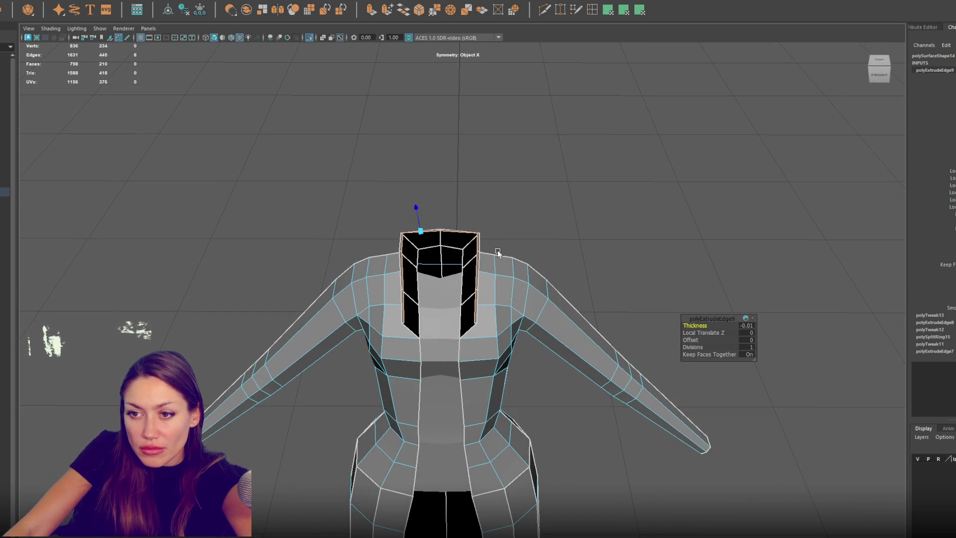
{"action": "left_click", "coordinate": [371, 10]}
{"action": "scroll", "coordinate": [548, 236], "scroll_direction": "up", "scroll_amount": 3}
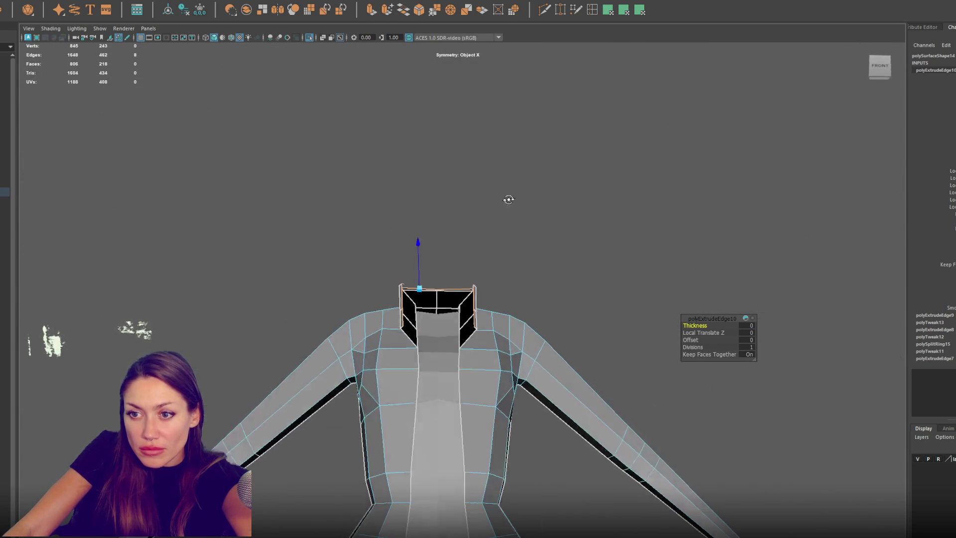
{"action": "left_click_drag", "start_coordinate": [455, 264], "coordinate": [453, 282]}
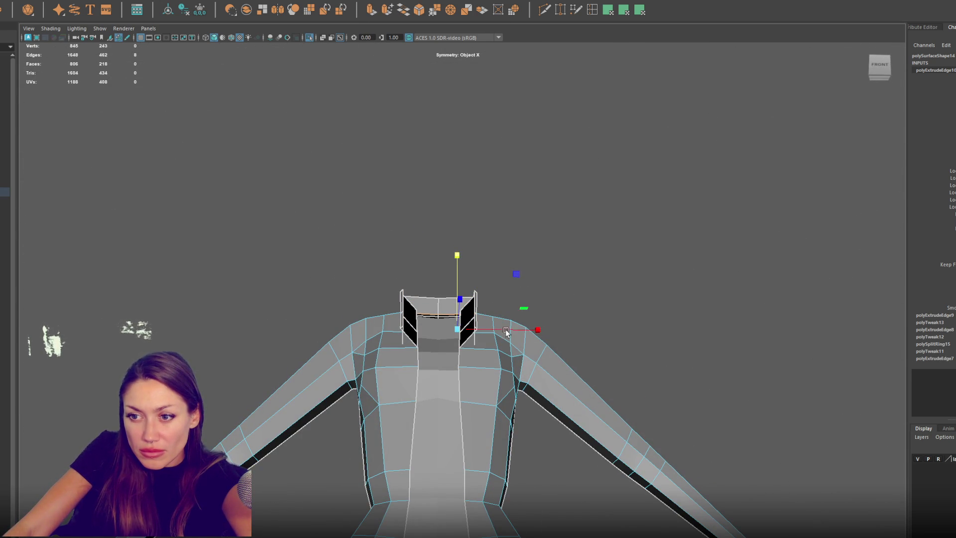
{"action": "mouse_move", "coordinate": [535, 330]}
{"action": "left_mouse_down"}
{"action": "mouse_move", "coordinate": [457, 329]}
{"action": "mouse_move", "coordinate": [508, 135]}
{"action": "left_mouse_up"}
{"action": "right_click_drag", "start_coordinate": [509, 135], "coordinate": [472, 131]}
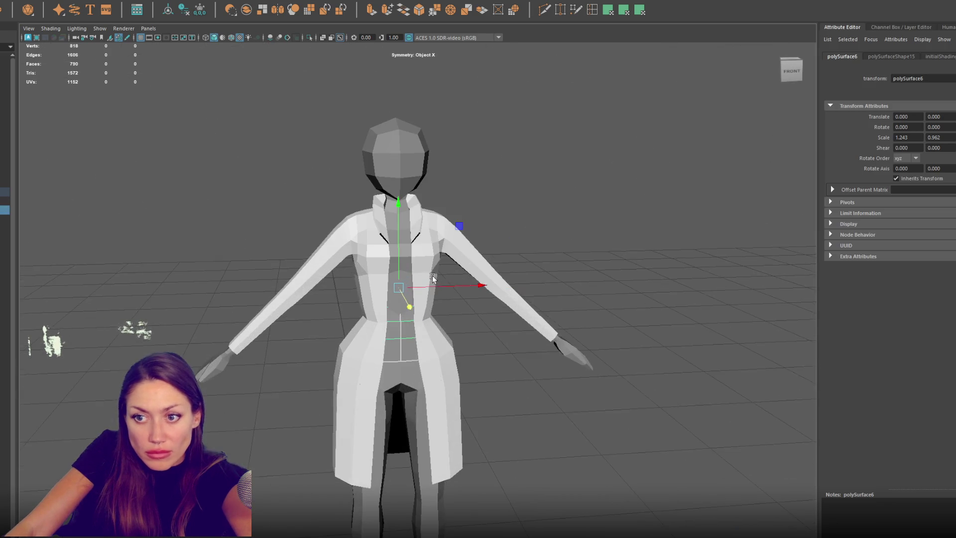
Step: Target Weld a front strip vertex, move it, and nudge the chest vertices along X
{"action": "mouse_move", "coordinate": [397, 288]}
{"action": "left_mouse_down"}
{"action": "mouse_move", "coordinate": [416, 308]}
{"action": "mouse_move", "coordinate": [499, 313]}
{"action": "left_mouse_up"}
{"action": "scroll", "coordinate": [448, 312], "scroll_direction": "up", "scroll_amount": 5}
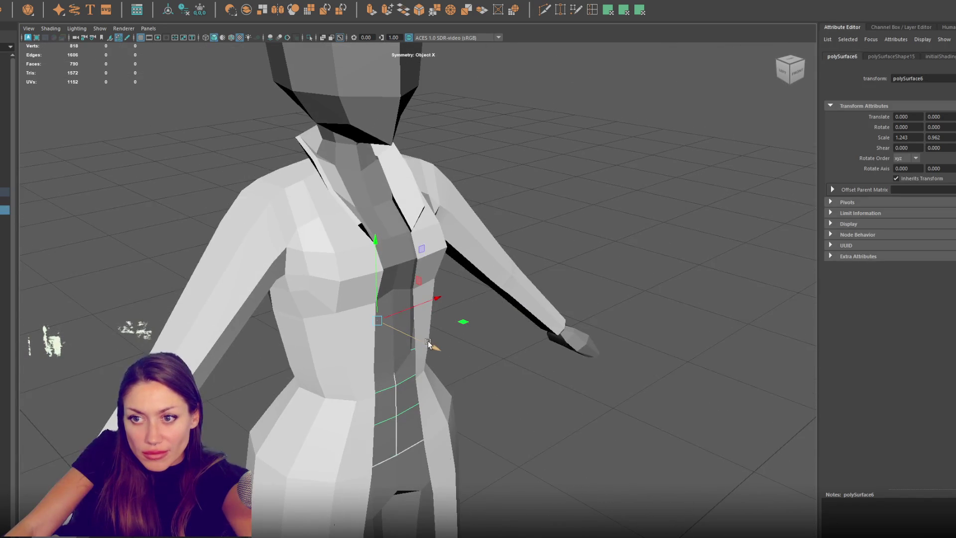
{"action": "mouse_move", "coordinate": [427, 343]}
{"action": "left_mouse_down"}
{"action": "mouse_move", "coordinate": [434, 352]}
{"action": "mouse_move", "coordinate": [576, 188]}
{"action": "mouse_move", "coordinate": [413, 273]}
{"action": "left_mouse_up"}
{"action": "scroll", "coordinate": [469, 332], "scroll_direction": "down", "scroll_amount": 2}
{"action": "scroll", "coordinate": [583, 170], "scroll_direction": "up", "scroll_amount": 3}
{"action": "left_click_drag", "start_coordinate": [504, 225], "coordinate": [507, 225]}
{"action": "scroll", "coordinate": [465, 370], "scroll_direction": "down", "scroll_amount": 2}
{"action": "mouse_move", "coordinate": [465, 371]}
{"action": "left_mouse_down", "text": "alt"}
{"action": "mouse_move", "coordinate": [466, 320]}
{"action": "mouse_move", "coordinate": [564, 202]}
{"action": "left_mouse_up", "text": "alt"}
Step: Return to Object Mode and select the tie strip piece
{"action": "right_click", "coordinate": [564, 202]}
{"action": "left_click", "coordinate": [609, 188]}
{"action": "left_click", "coordinate": [392, 329]}
{"action": "left_click_drag", "start_coordinate": [391, 330], "coordinate": [436, 346], "text": "alt"}
{"action": "left_click", "coordinate": [406, 392]}
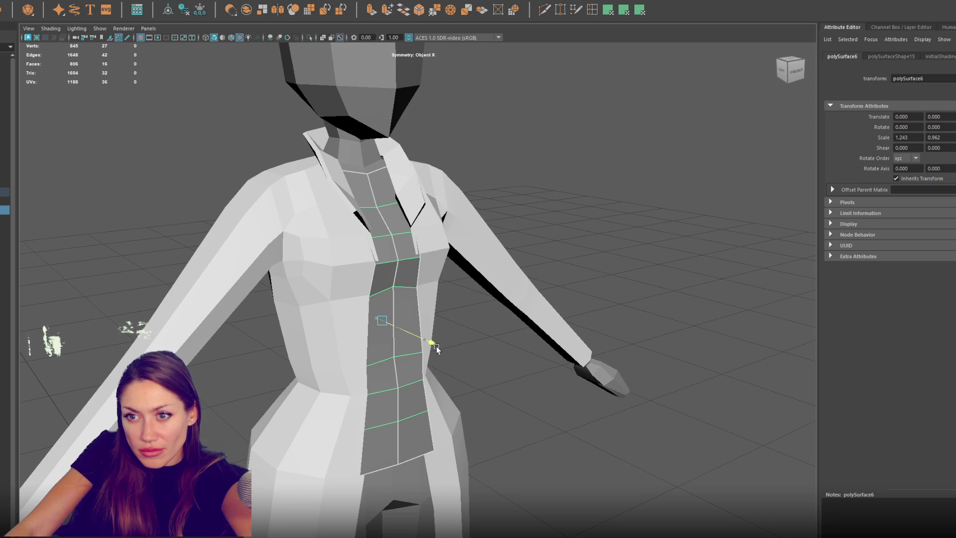
Step: Delete the polySurface6 tie strip, duplicate Body and isolate the Body2 copy
{"action": "key", "text": "Delete"}
{"action": "left_click", "coordinate": [397, 335]}
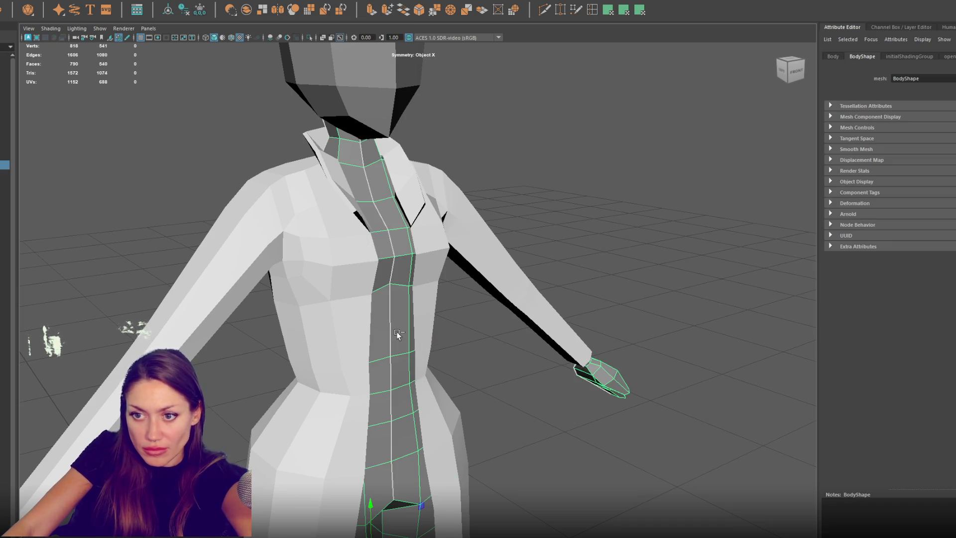
{"action": "key", "text": "ctrl+d"}
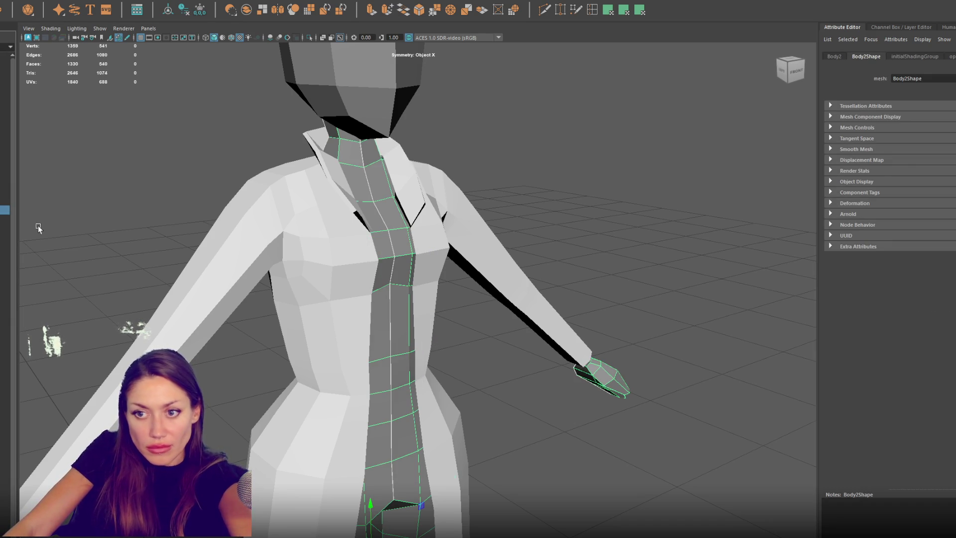
{"action": "key", "text": "ctrl+1"}
Step: Delete the neck cap faces on the Body2 copy
{"action": "mouse_move", "coordinate": [523, 145]}
{"action": "right_mouse_down"}
{"action": "mouse_move", "coordinate": [525, 154]}
{"action": "mouse_move", "coordinate": [345, 181]}
{"action": "right_mouse_up"}
{"action": "right_click_drag", "start_coordinate": [442, 129], "coordinate": [439, 151]}
{"action": "left_click_drag", "start_coordinate": [392, 101], "coordinate": [317, 134]}
{"action": "key", "text": "Delete"}
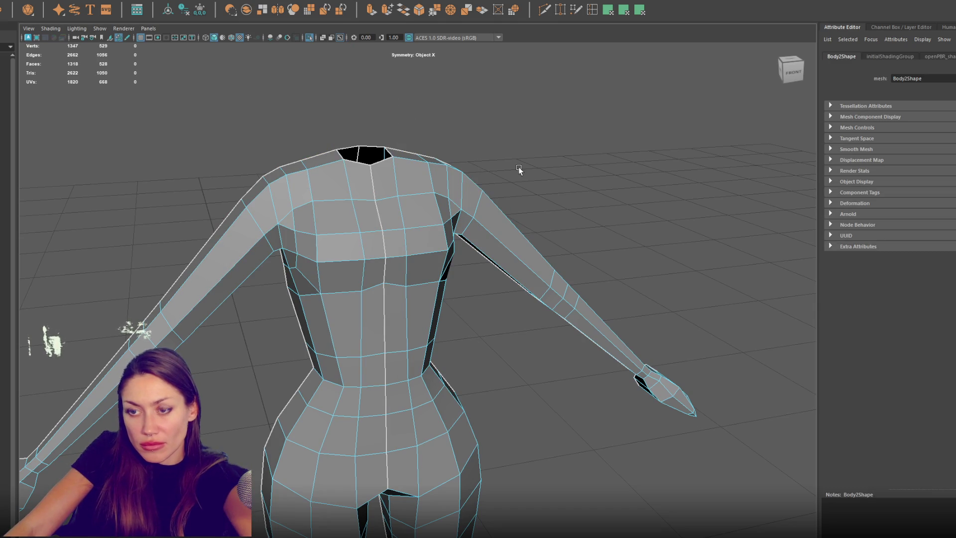
Step: Delete the side strip faces running down the torso, waist and legs
{"action": "scroll", "coordinate": [514, 179], "scroll_direction": "down", "scroll_amount": 3}
{"action": "mouse_move", "coordinate": [506, 187]}
{"action": "left_mouse_down", "text": "alt"}
{"action": "mouse_move", "coordinate": [450, 218]}
{"action": "mouse_move", "coordinate": [418, 251]}
{"action": "mouse_move", "coordinate": [450, 239]}
{"action": "mouse_move", "coordinate": [435, 294]}
{"action": "left_mouse_up", "text": "alt"}
{"action": "key", "text": "Delete"}
{"action": "left_click", "coordinate": [437, 311]}
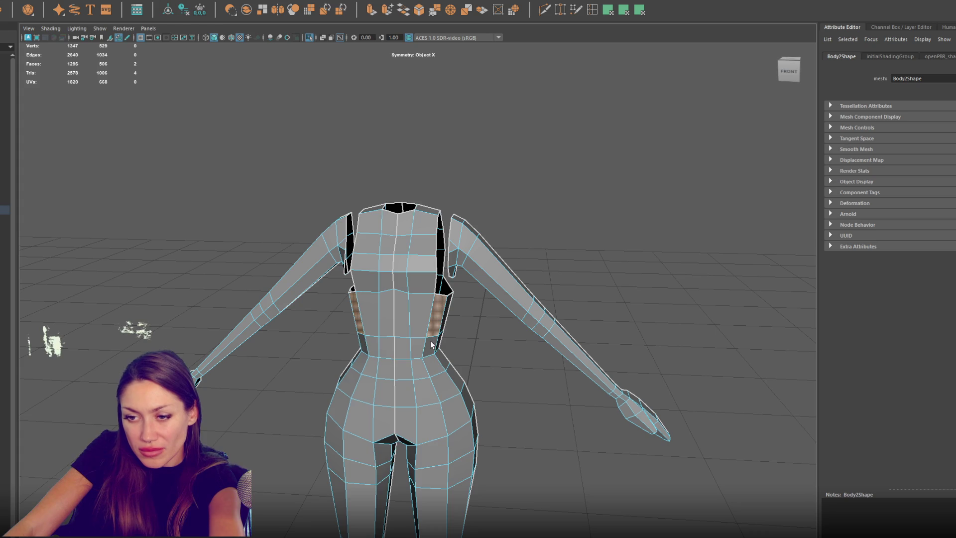
{"action": "double_click", "coordinate": [431, 347]}
{"action": "key", "text": "ctrl+z"}
{"action": "key", "text": "shift+z"}
{"action": "key", "text": "ctrl+z"}
{"action": "double_click", "coordinate": [432, 342]}
{"action": "key", "text": "Delete"}
{"action": "key", "text": "ctrl+z"}
{"action": "key", "text": "shift+z"}
Step: Delete the hip, crotch, waist flap and leg faces, leaving only a torso piece
{"action": "key", "text": "Delete"}
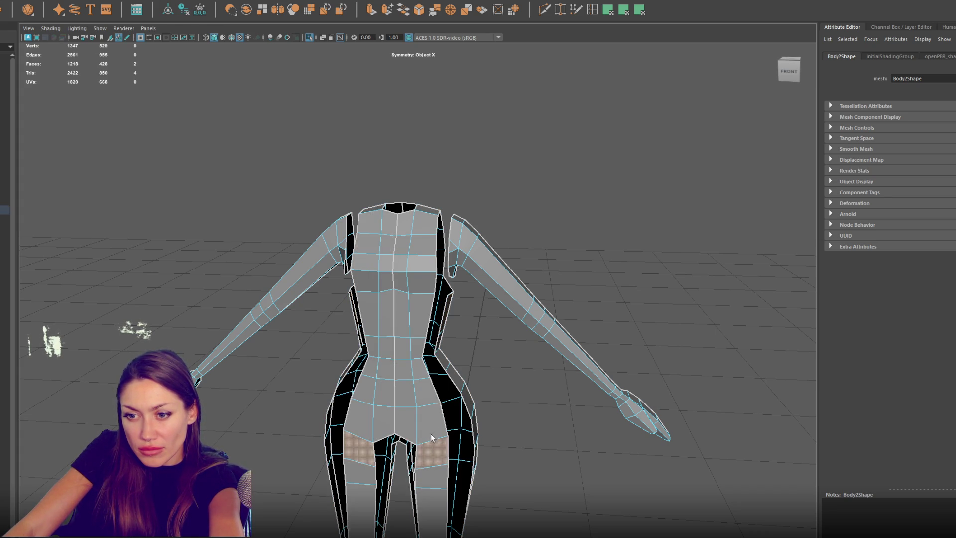
{"action": "left_click", "coordinate": [432, 436]}
{"action": "key", "text": "Delete"}
{"action": "left_click", "coordinate": [425, 419]}
{"action": "key", "text": "Delete"}
{"action": "left_click", "coordinate": [427, 394]}
{"action": "key", "text": "Delete"}
{"action": "left_click", "coordinate": [428, 394]}
{"action": "key", "text": "Delete"}
{"action": "double_click", "coordinate": [458, 381]}
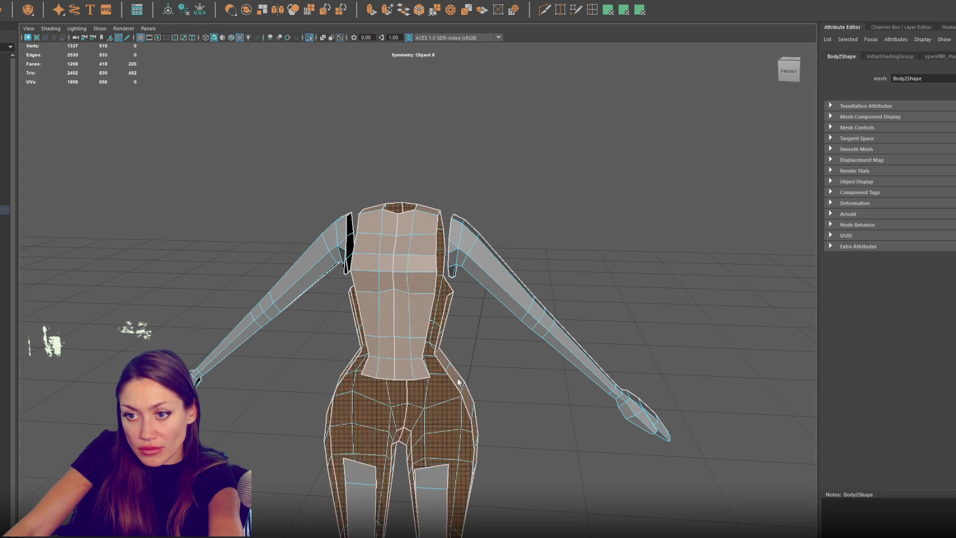
{"action": "left_click", "coordinate": [459, 381]}
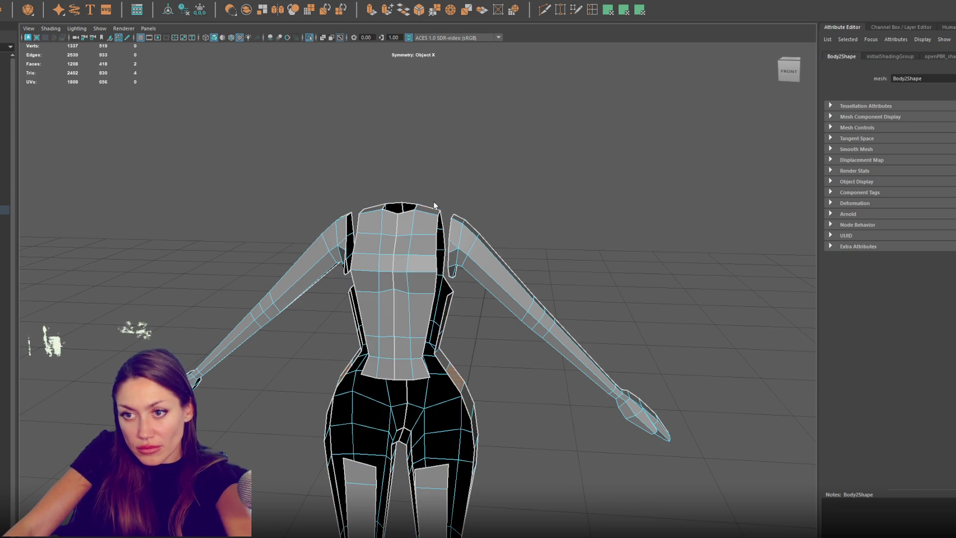
{"action": "key", "text": "Delete"}
{"action": "key", "text": "Delete"}
{"action": "left_click", "coordinate": [371, 470]}
{"action": "key", "text": "Delete"}
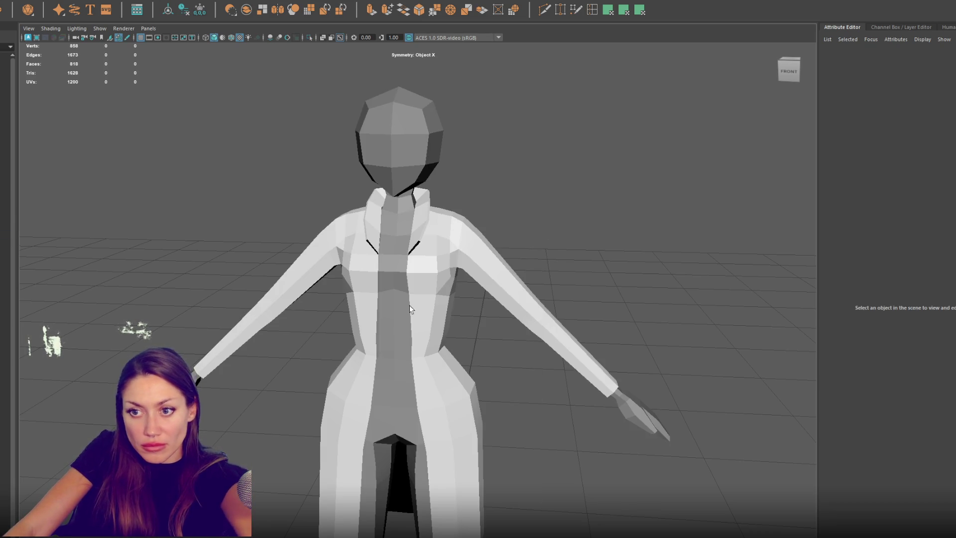
Step: Tweak the torso strip's vertices near the shoulder to reshape it
{"action": "left_click", "coordinate": [433, 307]}
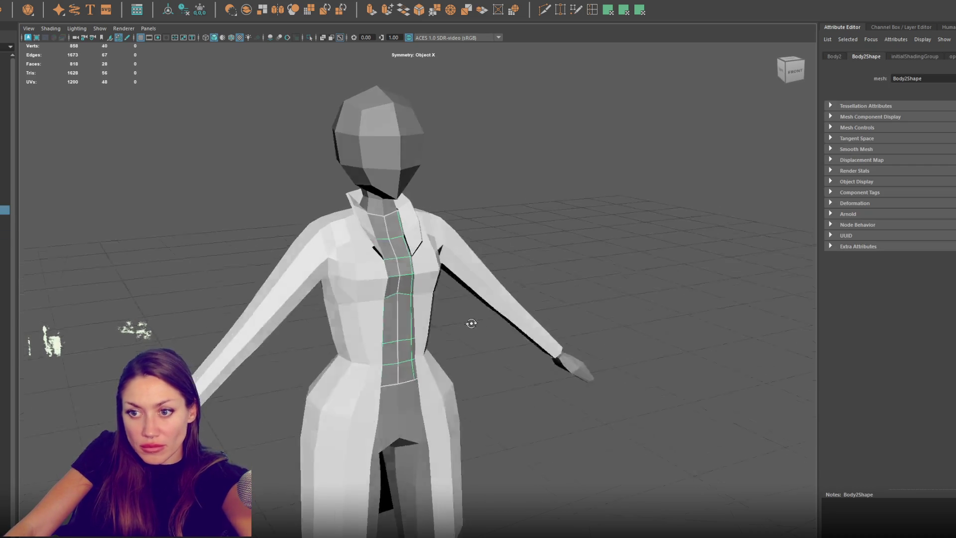
{"action": "left_click", "coordinate": [178, 10]}
{"action": "key", "text": "ctrl+F9"}
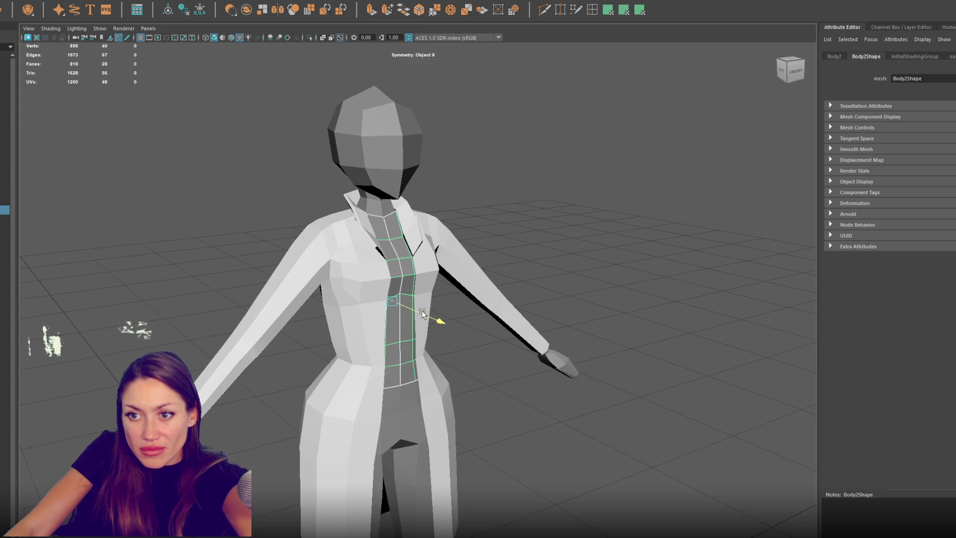
{"action": "left_click_drag", "start_coordinate": [486, 162], "coordinate": [470, 195], "text": "alt"}
{"action": "left_click_drag", "start_coordinate": [471, 195], "coordinate": [448, 246]}
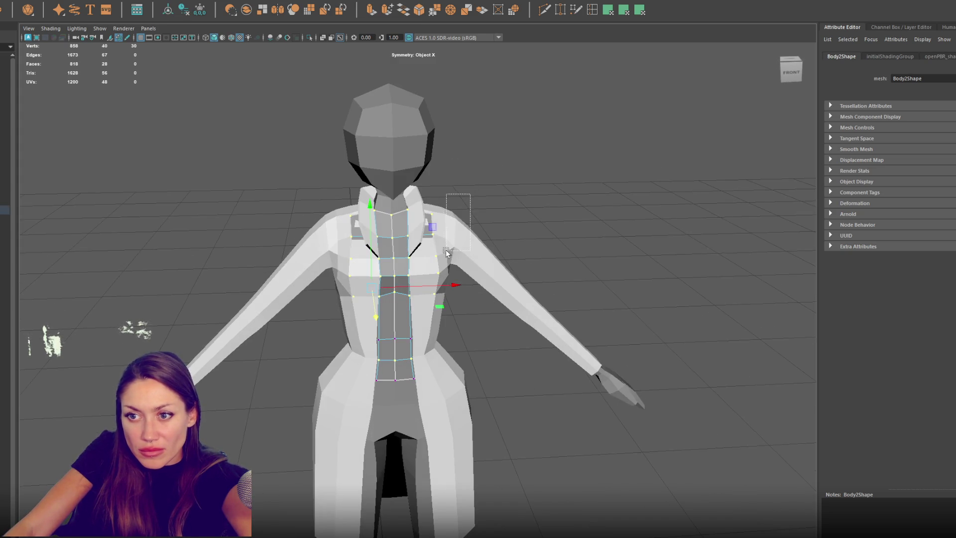
{"action": "left_click_drag", "start_coordinate": [425, 388], "coordinate": [425, 387]}
{"action": "left_click_drag", "start_coordinate": [424, 387], "coordinate": [449, 357], "text": "alt"}
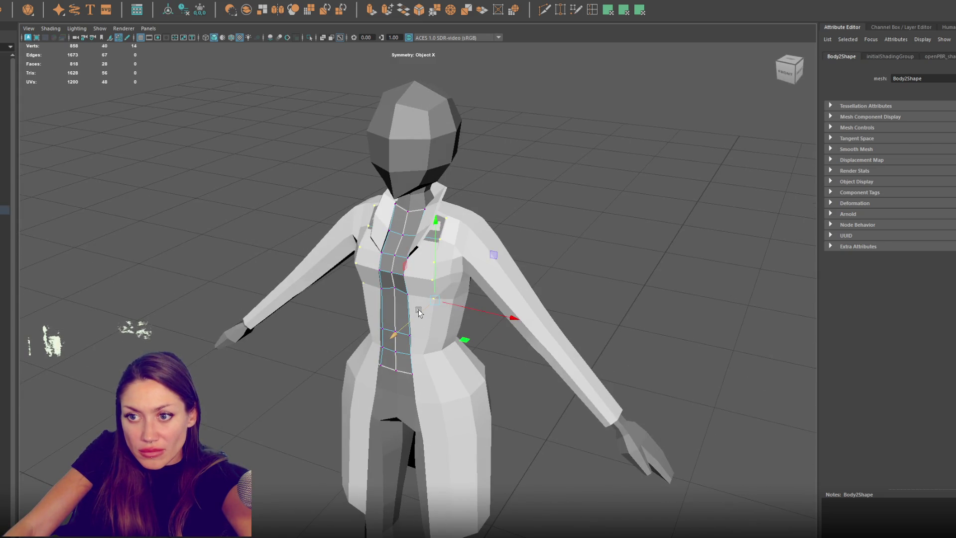
{"action": "left_click_drag", "start_coordinate": [457, 300], "coordinate": [538, 292], "text": "alt"}
{"action": "left_click", "coordinate": [538, 289]}
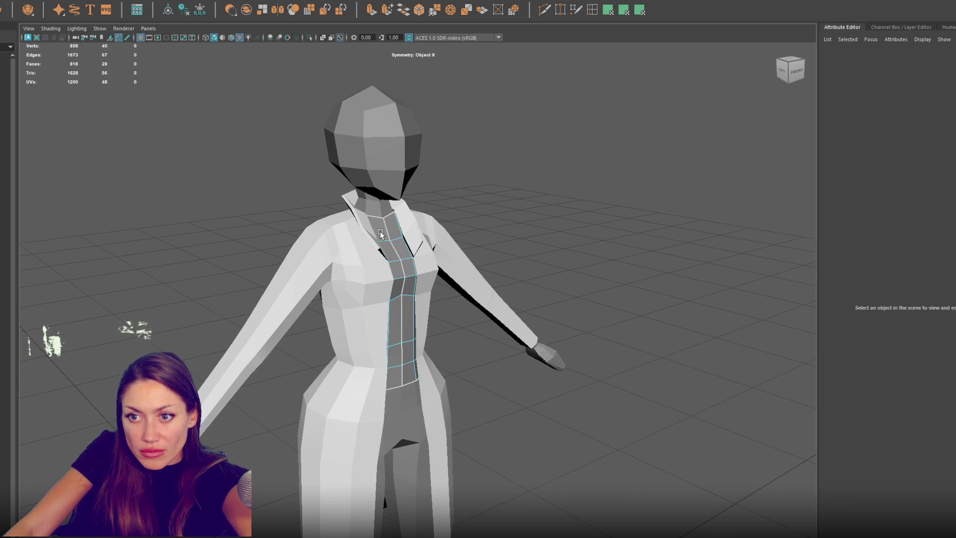
Step: Delete the torso strip's few faces at the neck so it starts below the collar
{"action": "left_click", "coordinate": [381, 234]}
{"action": "key", "text": "4"}
{"action": "left_click", "coordinate": [473, 199]}
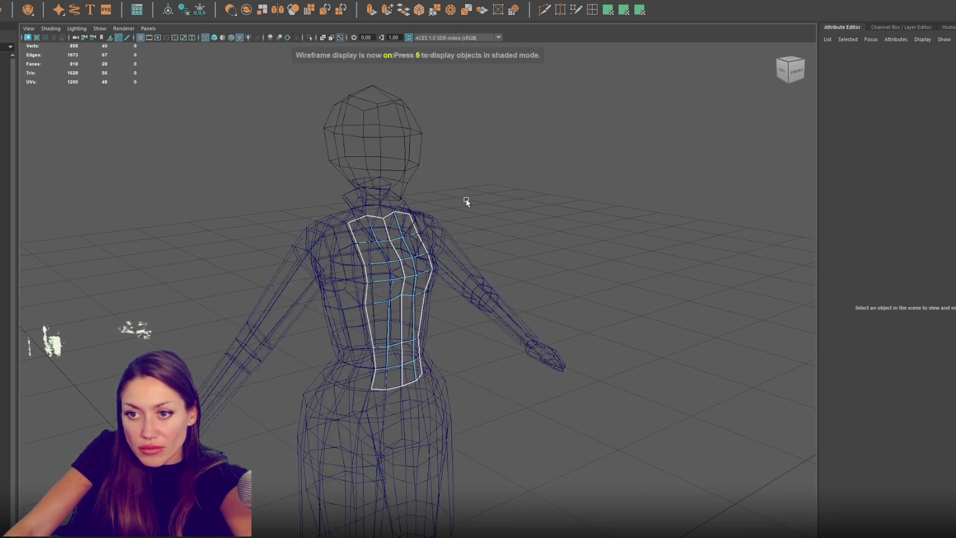
{"action": "key", "text": "5"}
{"action": "left_click", "coordinate": [379, 230]}
{"action": "key", "text": "4"}
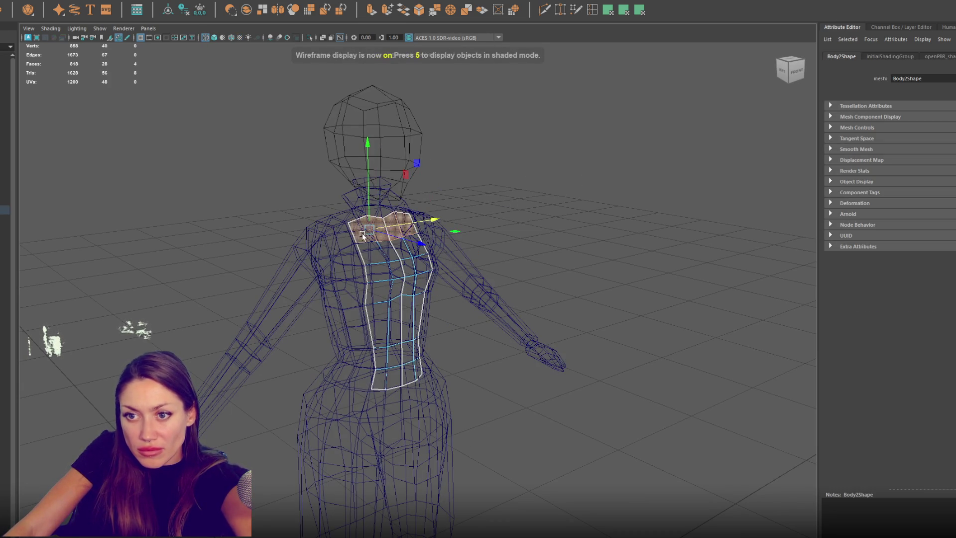
{"action": "key", "text": "Delete"}
{"action": "key", "text": "5"}
Step: Combine the jacket and the torso strip into one mesh with Mesh > Combine
{"action": "mouse_move", "coordinate": [544, 181]}
{"action": "left_mouse_down", "text": "alt"}
{"action": "mouse_move", "coordinate": [396, 292]}
{"action": "mouse_move", "coordinate": [401, 341]}
{"action": "left_mouse_up", "text": "alt"}
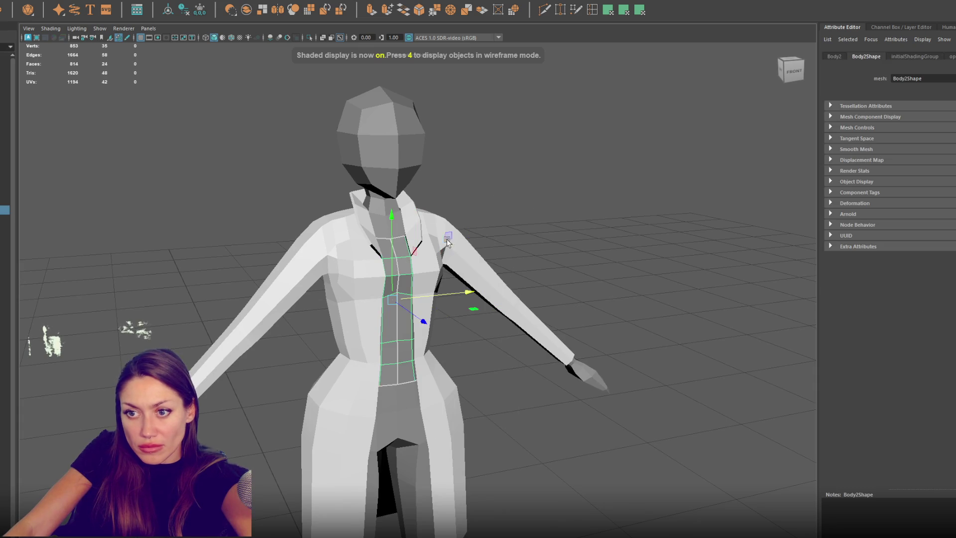
{"action": "left_click", "coordinate": [445, 244]}
{"action": "left_click", "coordinate": [65, 2]}
{"action": "left_click", "coordinate": [69, 7]}
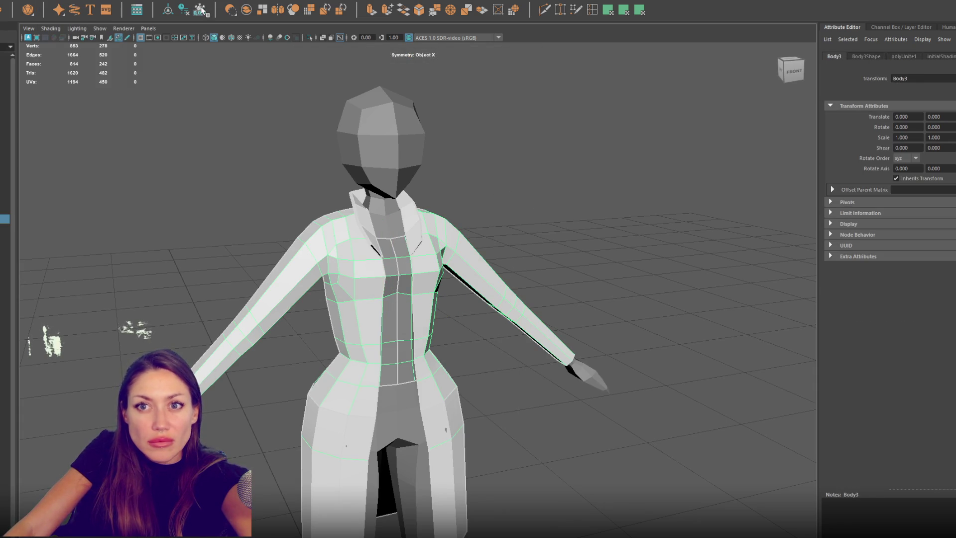
Step: Delete the combined mesh's history, rename it Jacket and hide it
{"action": "left_click", "coordinate": [183, 10]}
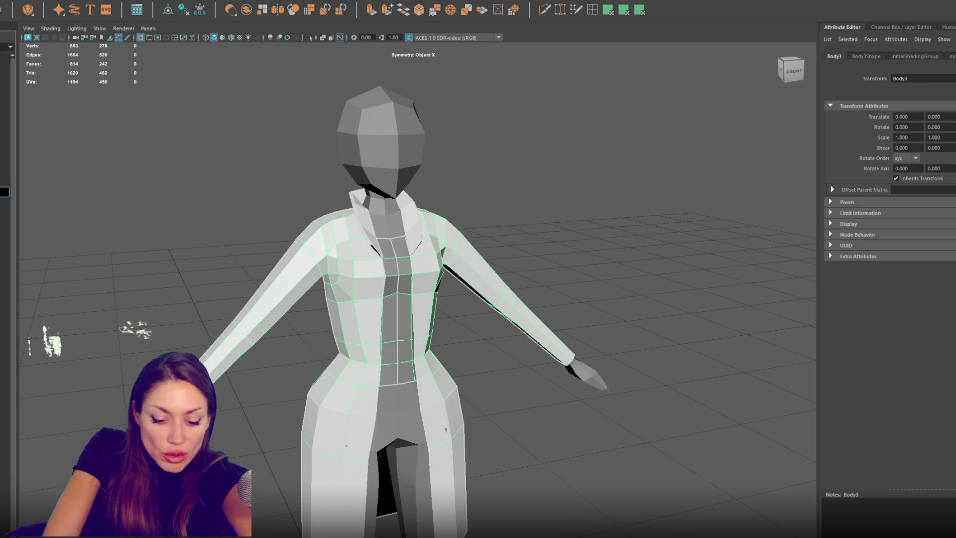
{"action": "key", "text": "Return"}
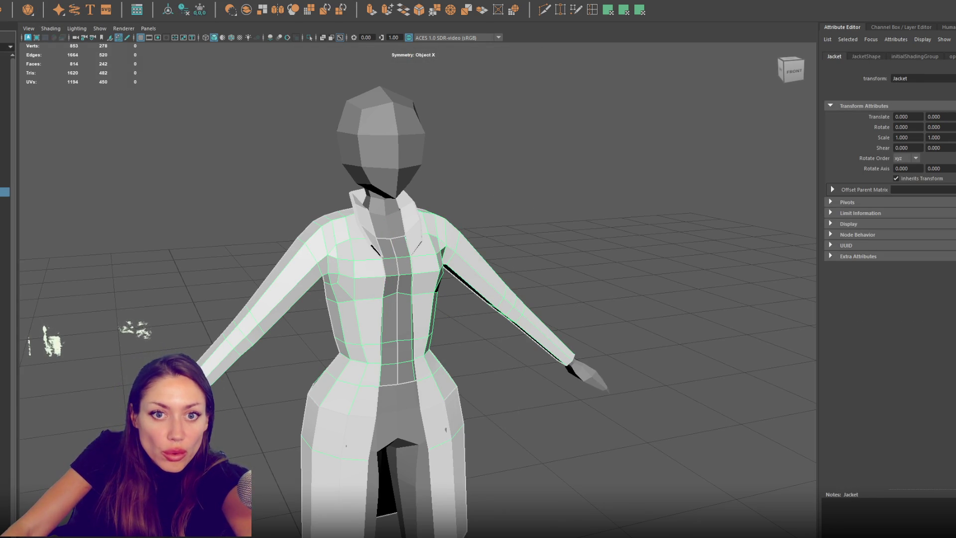
{"action": "key", "text": "ctrl+h"}
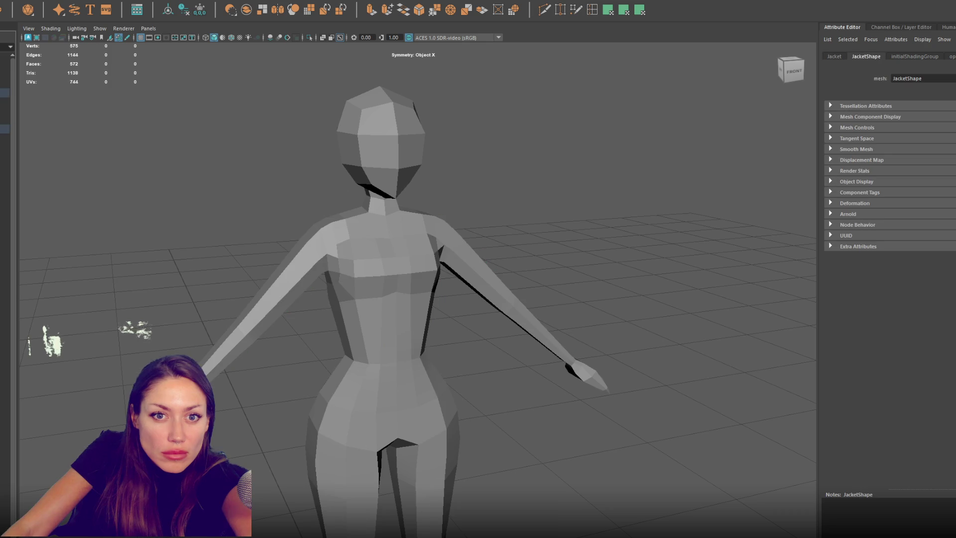
Step: Browse the Tops and Hats groups in the Outliner and select Tshirt1
{"action": "left_click", "coordinate": [5, 129]}
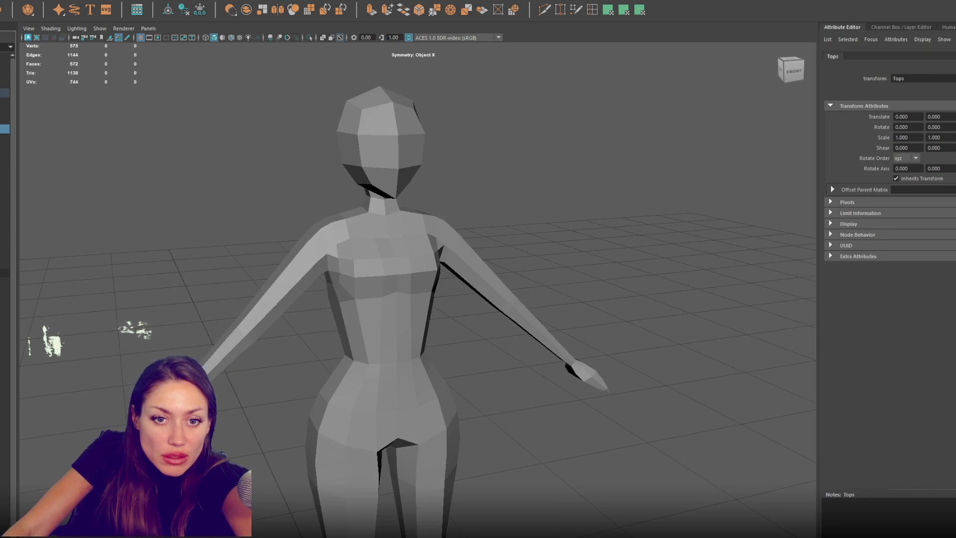
{"action": "left_click", "coordinate": [5, 282]}
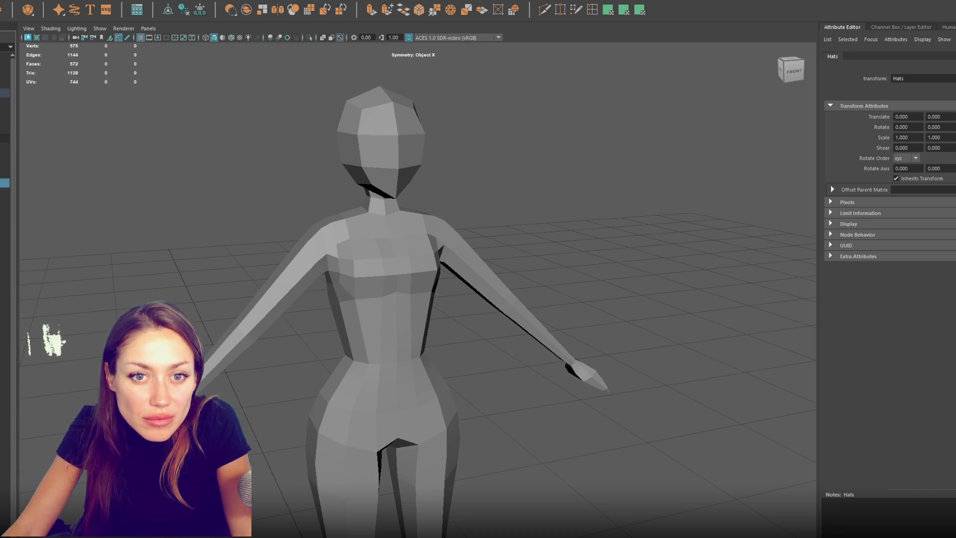
{"action": "left_click", "coordinate": [5, 120]}
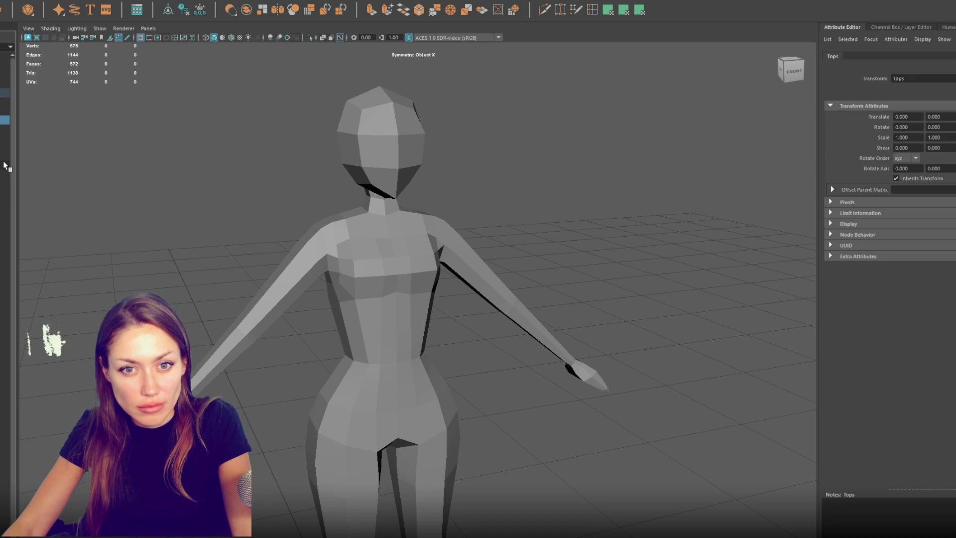
{"action": "left_click", "coordinate": [4, 147]}
Step: Unhide the vest, hair, hat, goggles and magenta skirt on the figure
{"action": "key", "text": "ctrl+z"}
{"action": "key", "text": "ctrl+z"}
{"action": "key", "text": "ctrl+z"}
{"action": "key", "text": "ctrl+z"}
{"action": "key", "text": "ctrl+z"}
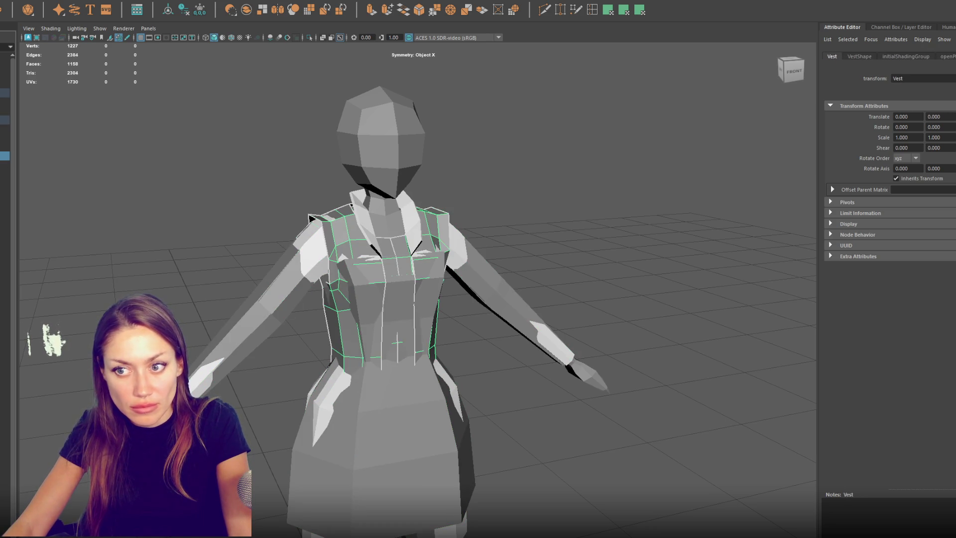
{"action": "key", "text": "ctrl+z"}
{"action": "key", "text": "ctrl+z"}
{"action": "key", "text": "ctrl+z"}
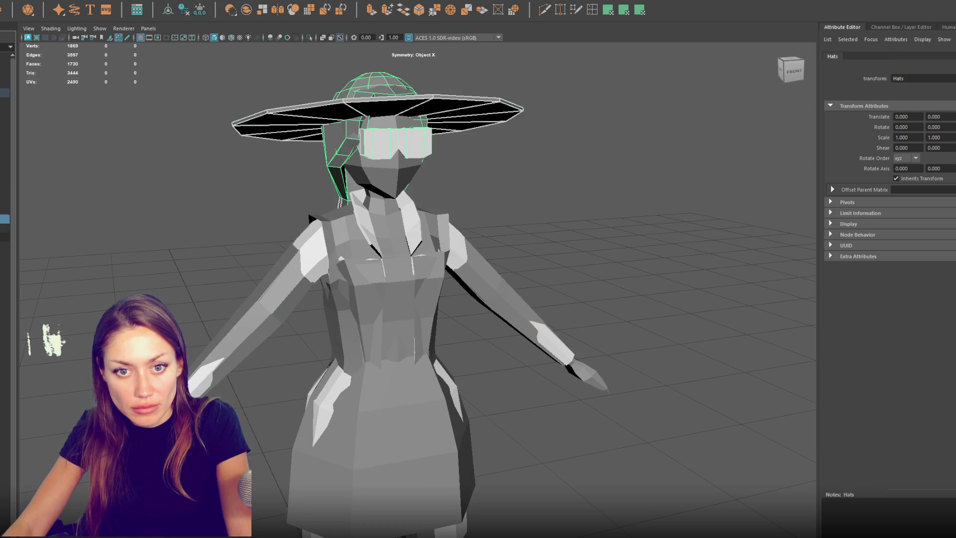
{"action": "key", "text": "ctrl+z"}
{"action": "key", "text": "ctrl+z"}
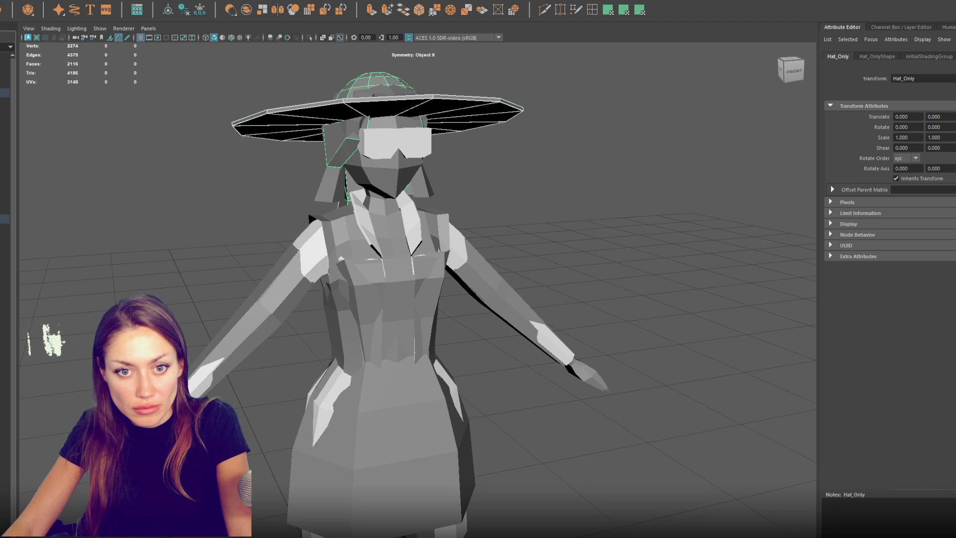
{"action": "key", "text": "ctrl+z"}
{"action": "key", "text": "ctrl+z"}
{"action": "key", "text": "ctrl+z"}
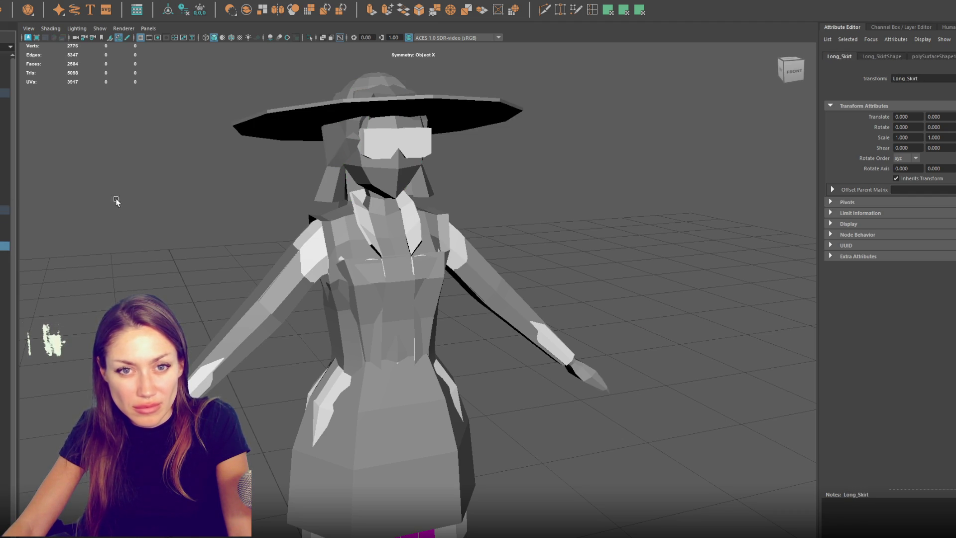
{"action": "key", "text": "ctrl+z"}
{"action": "key", "text": "ctrl+z"}
{"action": "key", "text": "ctrl+z"}
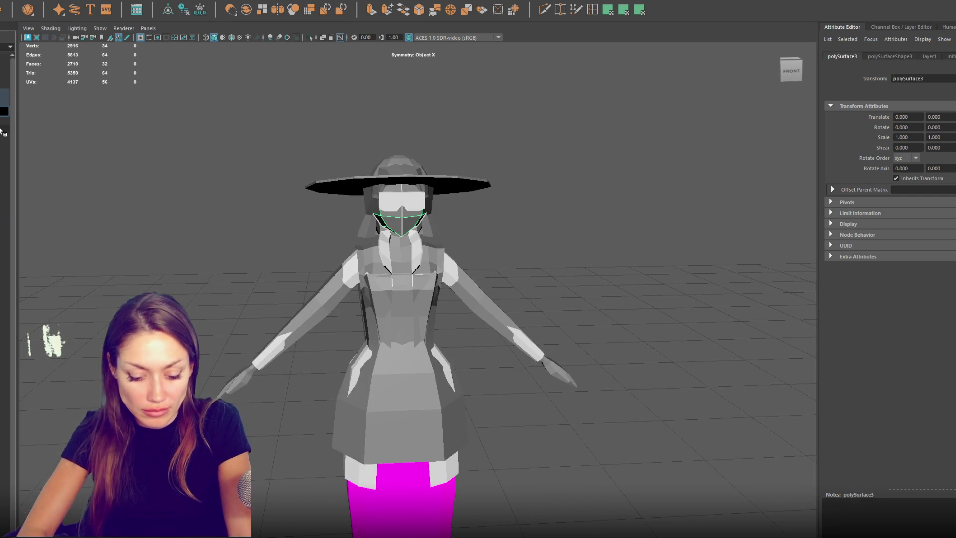
{"action": "key", "text": "ctrl+z"}
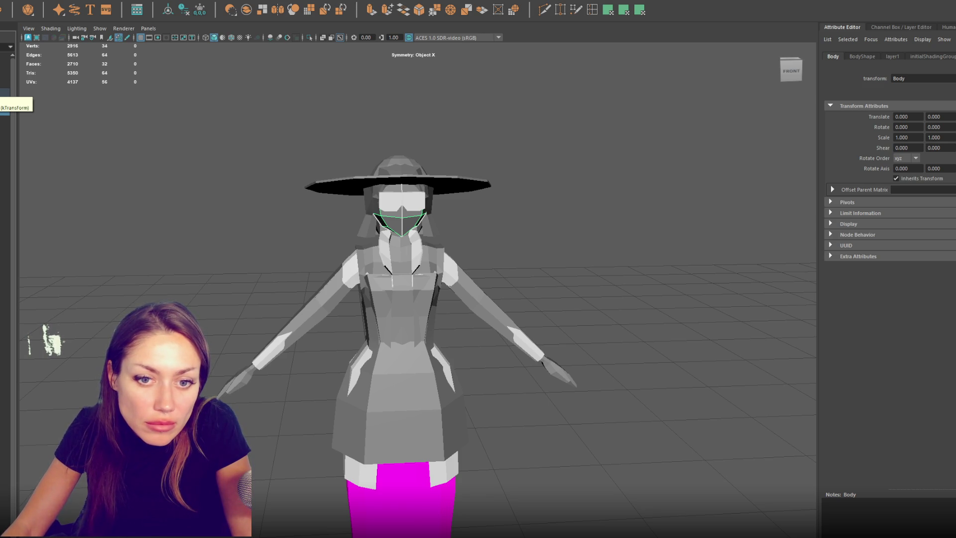
Step: Select the whole Character001 group, then clear the selection
{"action": "key", "text": "Up"}
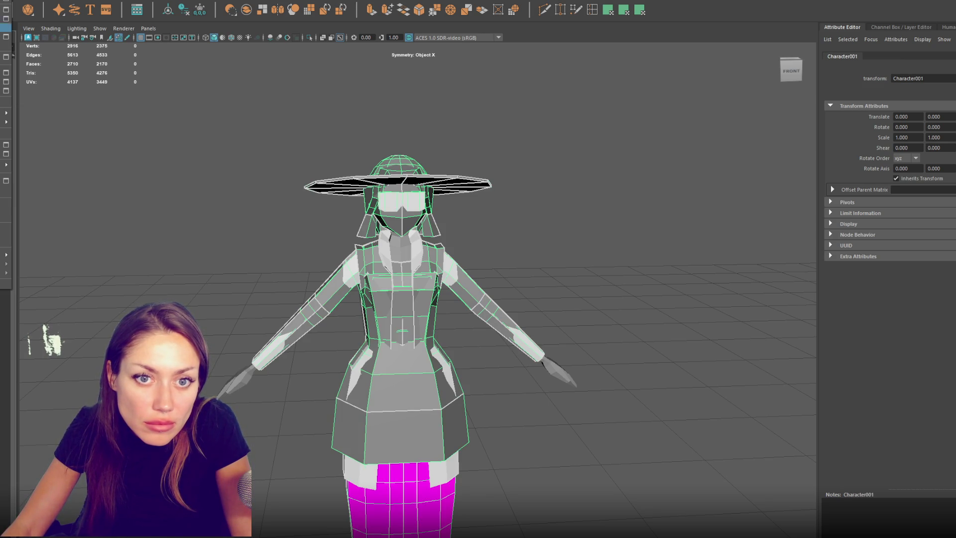
{"action": "scroll", "coordinate": [7, 144], "scroll_direction": "up", "scroll_amount": 3}
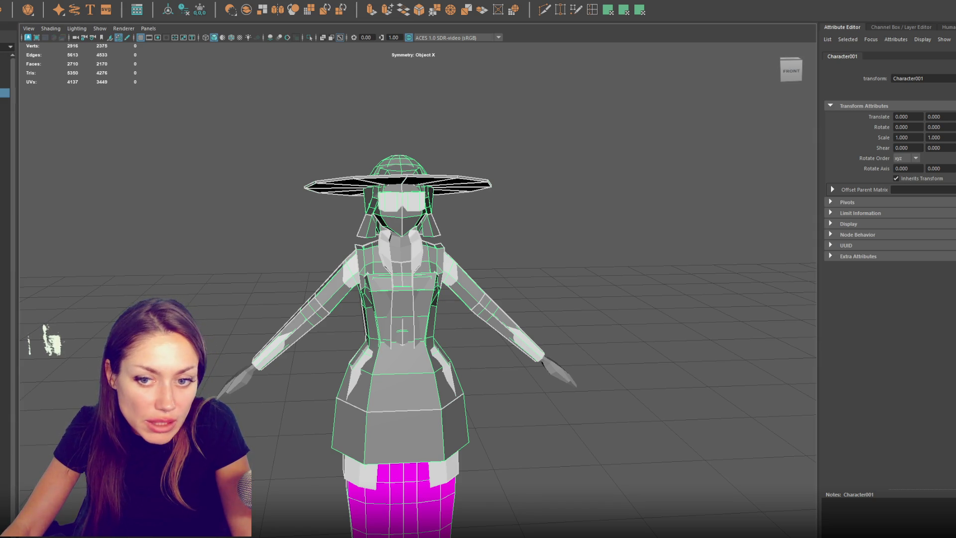
{"action": "left_click", "coordinate": [76, 214]}
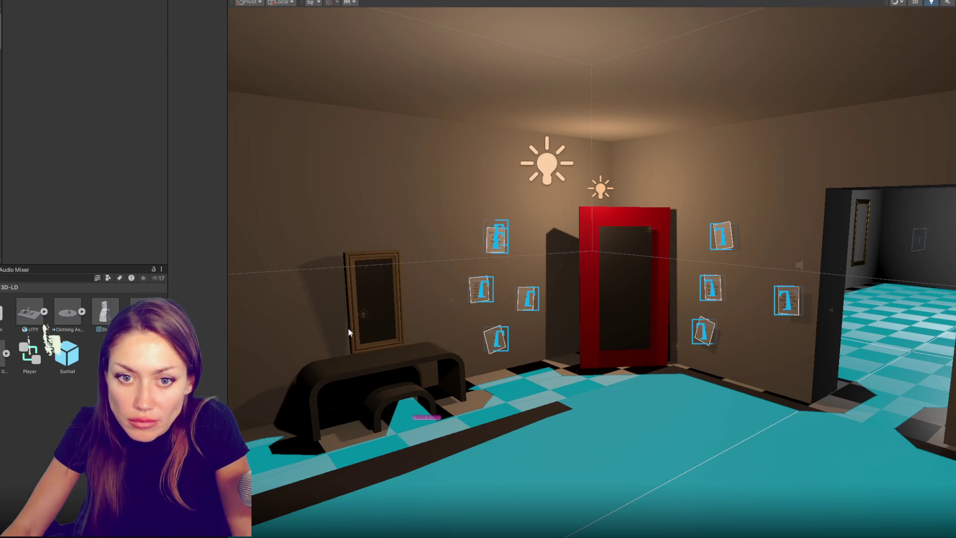
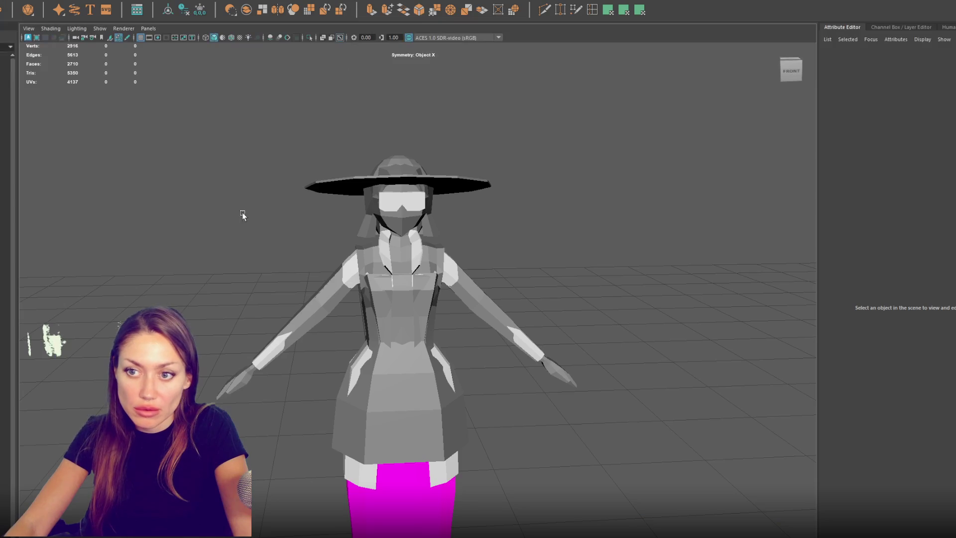
Step: Switch from Unity to the Maya window showing the dress-wearing character model
{"action": "scroll", "coordinate": [242, 212], "scroll_direction": "down", "scroll_amount": 3}
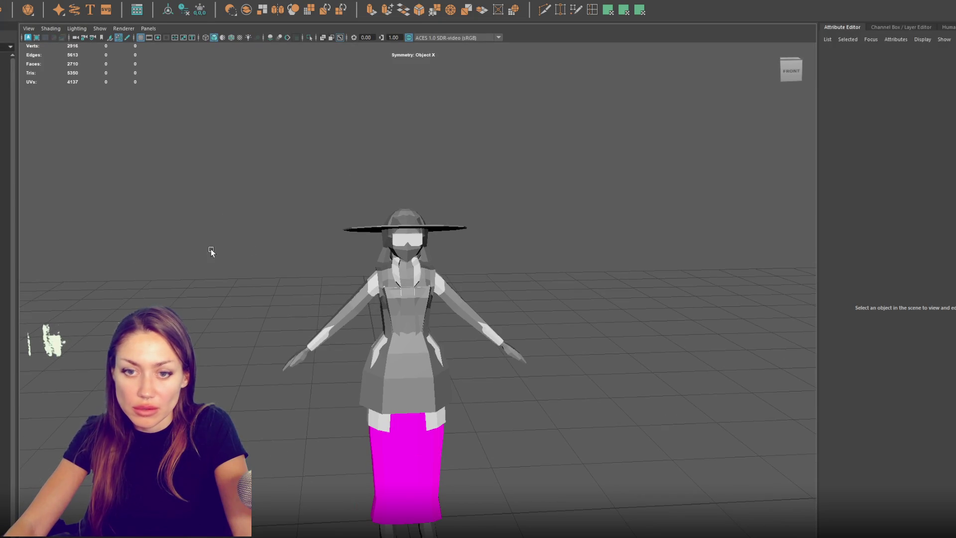
Step: Select the character's body, hands and neck meshes, undoing a stray sphere
{"action": "left_click", "coordinate": [406, 324]}
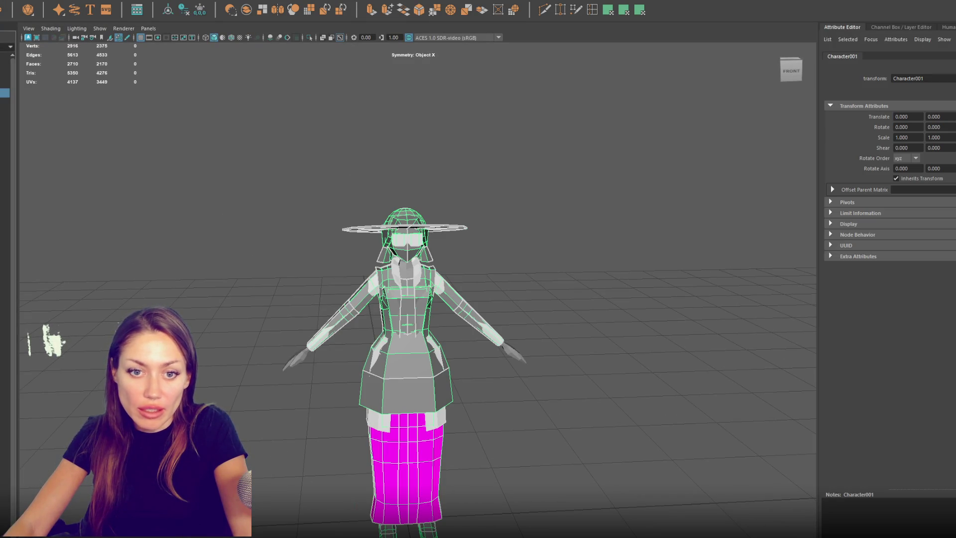
{"action": "key", "text": "Down"}
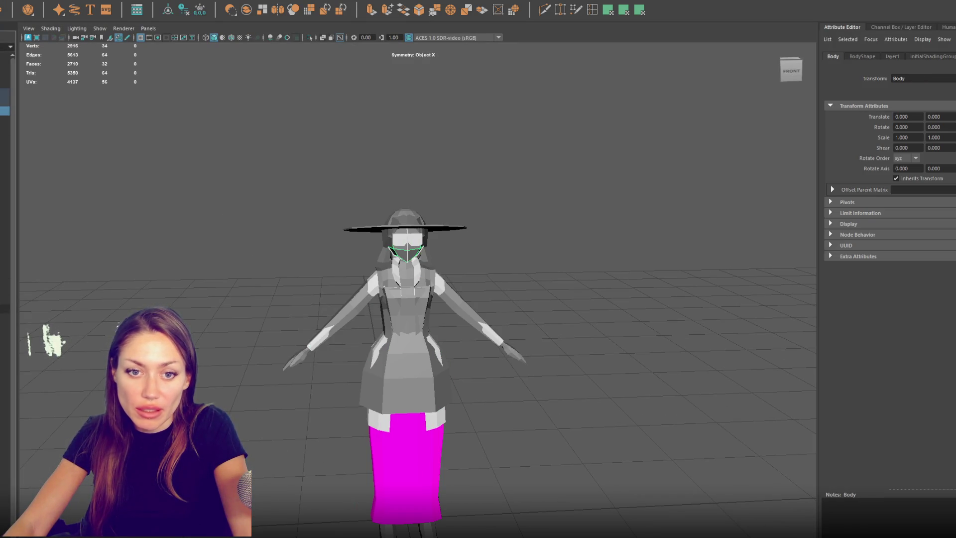
{"action": "key", "text": "Right"}
{"action": "key", "text": "Right"}
{"action": "key", "text": "Right"}
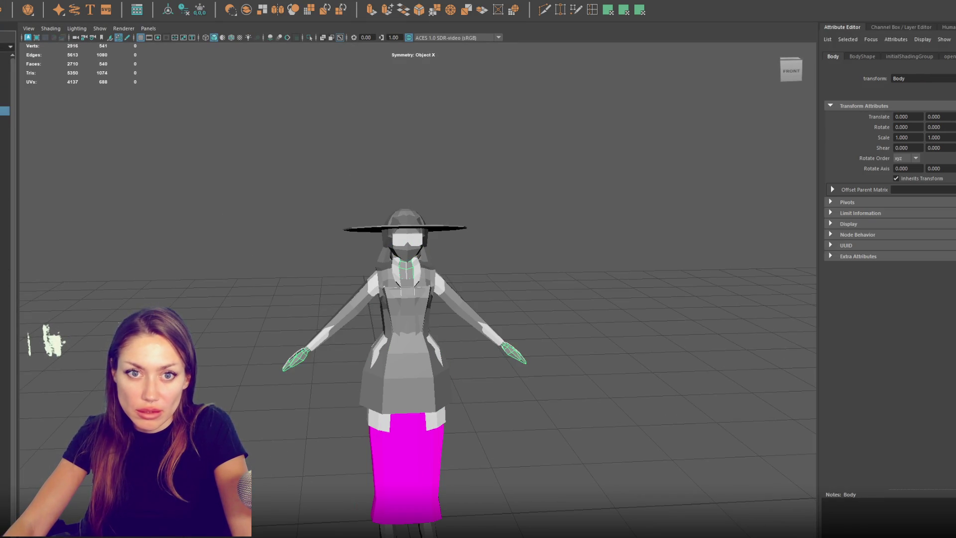
{"action": "key", "text": "Right"}
{"action": "key", "text": "Right"}
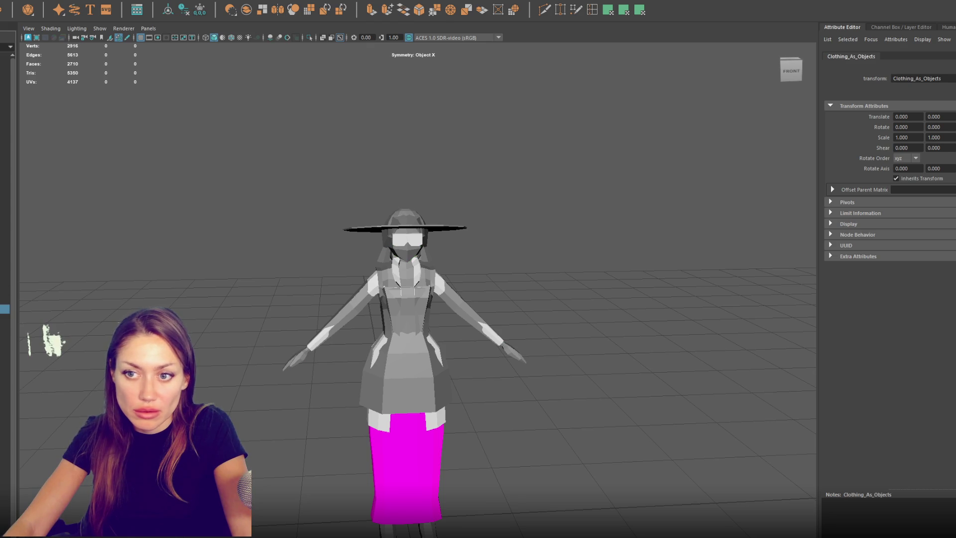
{"action": "key", "text": "Right"}
{"action": "key", "text": "Right"}
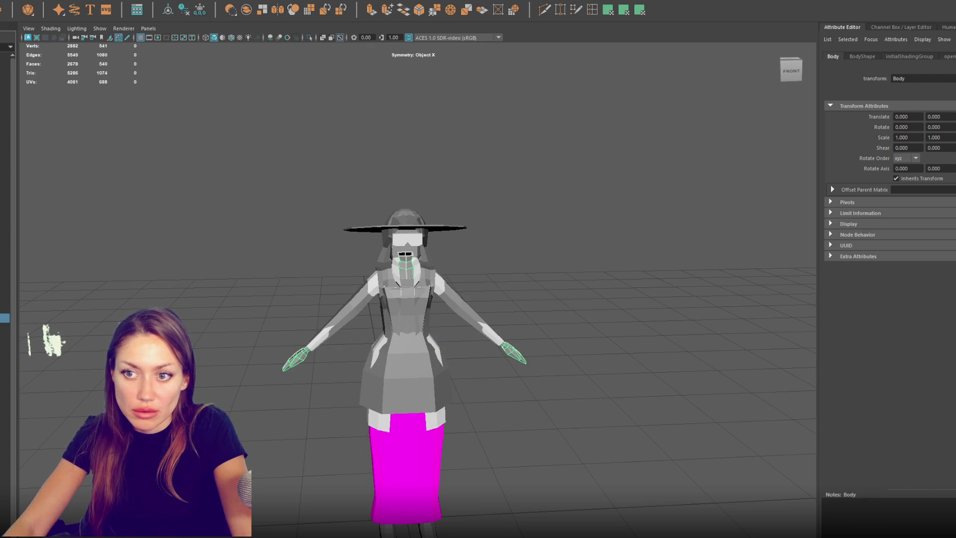
{"action": "key", "text": "ctrl+z"}
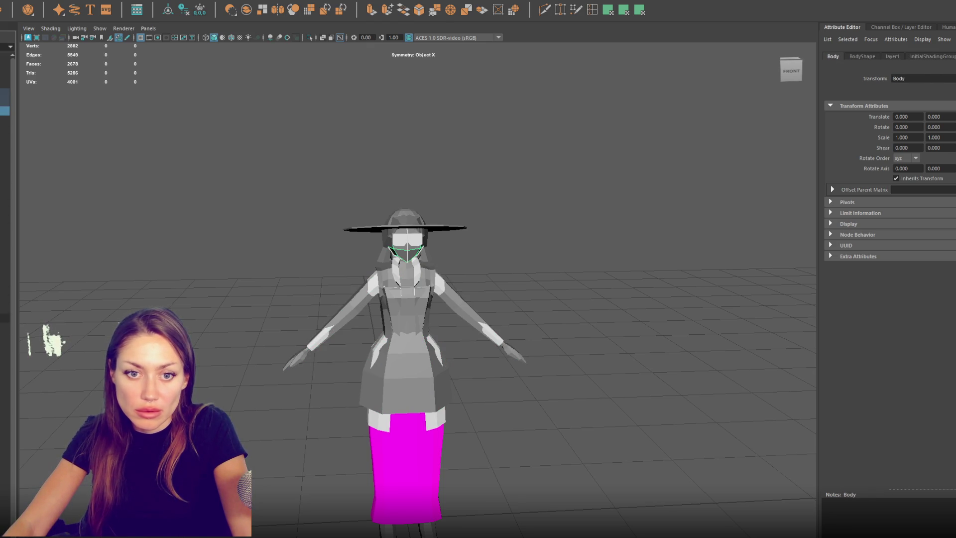
{"action": "left_click", "coordinate": [42, 4]}
{"action": "left_click", "coordinate": [42, 11]}
{"action": "key", "text": "ctrl+z"}
Step: Combine the selected parts into one mesh and delete its construction history
{"action": "left_click", "coordinate": [42, 4]}
{"action": "left_click", "coordinate": [42, 11]}
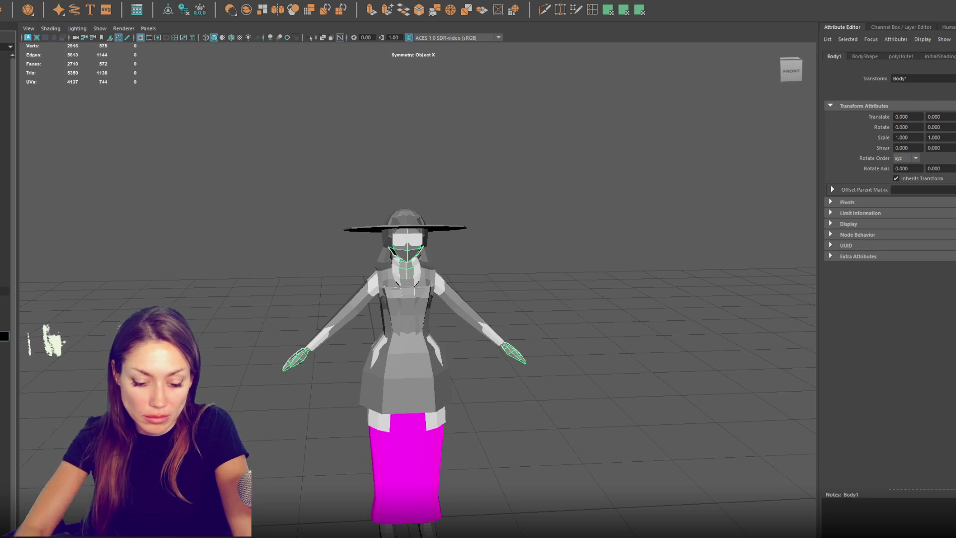
{"action": "left_click", "coordinate": [184, 9]}
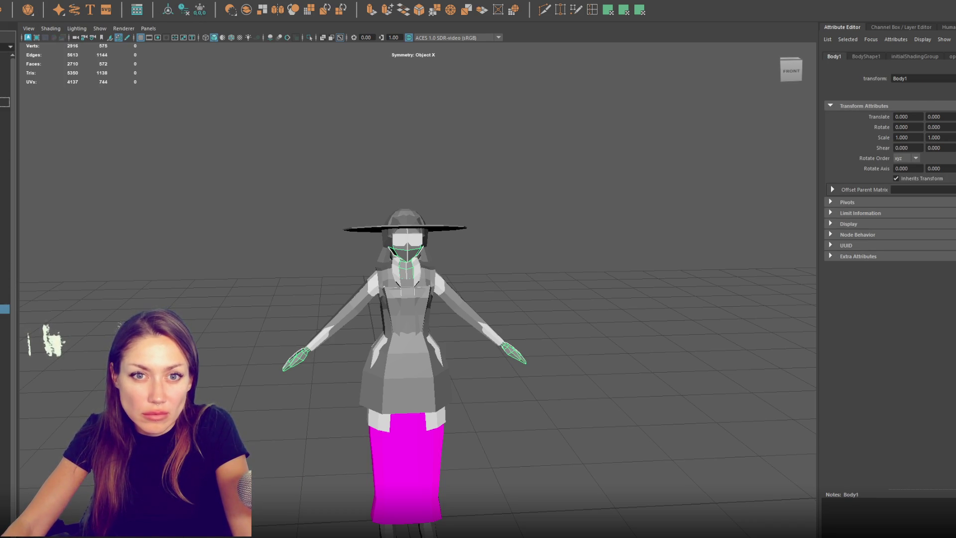
Step: Rename the combined mesh from Body1 to Body in the Outliner
{"action": "left_click", "coordinate": [4, 102]}
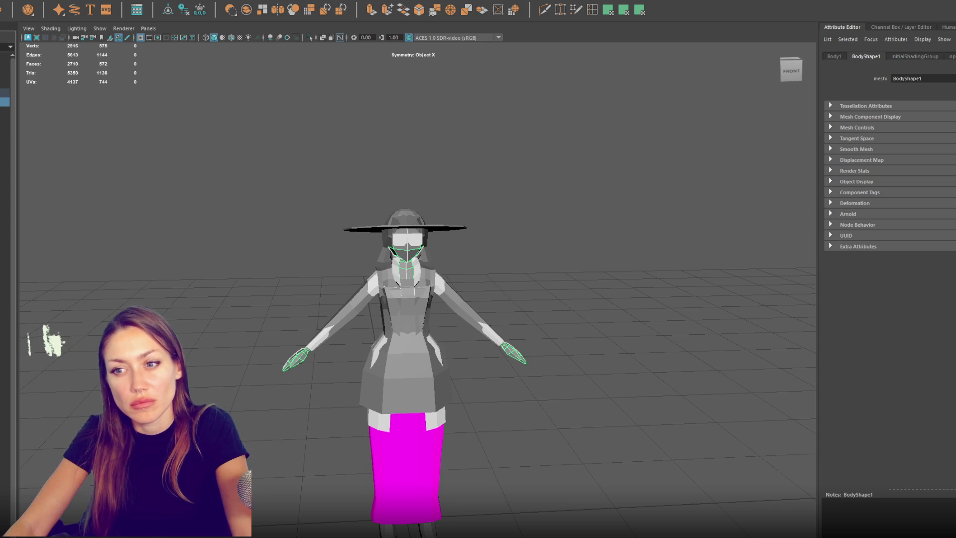
{"action": "double_click", "coordinate": [5, 102]}
{"action": "type", "text": "Body"}
{"action": "key", "text": "Return"}
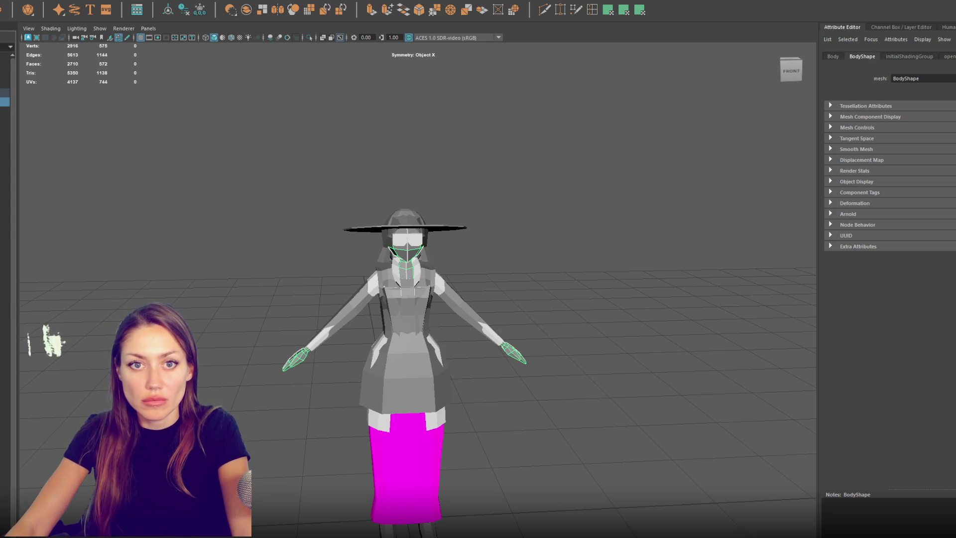
{"action": "left_click", "coordinate": [193, 219]}
{"action": "scroll", "coordinate": [192, 219], "scroll_direction": "down", "scroll_amount": 3}
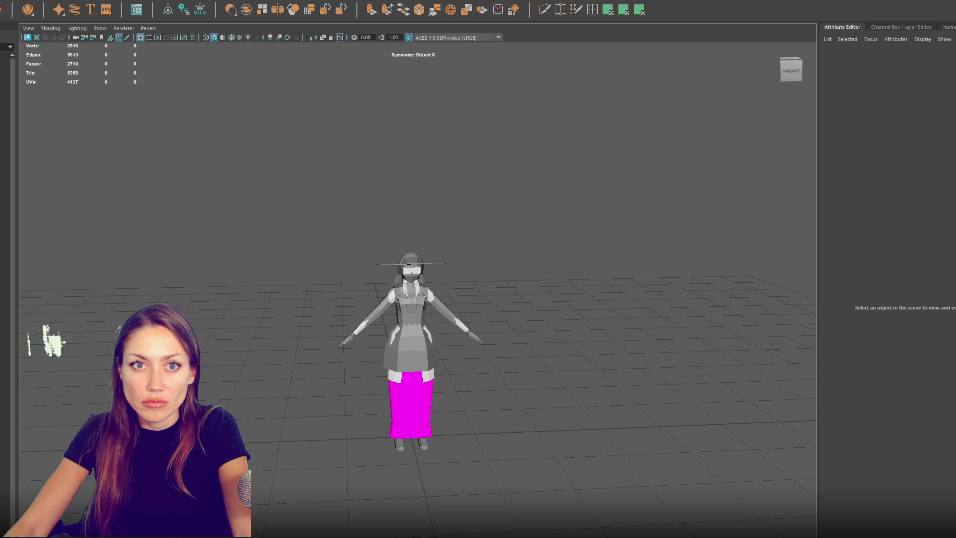
Step: Create a default HumanIK skeleton from the HumanIK panel
{"action": "left_click", "coordinate": [70, 0]}
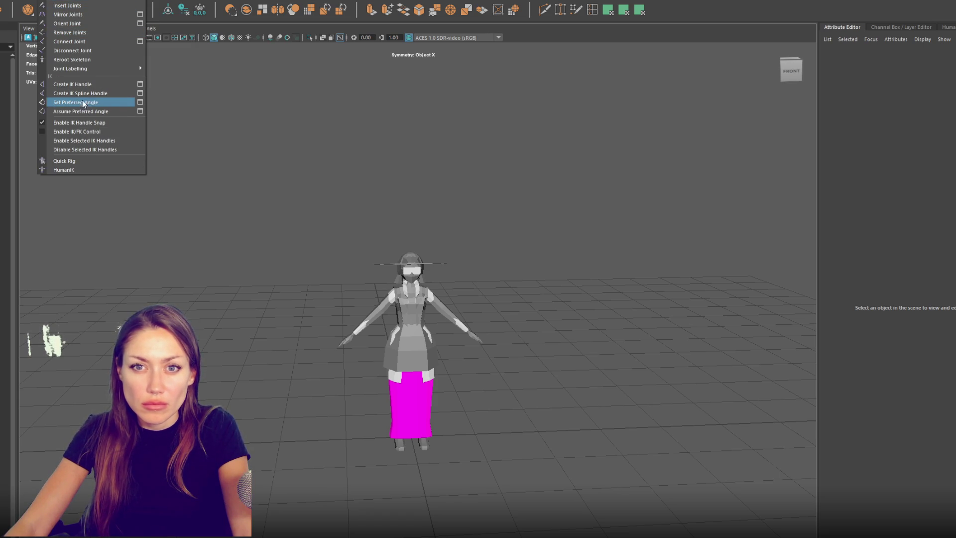
{"action": "left_click", "coordinate": [72, 171]}
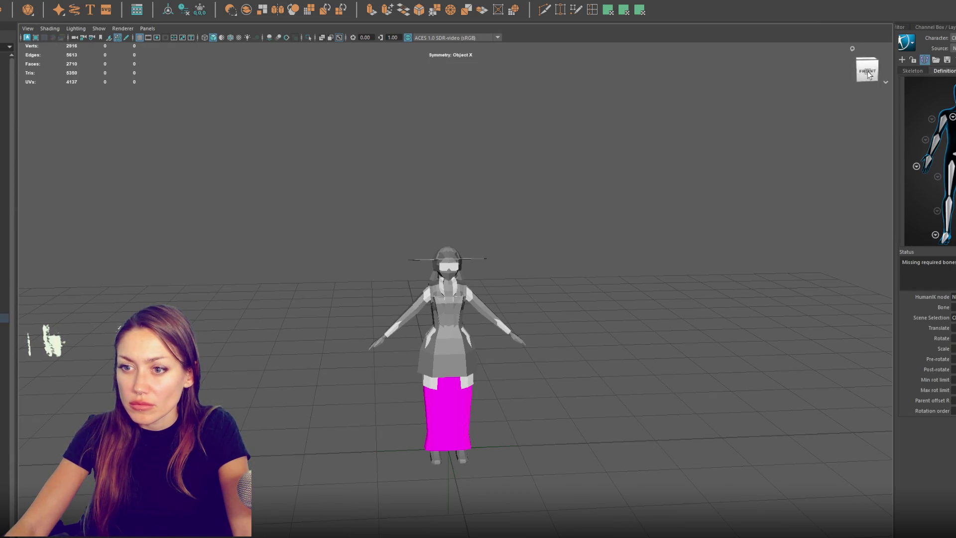
{"action": "left_click", "coordinate": [70, 1]}
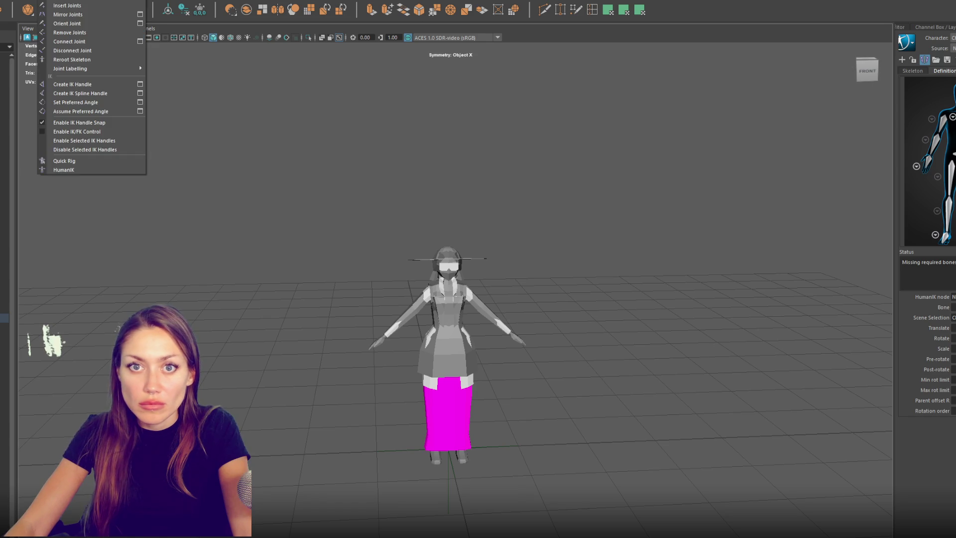
{"action": "left_click", "coordinate": [79, 170]}
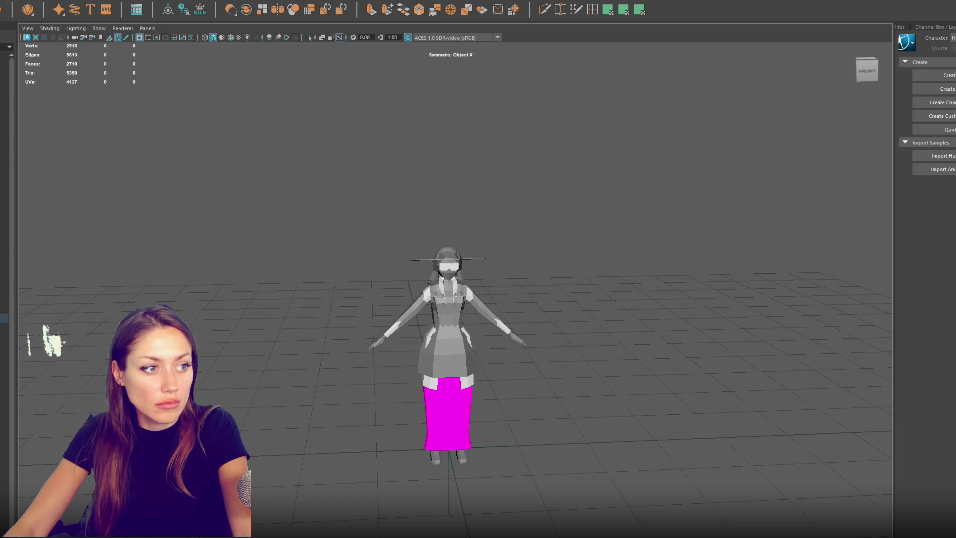
{"action": "left_click", "coordinate": [946, 75]}
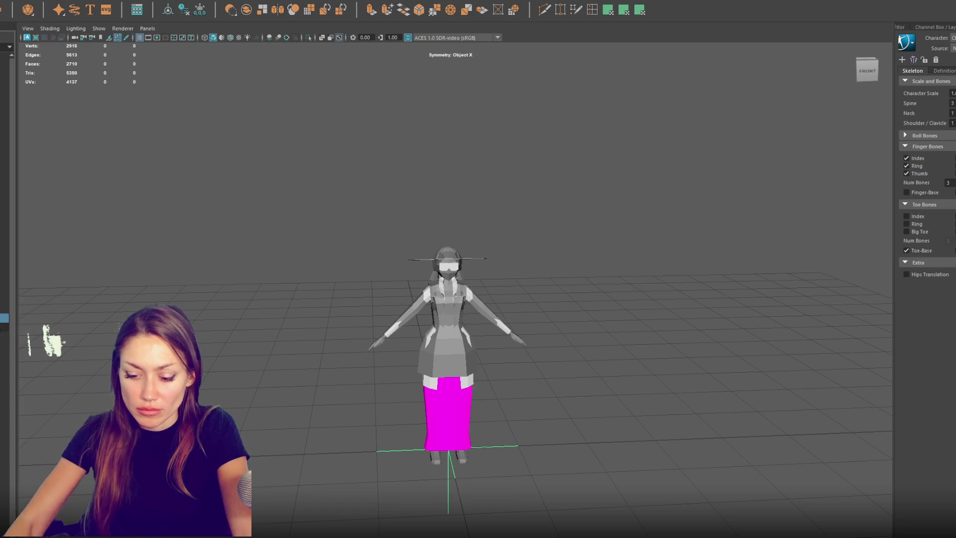
Step: Scale the skeleton down to fit inside the character's T-pose
{"action": "key", "text": "f"}
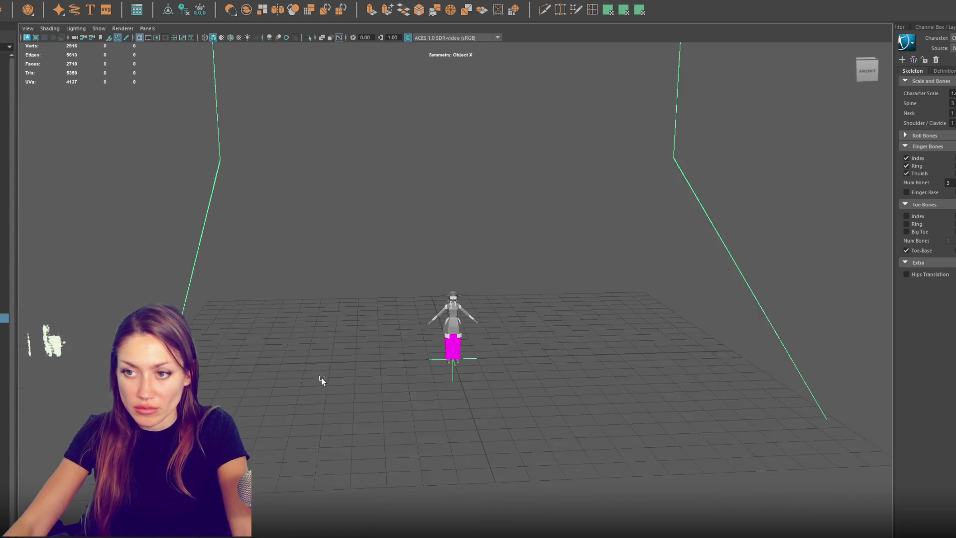
{"action": "left_click_drag", "start_coordinate": [454, 335], "coordinate": [821, 328]}
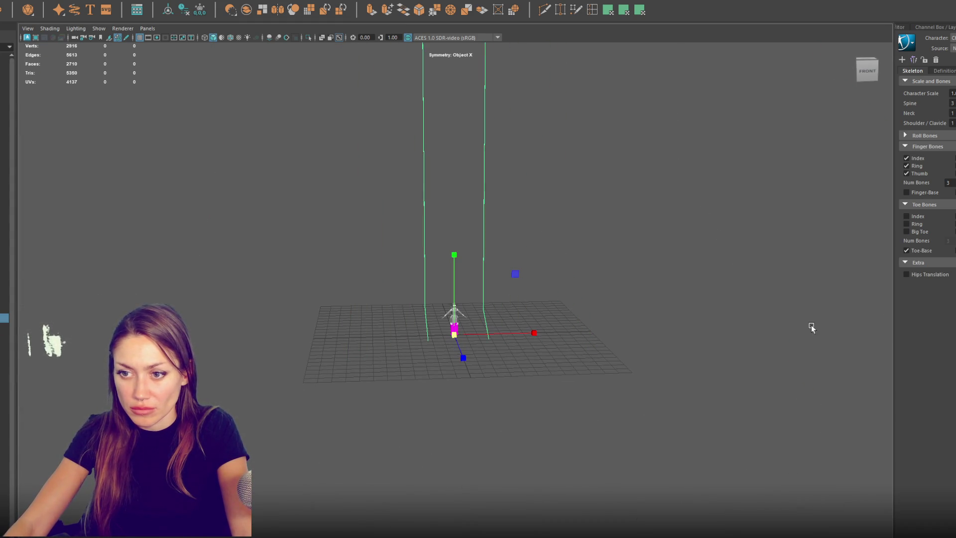
{"action": "left_click_drag", "start_coordinate": [455, 334], "coordinate": [454, 334]}
{"action": "key", "text": "f"}
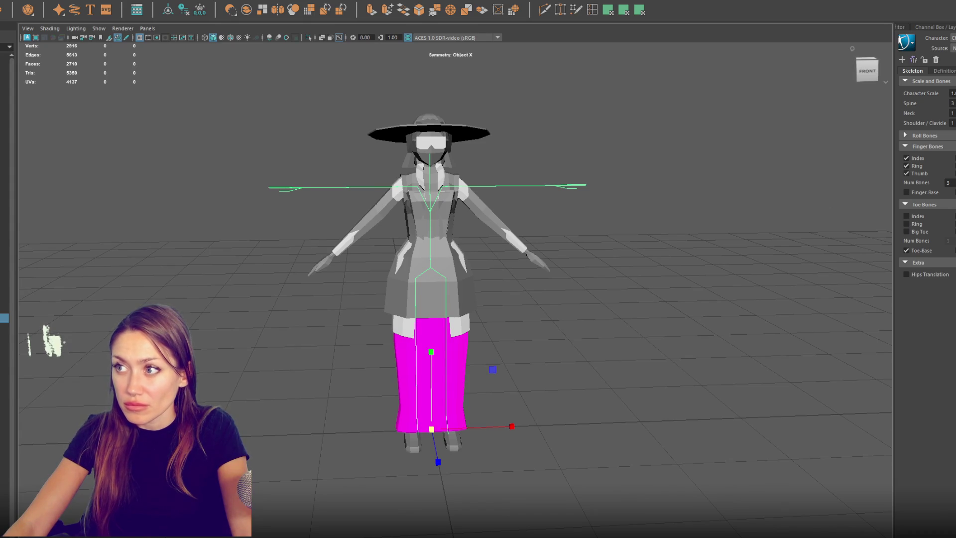
Step: Inspect the skeleton's joints, selecting the left arm, right shoulder and right hip
{"action": "key", "text": "ctrl+a"}
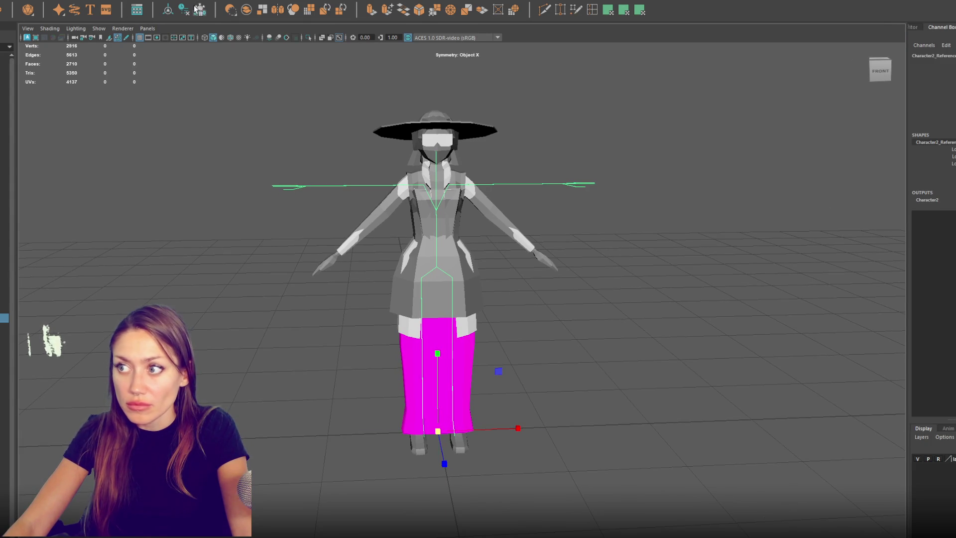
{"action": "scroll", "coordinate": [482, 273], "scroll_direction": "up", "scroll_amount": 3}
{"action": "scroll", "coordinate": [477, 228], "scroll_direction": "down", "scroll_amount": 1}
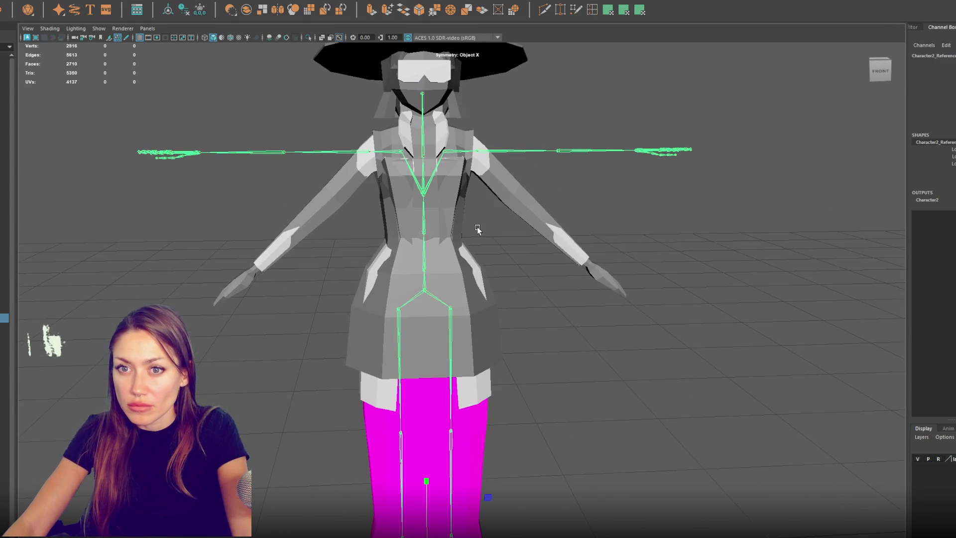
{"action": "left_click", "coordinate": [496, 151]}
{"action": "key", "text": "e"}
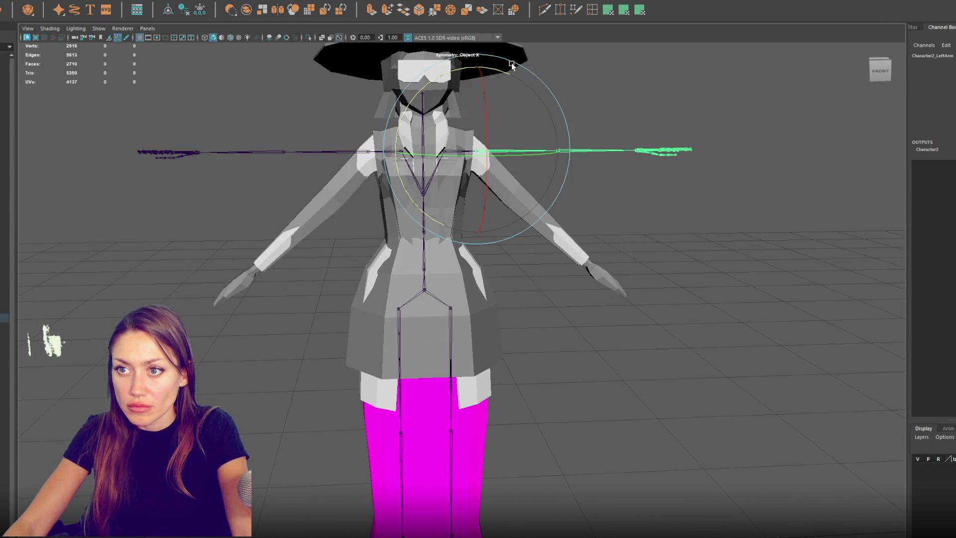
{"action": "left_click", "coordinate": [378, 151]}
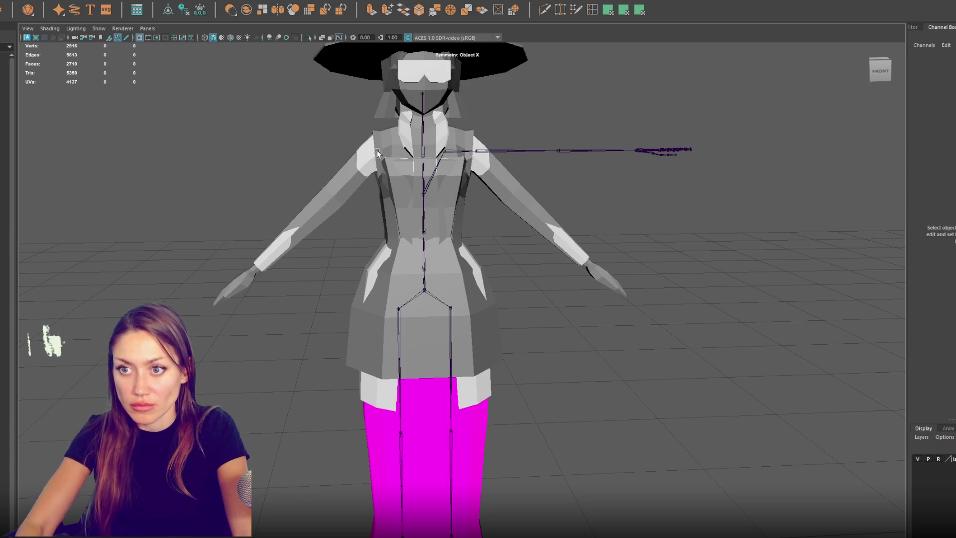
{"action": "left_click", "coordinate": [398, 312]}
{"action": "left_click", "coordinate": [397, 316]}
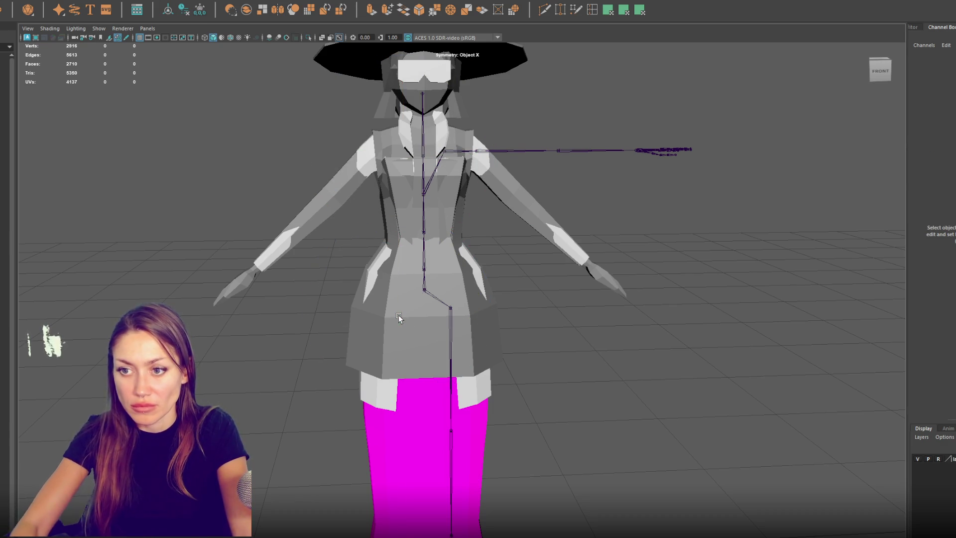
Step: Rotate the Character2_LeftArm joint down along the sleeve and view the model in wireframe
{"action": "left_click", "coordinate": [496, 151]}
{"action": "mouse_move", "coordinate": [517, 100]}
{"action": "left_mouse_down"}
{"action": "mouse_move", "coordinate": [525, 91]}
{"action": "mouse_move", "coordinate": [550, 118]}
{"action": "left_mouse_up"}
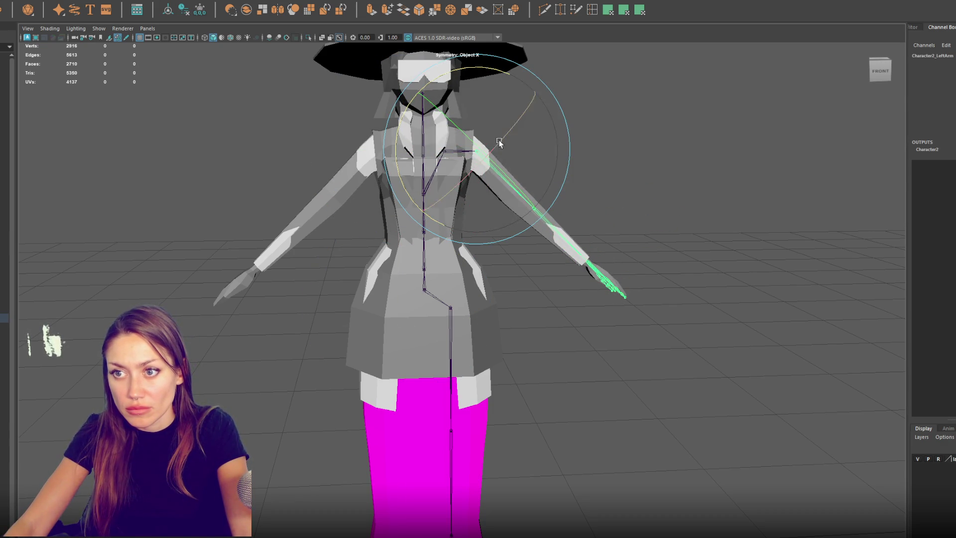
{"action": "key", "text": "w"}
{"action": "key", "text": "e"}
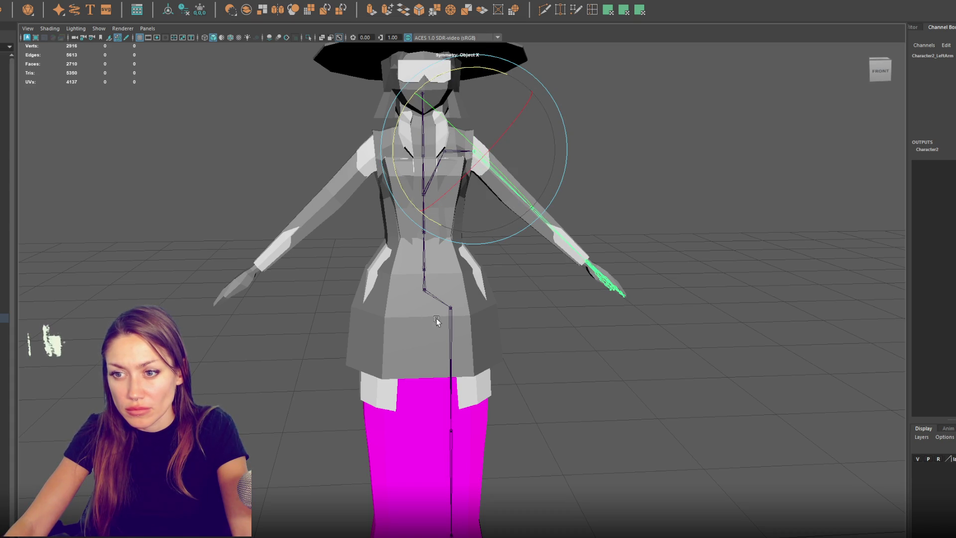
{"action": "key", "text": "4"}
{"action": "left_click", "coordinate": [450, 310]}
{"action": "key", "text": "w"}
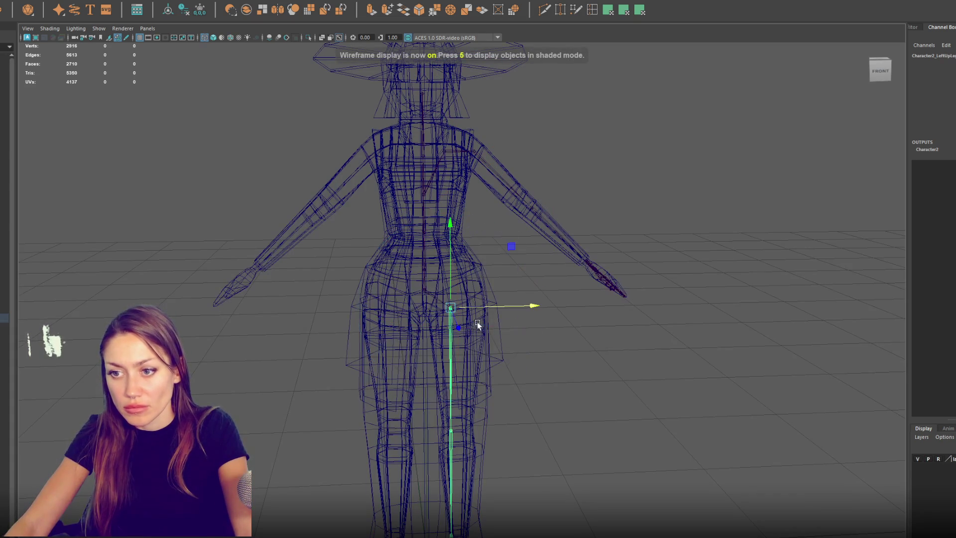
{"action": "mouse_move", "coordinate": [494, 309]}
{"action": "left_mouse_down"}
{"action": "mouse_move", "coordinate": [529, 297]}
{"action": "mouse_move", "coordinate": [461, 297]}
{"action": "mouse_move", "coordinate": [450, 284]}
{"action": "mouse_move", "coordinate": [473, 333]}
{"action": "mouse_move", "coordinate": [435, 420]}
{"action": "mouse_move", "coordinate": [450, 424]}
{"action": "left_mouse_up"}
{"action": "left_click", "coordinate": [448, 435]}
{"action": "left_click", "coordinate": [452, 339]}
{"action": "left_click_drag", "start_coordinate": [448, 298], "coordinate": [448, 304]}
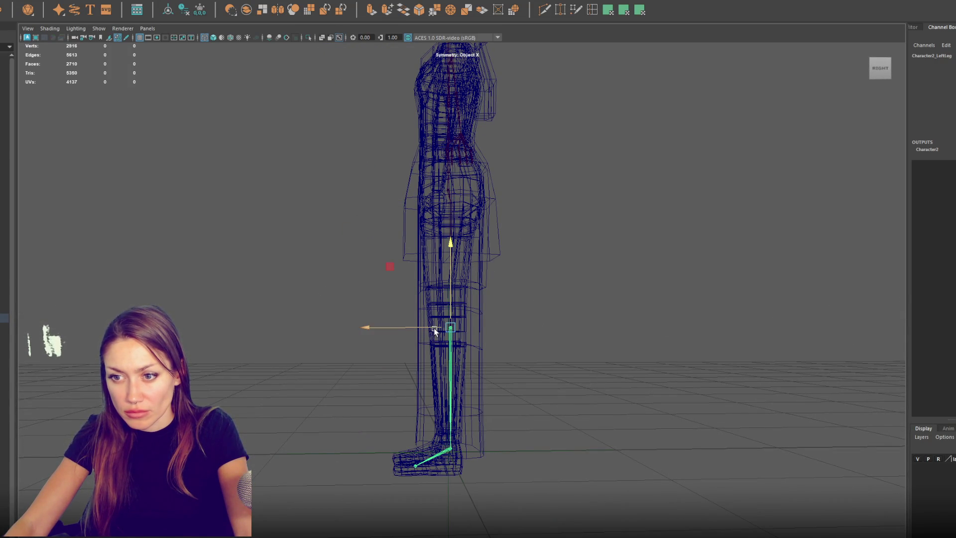
{"action": "left_click", "coordinate": [439, 451]}
{"action": "mouse_move", "coordinate": [439, 452]}
{"action": "left_mouse_down", "text": "alt"}
{"action": "mouse_move", "coordinate": [505, 414]}
{"action": "mouse_move", "coordinate": [497, 405]}
{"action": "left_mouse_up", "text": "alt"}
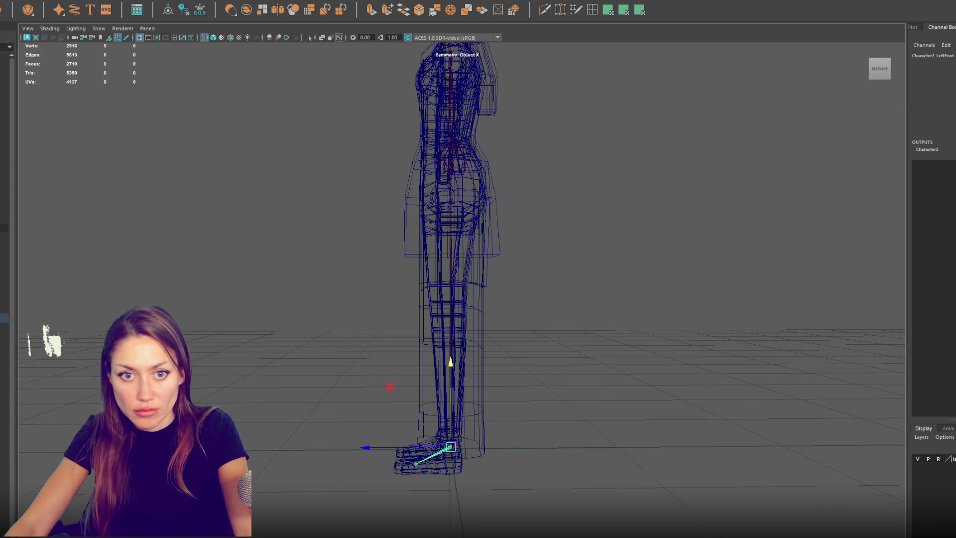
{"action": "left_click", "coordinate": [443, 435]}
{"action": "left_click_drag", "start_coordinate": [394, 452], "coordinate": [395, 452]}
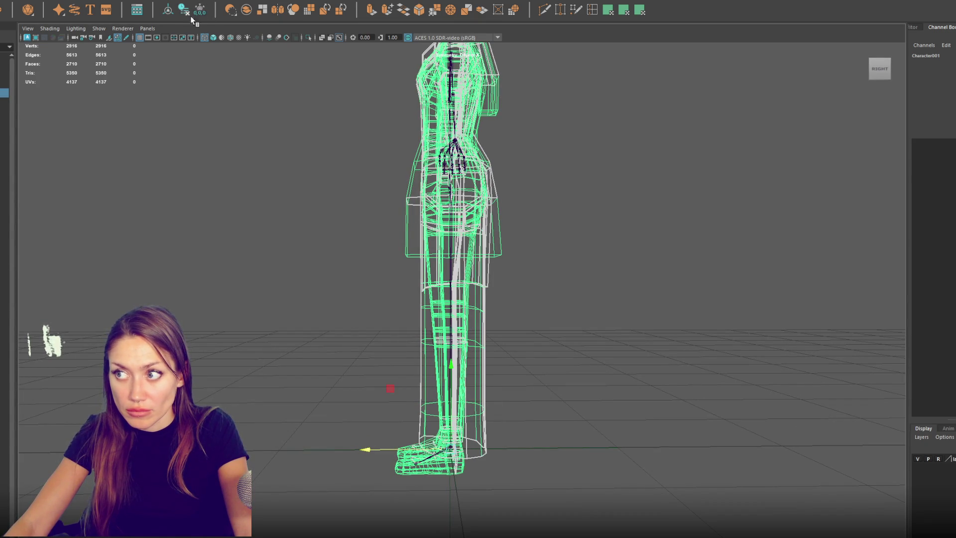
{"action": "left_click_drag", "start_coordinate": [388, 215], "coordinate": [479, 213], "text": "alt"}
{"action": "scroll", "coordinate": [480, 213], "scroll_direction": "up", "scroll_amount": 3}
{"action": "left_click", "coordinate": [447, 146]}
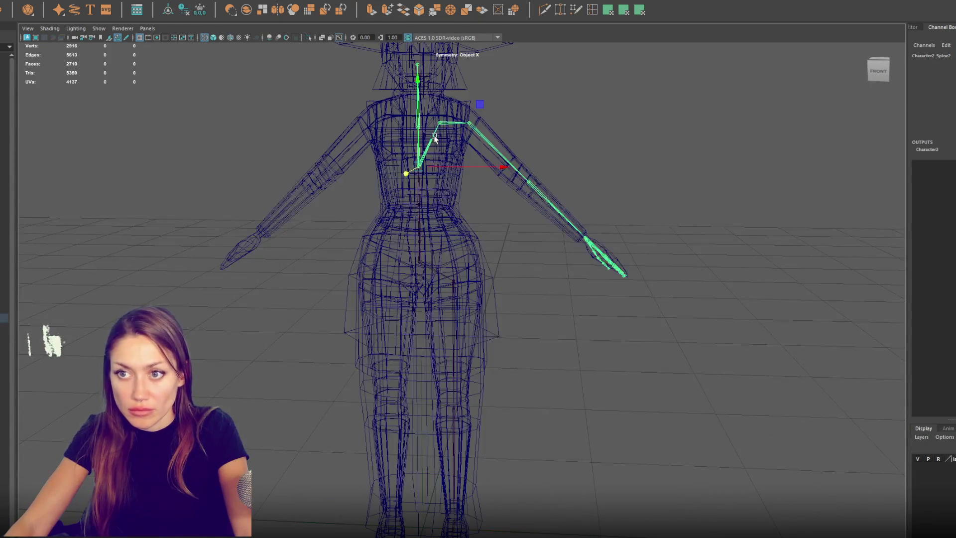
{"action": "mouse_move", "coordinate": [512, 141]}
{"action": "left_mouse_down", "text": "alt"}
{"action": "mouse_move", "coordinate": [418, 152]}
{"action": "mouse_move", "coordinate": [465, 157]}
{"action": "mouse_move", "coordinate": [524, 137]}
{"action": "left_mouse_up", "text": "alt"}
{"action": "middle_click_drag", "start_coordinate": [524, 137], "coordinate": [514, 216], "text": "alt"}
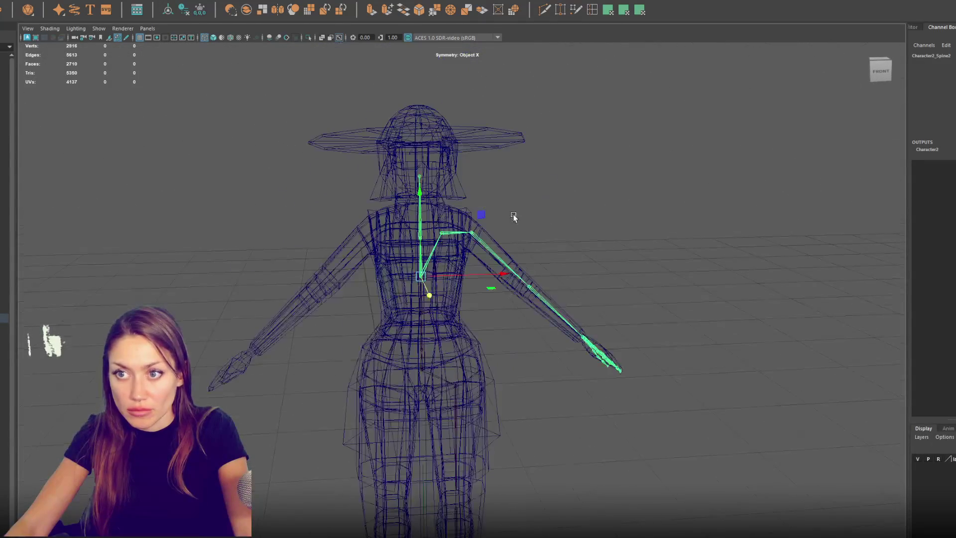
{"action": "left_click_drag", "start_coordinate": [427, 242], "coordinate": [441, 225], "text": "alt"}
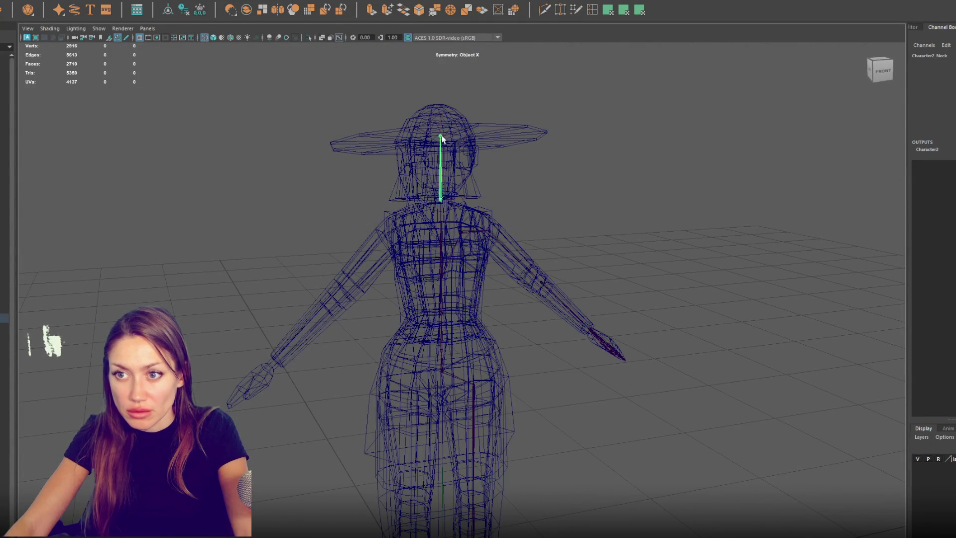
{"action": "mouse_move", "coordinate": [438, 122]}
{"action": "left_mouse_down", "text": "alt"}
{"action": "mouse_move", "coordinate": [521, 124]}
{"action": "mouse_move", "coordinate": [349, 132]}
{"action": "mouse_move", "coordinate": [395, 150]}
{"action": "mouse_move", "coordinate": [450, 205]}
{"action": "mouse_move", "coordinate": [418, 224]}
{"action": "mouse_move", "coordinate": [289, 109]}
{"action": "left_mouse_up", "text": "alt"}
Step: Mirror the left shoulder joint chain to the right side
{"action": "left_click", "coordinate": [429, 226]}
{"action": "left_click", "coordinate": [80, 1]}
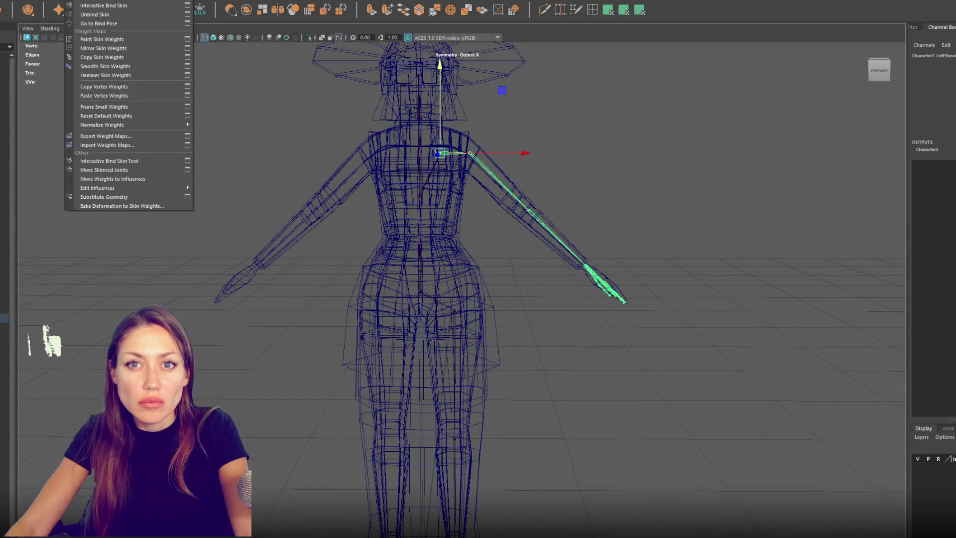
{"action": "left_click", "coordinate": [64, 14]}
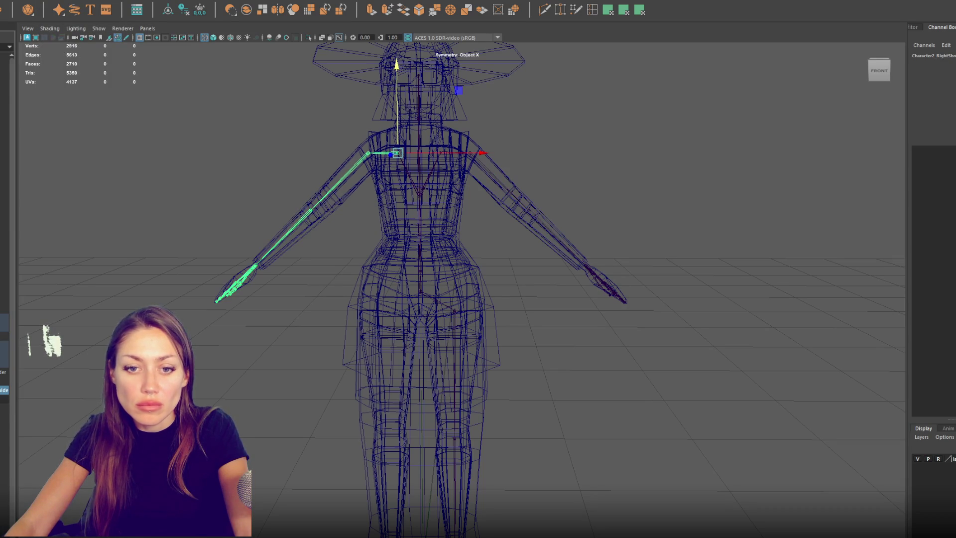
Step: Select the meshes and hips joint, then rotate the left arm joint to test deformation
{"action": "left_click", "coordinate": [450, 317]}
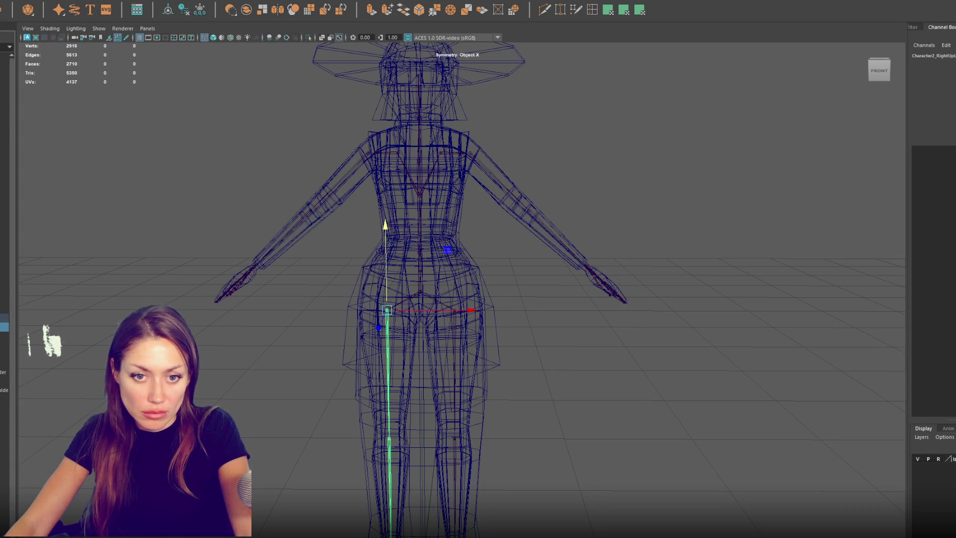
{"action": "left_click", "coordinate": [481, 56]}
{"action": "left_click", "coordinate": [482, 265]}
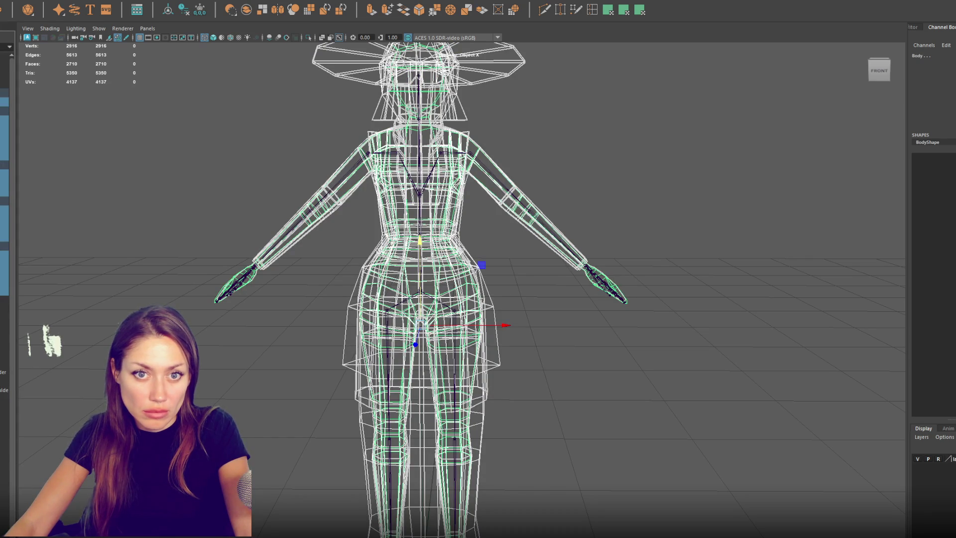
{"action": "left_click", "coordinate": [482, 231]}
{"action": "left_click", "coordinate": [85, 1]}
{"action": "left_click", "coordinate": [84, 1]}
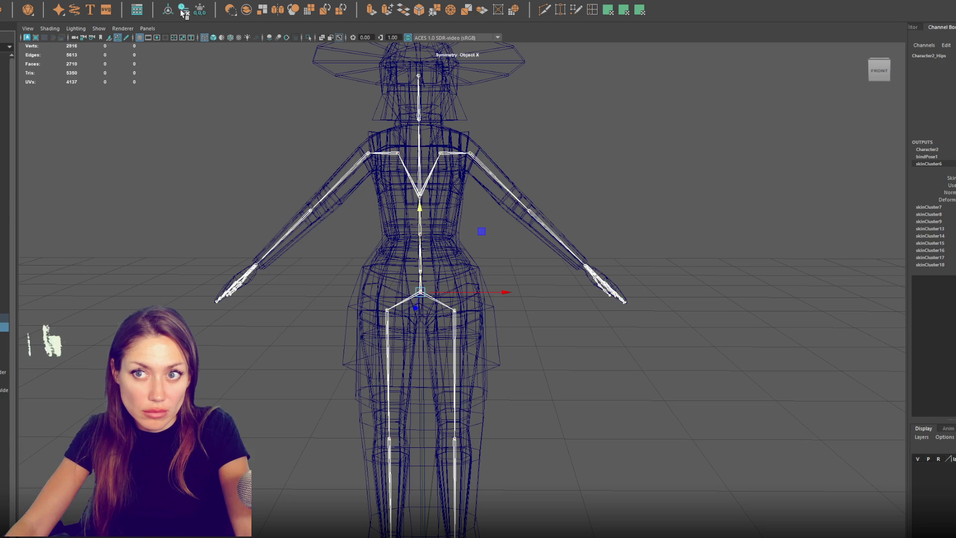
{"action": "left_click", "coordinate": [523, 207]}
{"action": "key", "text": "e"}
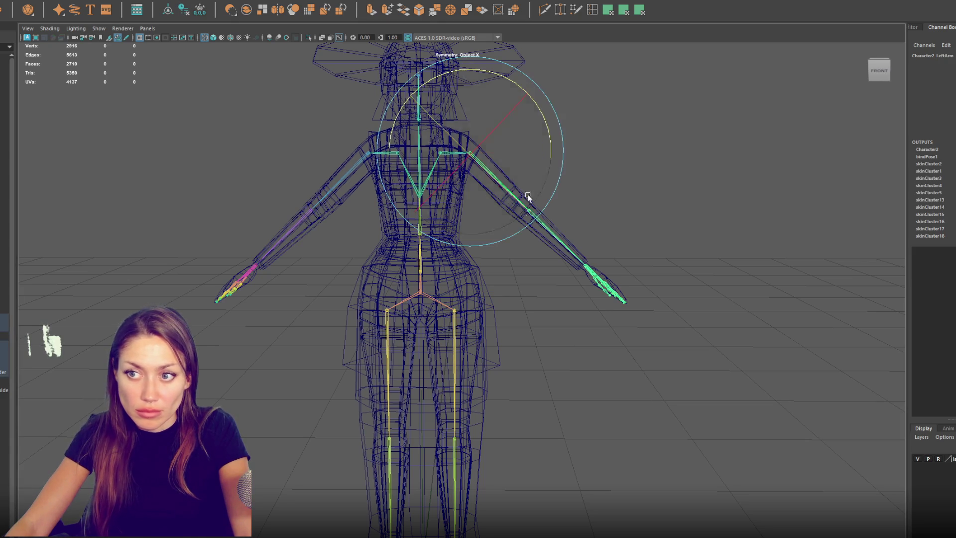
{"action": "mouse_move", "coordinate": [552, 151]}
{"action": "left_mouse_down"}
{"action": "mouse_move", "coordinate": [530, 207]}
{"action": "mouse_move", "coordinate": [568, 47]}
{"action": "mouse_move", "coordinate": [567, 115]}
{"action": "mouse_move", "coordinate": [556, 67]}
{"action": "left_mouse_up"}
Step: Undo the arm rotation, select Body and pick the Character2_Spine2 influence for painting
{"action": "key", "text": "ctrl+z"}
{"action": "left_click", "coordinate": [426, 147]}
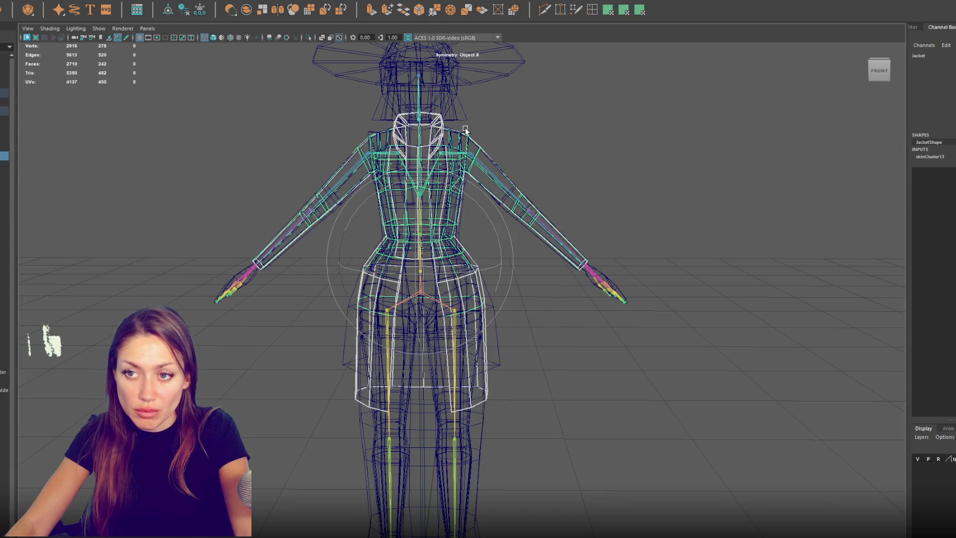
{"action": "left_click", "coordinate": [409, 117]}
{"action": "left_click", "coordinate": [426, 110]}
{"action": "middle_click_drag", "start_coordinate": [444, 117], "coordinate": [476, 156], "text": "alt"}
{"action": "key", "text": "6"}
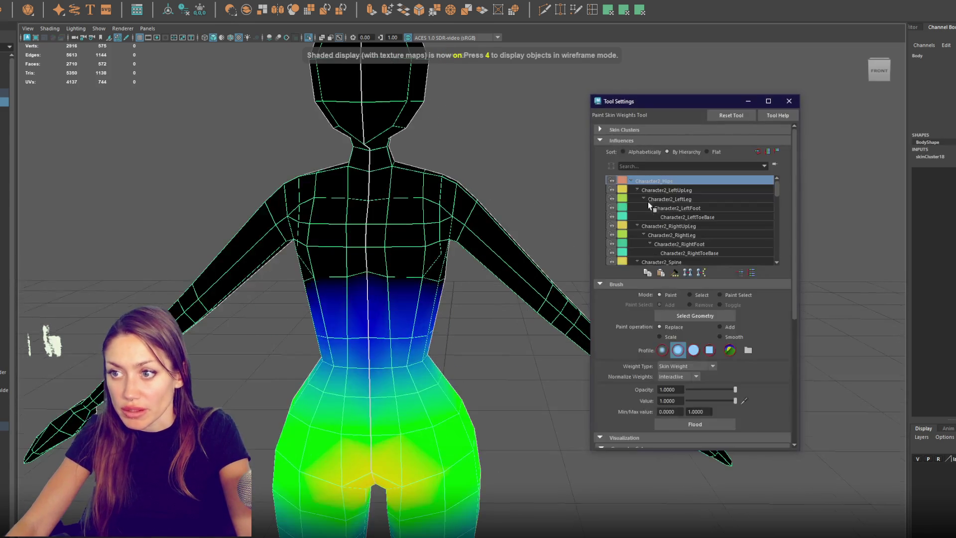
{"action": "left_click", "coordinate": [688, 236]}
{"action": "scroll", "coordinate": [697, 224], "scroll_direction": "down", "scroll_amount": 2}
{"action": "left_click", "coordinate": [722, 220]}
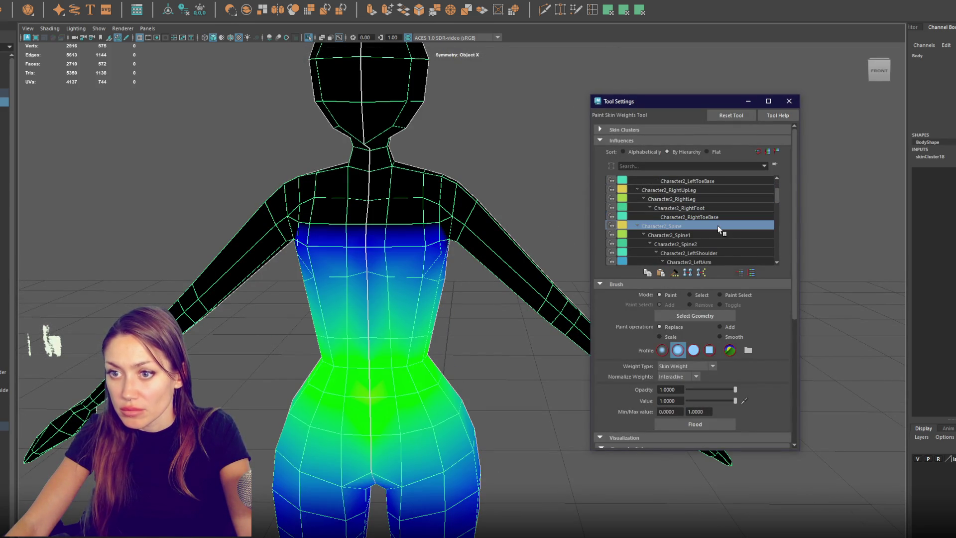
{"action": "scroll", "coordinate": [718, 225], "scroll_direction": "down", "scroll_amount": 1}
{"action": "left_click", "coordinate": [707, 226]}
Step: Paint Spine2 weight over the body's left shoulder, chest and upper back
{"action": "mouse_move", "coordinate": [386, 184]}
{"action": "left_mouse_down"}
{"action": "mouse_move", "coordinate": [427, 190]}
{"action": "mouse_move", "coordinate": [413, 181]}
{"action": "mouse_move", "coordinate": [423, 186]}
{"action": "mouse_move", "coordinate": [429, 158]}
{"action": "mouse_move", "coordinate": [309, 199]}
{"action": "mouse_move", "coordinate": [398, 224]}
{"action": "mouse_move", "coordinate": [359, 199]}
{"action": "mouse_move", "coordinate": [386, 193]}
{"action": "mouse_move", "coordinate": [356, 194]}
{"action": "left_mouse_up"}
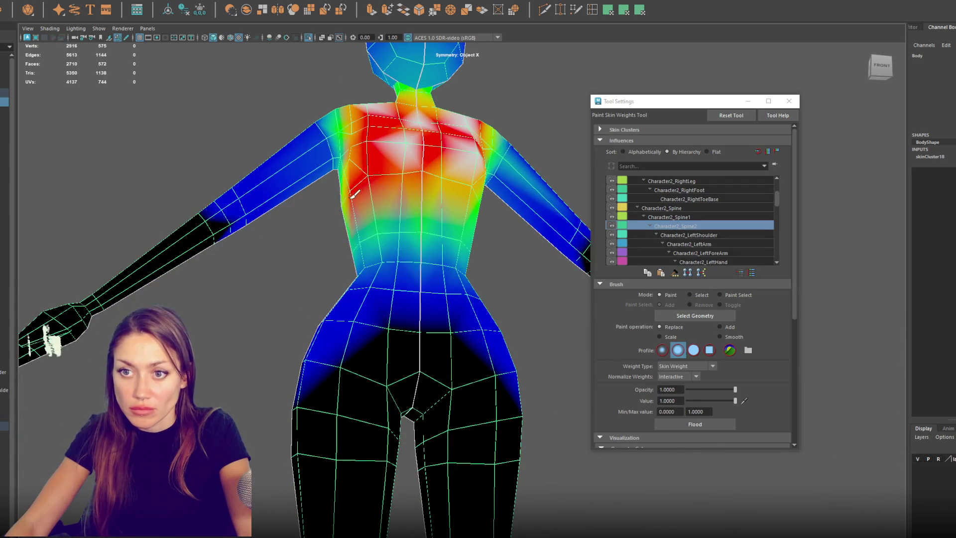
{"action": "mouse_move", "coordinate": [371, 157]}
{"action": "left_mouse_down", "text": "alt"}
{"action": "mouse_move", "coordinate": [349, 199]}
{"action": "mouse_move", "coordinate": [349, 224]}
{"action": "mouse_move", "coordinate": [389, 200]}
{"action": "mouse_move", "coordinate": [351, 213]}
{"action": "mouse_move", "coordinate": [388, 222]}
{"action": "mouse_move", "coordinate": [404, 249]}
{"action": "mouse_move", "coordinate": [399, 210]}
{"action": "mouse_move", "coordinate": [449, 199]}
{"action": "left_mouse_up", "text": "alt"}
{"action": "mouse_move", "coordinate": [448, 199]}
{"action": "left_mouse_down", "text": "alt"}
{"action": "mouse_move", "coordinate": [429, 200]}
{"action": "mouse_move", "coordinate": [493, 210]}
{"action": "mouse_move", "coordinate": [448, 214]}
{"action": "mouse_move", "coordinate": [511, 222]}
{"action": "mouse_move", "coordinate": [491, 243]}
{"action": "mouse_move", "coordinate": [514, 249]}
{"action": "mouse_move", "coordinate": [463, 244]}
{"action": "left_mouse_up", "text": "alt"}
{"action": "mouse_move", "coordinate": [498, 215]}
{"action": "left_mouse_down"}
{"action": "mouse_move", "coordinate": [513, 204]}
{"action": "mouse_move", "coordinate": [503, 229]}
{"action": "mouse_move", "coordinate": [501, 156]}
{"action": "left_mouse_up"}
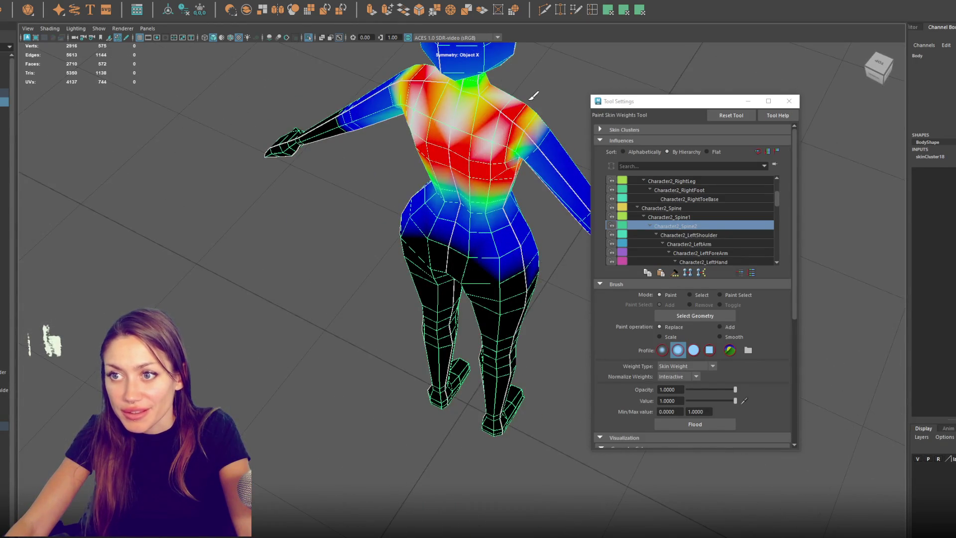
{"action": "left_click_drag", "start_coordinate": [534, 95], "coordinate": [480, 116], "text": "alt"}
{"action": "left_click_drag", "start_coordinate": [343, 176], "coordinate": [330, 205], "text": "alt"}
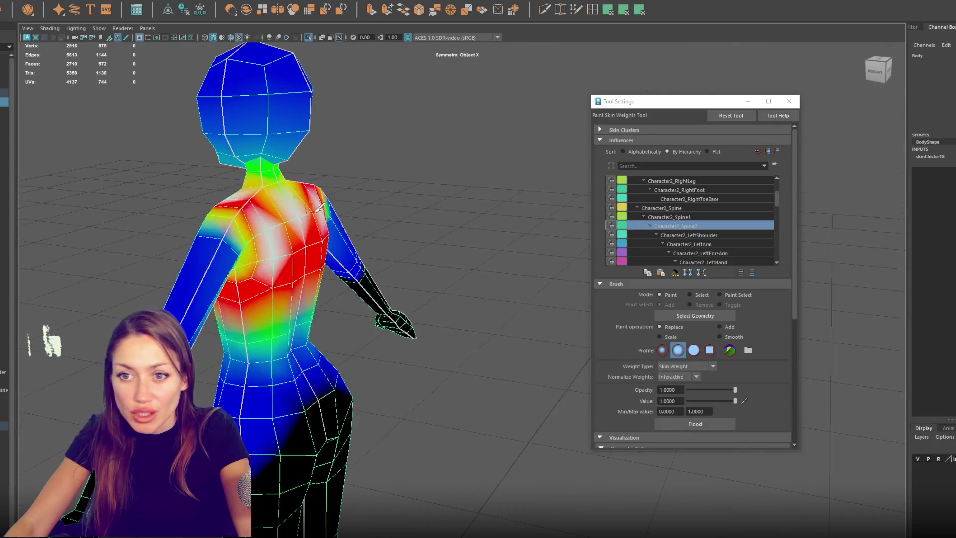
{"action": "mouse_move", "coordinate": [231, 195]}
{"action": "left_mouse_down", "text": "alt"}
{"action": "mouse_move", "coordinate": [384, 188]}
{"action": "mouse_move", "coordinate": [282, 164]}
{"action": "mouse_move", "coordinate": [375, 173]}
{"action": "left_mouse_up", "text": "alt"}
{"action": "key", "text": "q"}
{"action": "left_click", "coordinate": [437, 170]}
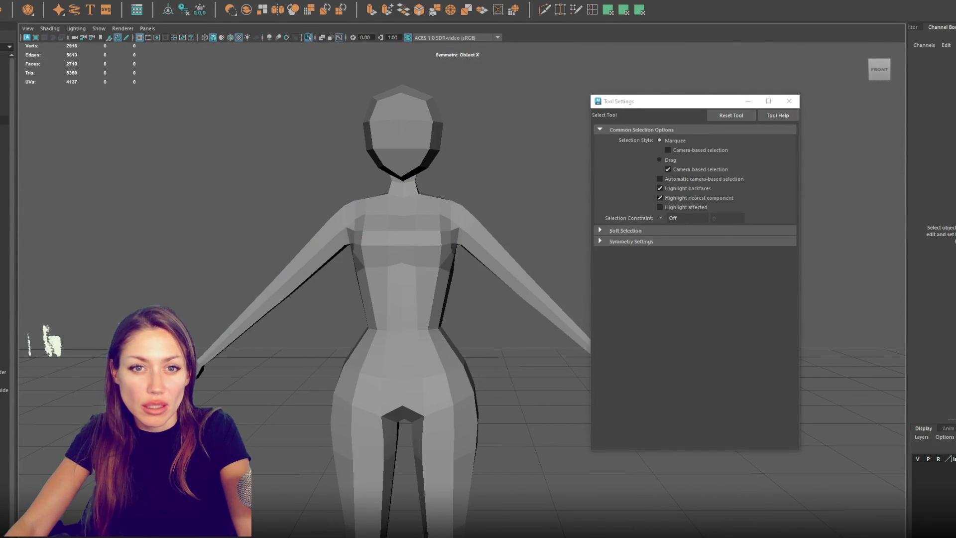
Step: Isolate the Dress and paint Character2_Spine2 weight along the bodice's top band, front and back
{"action": "left_click", "coordinate": [4, 120]}
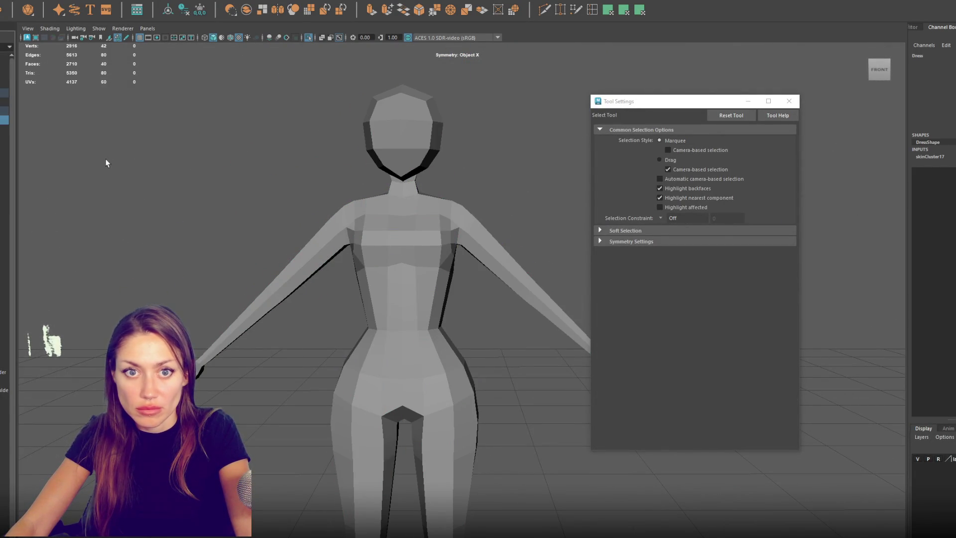
{"action": "key", "text": "ctrl+h"}
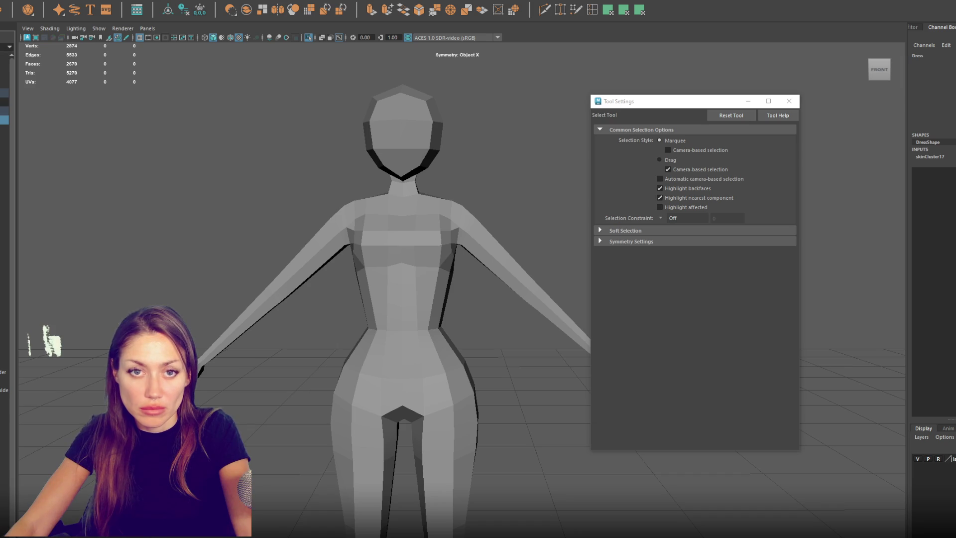
{"action": "key", "text": "ctrl+z"}
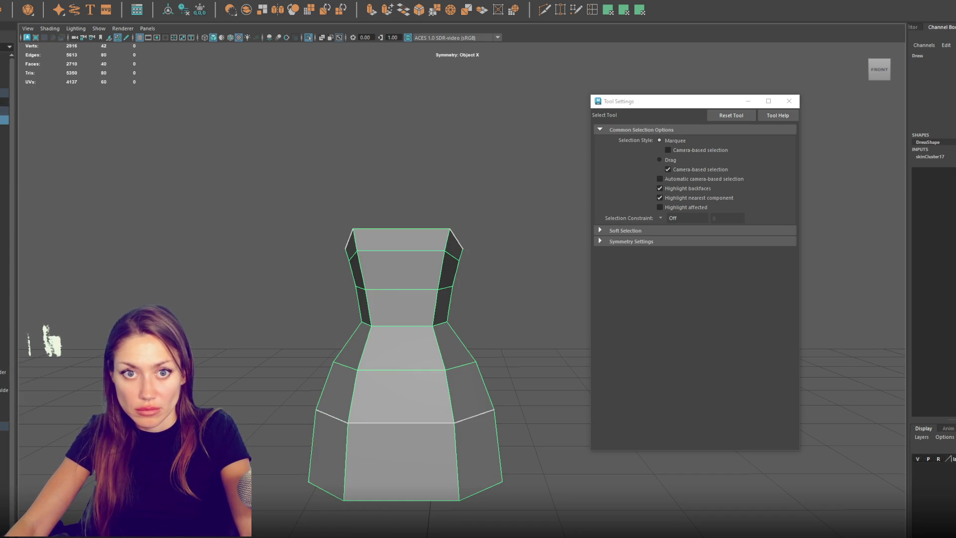
{"action": "key", "text": "ctrl+z"}
{"action": "key", "text": "ctrl+z"}
{"action": "key", "text": "ctrl+z"}
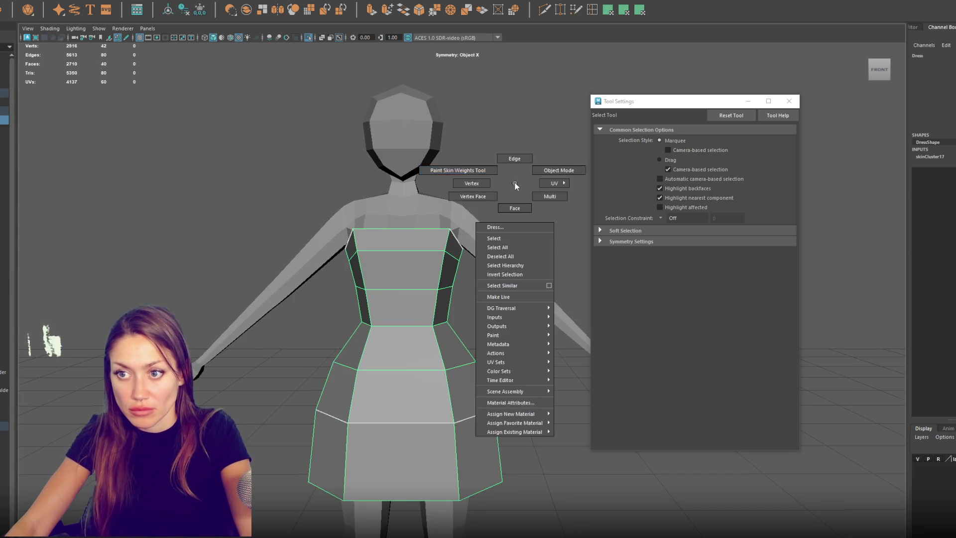
{"action": "mouse_move", "coordinate": [427, 245]}
{"action": "left_mouse_down"}
{"action": "mouse_move", "coordinate": [451, 243]}
{"action": "mouse_move", "coordinate": [364, 241]}
{"action": "mouse_move", "coordinate": [485, 230]}
{"action": "mouse_move", "coordinate": [533, 241]}
{"action": "mouse_move", "coordinate": [358, 241]}
{"action": "left_mouse_up"}
{"action": "mouse_move", "coordinate": [415, 272]}
{"action": "left_mouse_down", "text": "alt"}
{"action": "mouse_move", "coordinate": [483, 269]}
{"action": "mouse_move", "coordinate": [344, 263]}
{"action": "left_mouse_up", "text": "alt"}
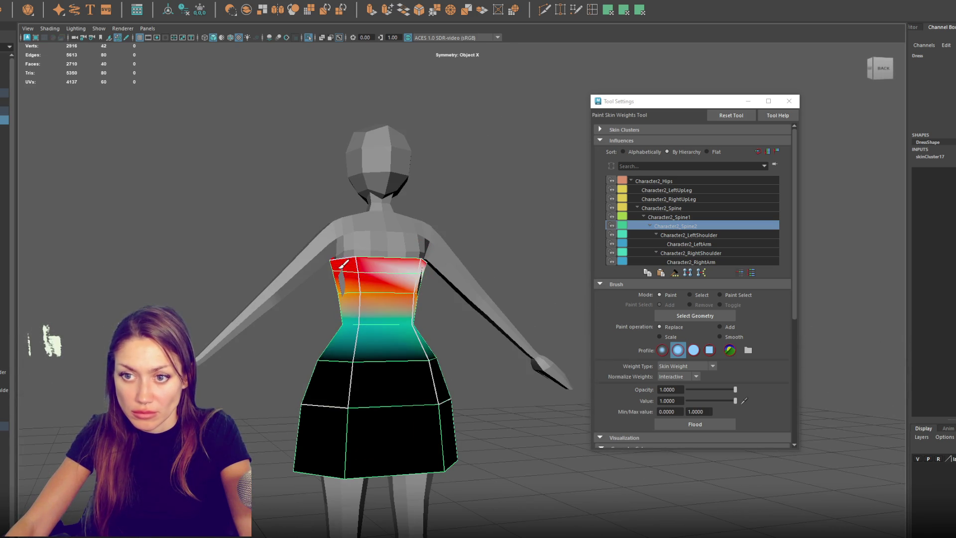
{"action": "key", "text": "q"}
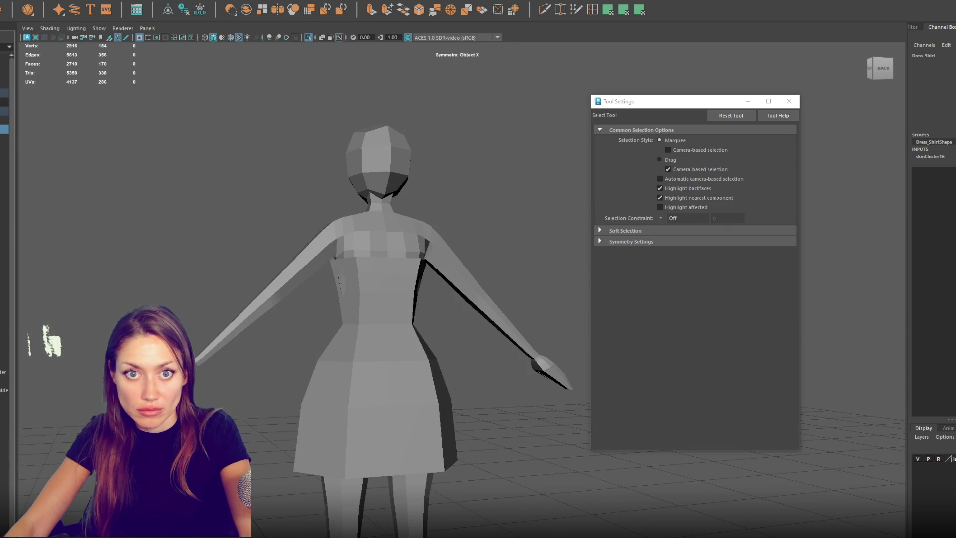
{"action": "key", "text": "ctrl+h"}
{"action": "mouse_move", "coordinate": [498, 239]}
{"action": "left_mouse_down", "text": "alt"}
{"action": "mouse_move", "coordinate": [344, 236]}
{"action": "mouse_move", "coordinate": [465, 181]}
{"action": "left_mouse_up", "text": "alt"}
Step: Paint Spine2 weight across Dress_Shirt's upper torso, right shoulder and upper back
{"action": "key", "text": "ctrl+z"}
{"action": "key", "text": "y"}
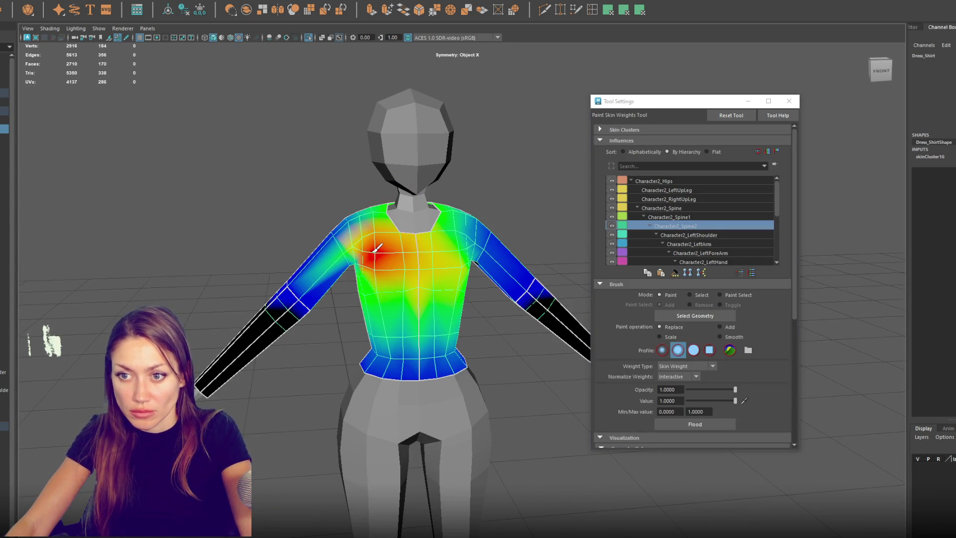
{"action": "mouse_move", "coordinate": [382, 267]}
{"action": "left_mouse_down"}
{"action": "mouse_move", "coordinate": [369, 224]}
{"action": "mouse_move", "coordinate": [374, 274]}
{"action": "mouse_move", "coordinate": [405, 239]}
{"action": "mouse_move", "coordinate": [349, 224]}
{"action": "mouse_move", "coordinate": [399, 234]}
{"action": "mouse_move", "coordinate": [333, 254]}
{"action": "left_mouse_up"}
{"action": "mouse_move", "coordinate": [400, 257]}
{"action": "left_mouse_down"}
{"action": "mouse_move", "coordinate": [398, 170]}
{"action": "mouse_move", "coordinate": [380, 195]}
{"action": "left_mouse_up"}
{"action": "mouse_move", "coordinate": [316, 195]}
{"action": "left_mouse_down", "text": "alt"}
{"action": "mouse_move", "coordinate": [382, 203]}
{"action": "mouse_move", "coordinate": [398, 229]}
{"action": "mouse_move", "coordinate": [391, 276]}
{"action": "mouse_move", "coordinate": [418, 224]}
{"action": "mouse_move", "coordinate": [394, 219]}
{"action": "mouse_move", "coordinate": [413, 271]}
{"action": "mouse_move", "coordinate": [406, 249]}
{"action": "mouse_move", "coordinate": [104, 169]}
{"action": "left_mouse_up", "text": "alt"}
{"action": "key", "text": "w"}
Step: Paint Spine2 weight over Tshirt1's chest, left shoulder and upper back
{"action": "left_click", "coordinate": [5, 137]}
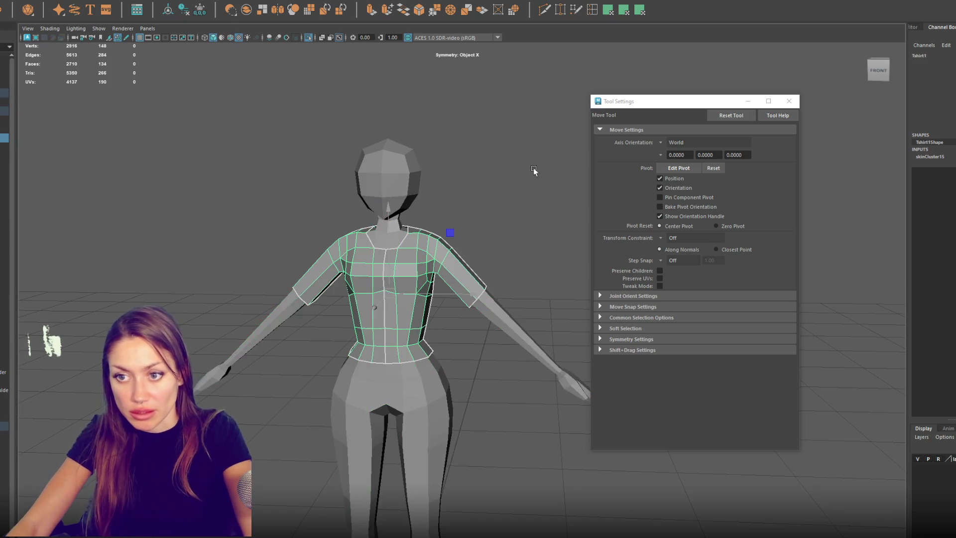
{"action": "key", "text": "y"}
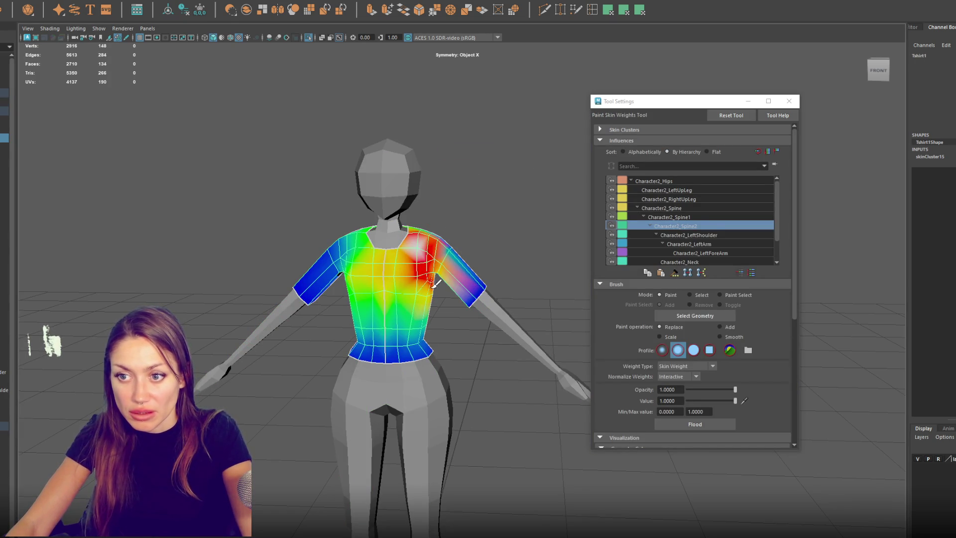
{"action": "scroll", "coordinate": [430, 269], "scroll_direction": "up", "scroll_amount": 3}
{"action": "mouse_move", "coordinate": [413, 279]}
{"action": "left_mouse_down"}
{"action": "mouse_move", "coordinate": [406, 274]}
{"action": "mouse_move", "coordinate": [418, 221]}
{"action": "mouse_move", "coordinate": [391, 262]}
{"action": "mouse_move", "coordinate": [421, 259]}
{"action": "mouse_move", "coordinate": [339, 279]}
{"action": "mouse_move", "coordinate": [360, 243]}
{"action": "mouse_move", "coordinate": [383, 261]}
{"action": "mouse_move", "coordinate": [349, 278]}
{"action": "mouse_move", "coordinate": [343, 220]}
{"action": "left_mouse_up"}
{"action": "left_click_drag", "start_coordinate": [343, 280], "coordinate": [292, 267], "text": "alt"}
{"action": "mouse_move", "coordinate": [368, 264]}
{"action": "left_mouse_down"}
{"action": "mouse_move", "coordinate": [358, 234]}
{"action": "mouse_move", "coordinate": [408, 230]}
{"action": "mouse_move", "coordinate": [427, 245]}
{"action": "mouse_move", "coordinate": [421, 286]}
{"action": "left_mouse_up"}
{"action": "mouse_move", "coordinate": [421, 286]}
{"action": "left_mouse_down", "text": "alt"}
{"action": "mouse_move", "coordinate": [394, 266]}
{"action": "mouse_move", "coordinate": [428, 244]}
{"action": "mouse_move", "coordinate": [434, 299]}
{"action": "mouse_move", "coordinate": [413, 293]}
{"action": "mouse_move", "coordinate": [450, 297]}
{"action": "mouse_move", "coordinate": [405, 256]}
{"action": "mouse_move", "coordinate": [352, 267]}
{"action": "mouse_move", "coordinate": [420, 288]}
{"action": "mouse_move", "coordinate": [366, 284]}
{"action": "mouse_move", "coordinate": [365, 294]}
{"action": "mouse_move", "coordinate": [362, 212]}
{"action": "mouse_move", "coordinate": [303, 254]}
{"action": "left_mouse_up", "text": "alt"}
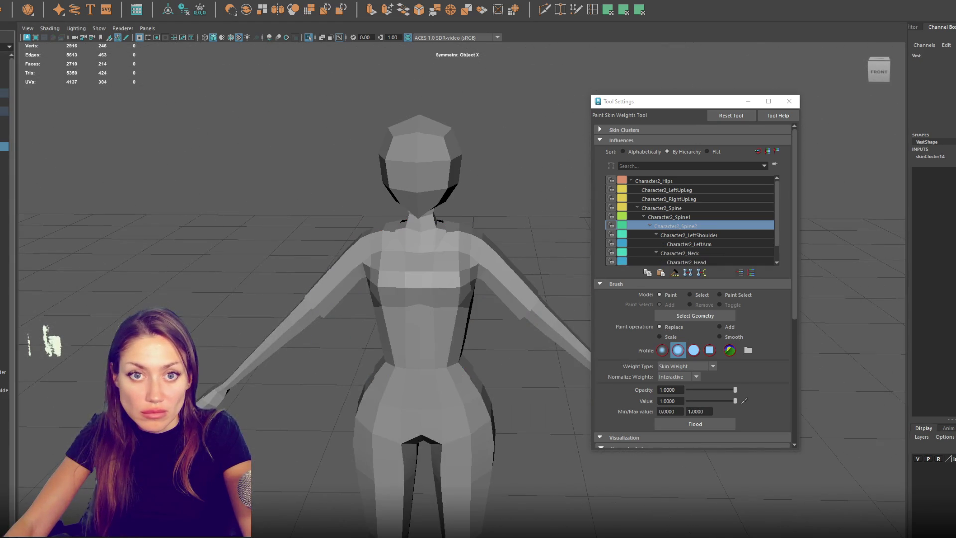
Step: Touch up Spine2 weight down the body's centre chest, undoing two stray strokes
{"action": "left_click", "coordinate": [419, 439]}
{"action": "mouse_move", "coordinate": [413, 282]}
{"action": "left_mouse_down"}
{"action": "mouse_move", "coordinate": [455, 264]}
{"action": "mouse_move", "coordinate": [468, 239]}
{"action": "mouse_move", "coordinate": [449, 227]}
{"action": "mouse_move", "coordinate": [464, 307]}
{"action": "left_mouse_up"}
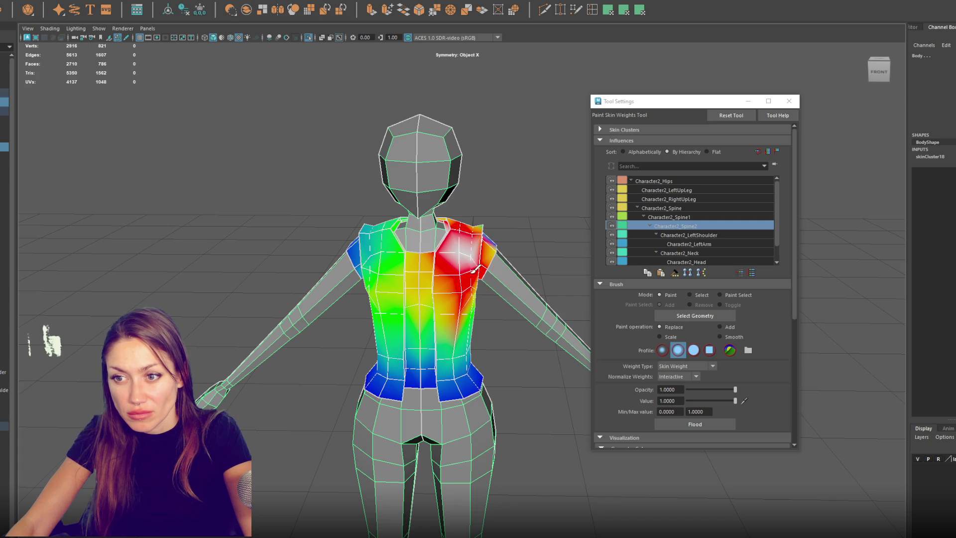
{"action": "key", "text": "ctrl+z"}
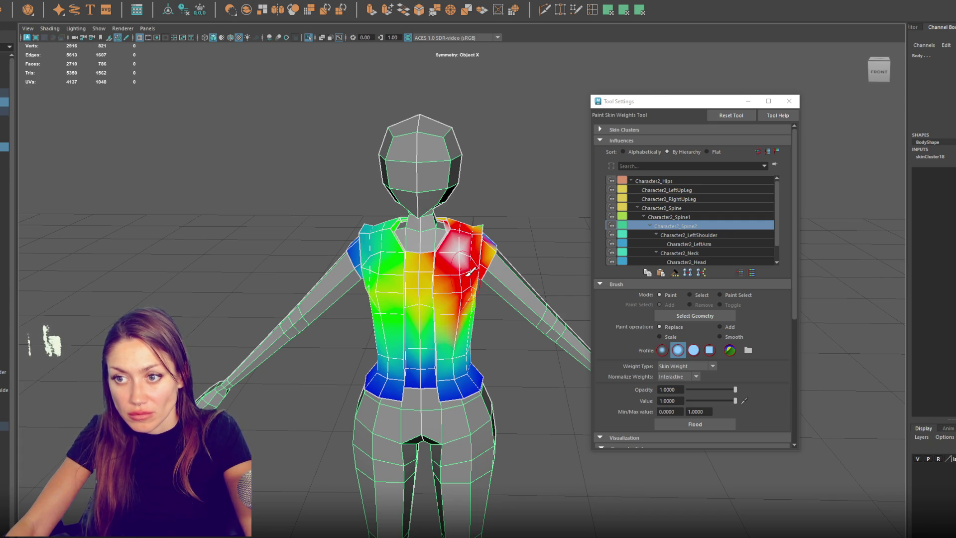
{"action": "key", "text": "ctrl+z"}
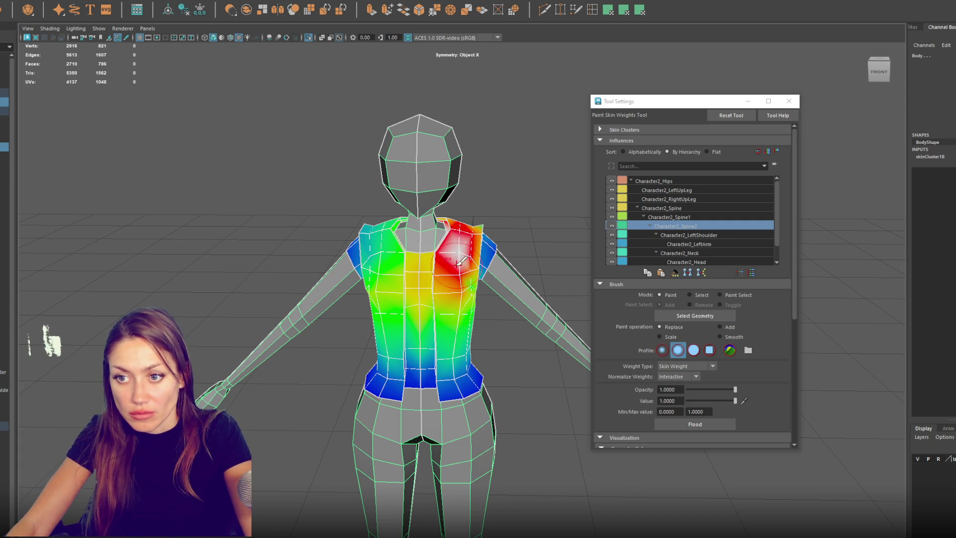
{"action": "left_click_drag", "start_coordinate": [421, 262], "coordinate": [420, 306]}
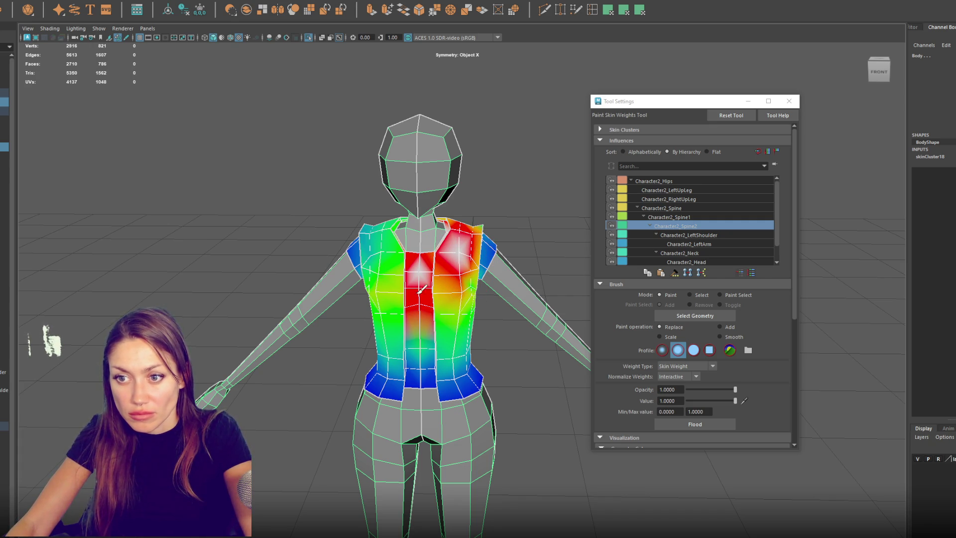
{"action": "key", "text": "q"}
Step: Isolate the Vest, paint Spine2 weight over its chest and sides, then restore the full view
{"action": "left_click", "coordinate": [397, 267]}
{"action": "key", "text": "ctrl+alt+p"}
{"action": "key", "text": "ctrl+1"}
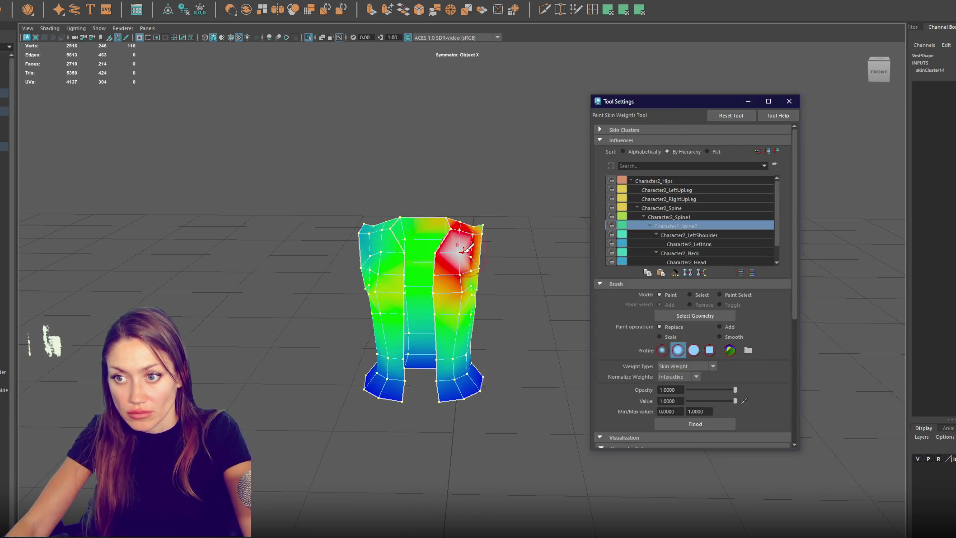
{"action": "left_click_drag", "start_coordinate": [462, 239], "coordinate": [449, 276]}
{"action": "mouse_move", "coordinate": [381, 233]}
{"action": "left_mouse_down"}
{"action": "mouse_move", "coordinate": [394, 339]}
{"action": "mouse_move", "coordinate": [371, 259]}
{"action": "mouse_move", "coordinate": [419, 234]}
{"action": "mouse_move", "coordinate": [567, 272]}
{"action": "left_mouse_up"}
{"action": "mouse_move", "coordinate": [423, 271]}
{"action": "left_mouse_down"}
{"action": "mouse_move", "coordinate": [381, 299]}
{"action": "mouse_move", "coordinate": [418, 369]}
{"action": "mouse_move", "coordinate": [498, 348]}
{"action": "mouse_move", "coordinate": [504, 364]}
{"action": "left_mouse_up"}
{"action": "mouse_move", "coordinate": [456, 326]}
{"action": "left_mouse_down", "text": "alt"}
{"action": "mouse_move", "coordinate": [518, 343]}
{"action": "mouse_move", "coordinate": [369, 293]}
{"action": "left_mouse_up", "text": "alt"}
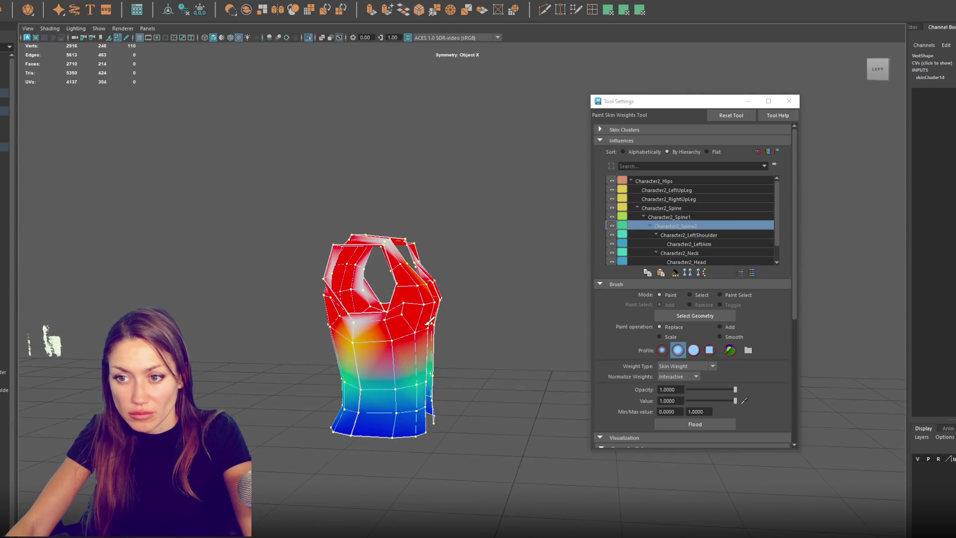
{"action": "left_click_drag", "start_coordinate": [429, 319], "coordinate": [361, 311], "text": "alt"}
{"action": "key", "text": "q"}
{"action": "left_click", "coordinate": [454, 170]}
{"action": "key", "text": "ctrl+1"}
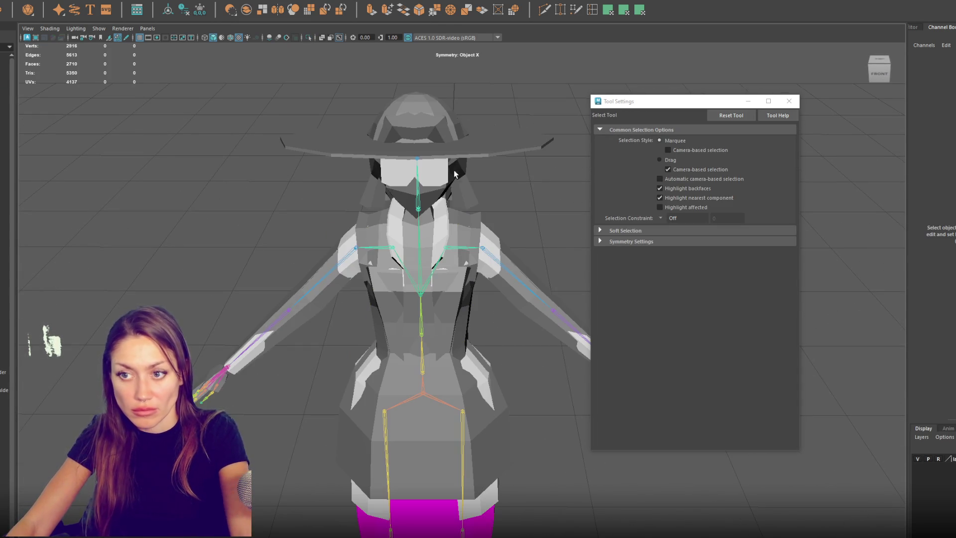
Step: Isolate the Jacket and paint Character2_Spine2 weight over its shoulder, collar and chest
{"action": "left_click", "coordinate": [421, 338]}
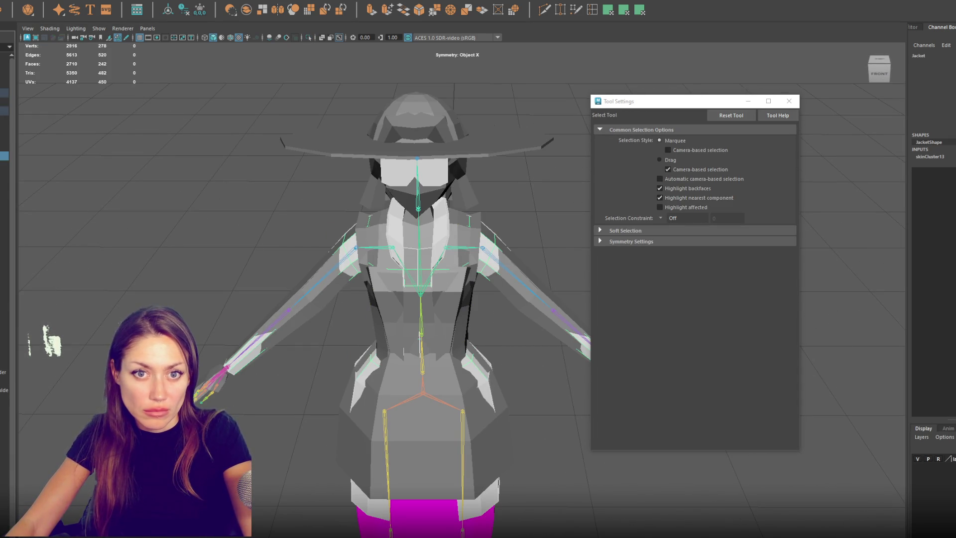
{"action": "key", "text": "ctrl+1"}
{"action": "mouse_move", "coordinate": [454, 265]}
{"action": "left_mouse_down", "text": "alt"}
{"action": "mouse_move", "coordinate": [478, 208]}
{"action": "mouse_move", "coordinate": [450, 204]}
{"action": "left_mouse_up", "text": "alt"}
{"action": "mouse_move", "coordinate": [450, 205]}
{"action": "right_mouse_down"}
{"action": "mouse_move", "coordinate": [403, 197]}
{"action": "mouse_move", "coordinate": [446, 208]}
{"action": "mouse_move", "coordinate": [423, 208]}
{"action": "right_mouse_up"}
{"action": "key", "text": "q"}
{"action": "left_click", "coordinate": [431, 260]}
{"action": "mouse_move", "coordinate": [408, 270]}
{"action": "left_mouse_down"}
{"action": "mouse_move", "coordinate": [390, 270]}
{"action": "mouse_move", "coordinate": [398, 299]}
{"action": "mouse_move", "coordinate": [420, 303]}
{"action": "left_mouse_up"}
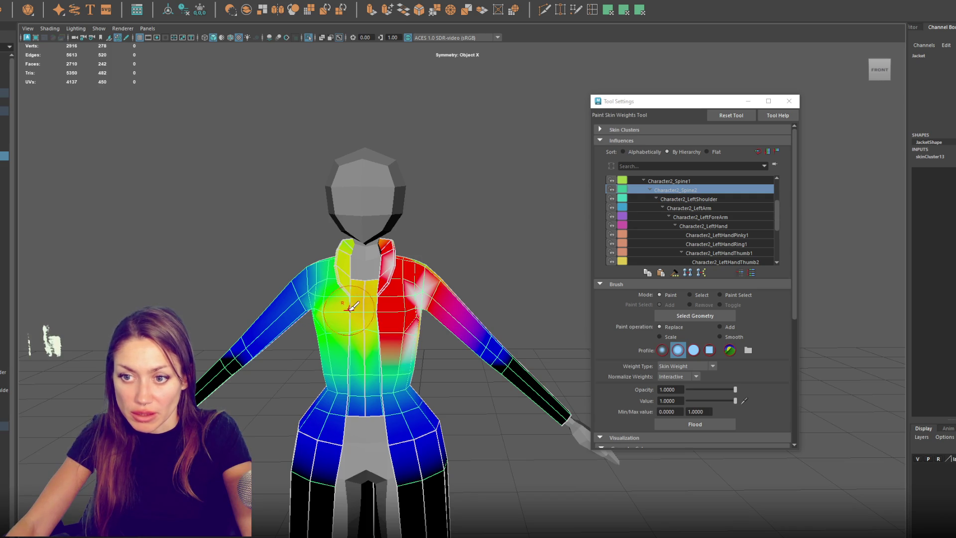
{"action": "left_click_drag", "start_coordinate": [346, 309], "coordinate": [377, 333]}
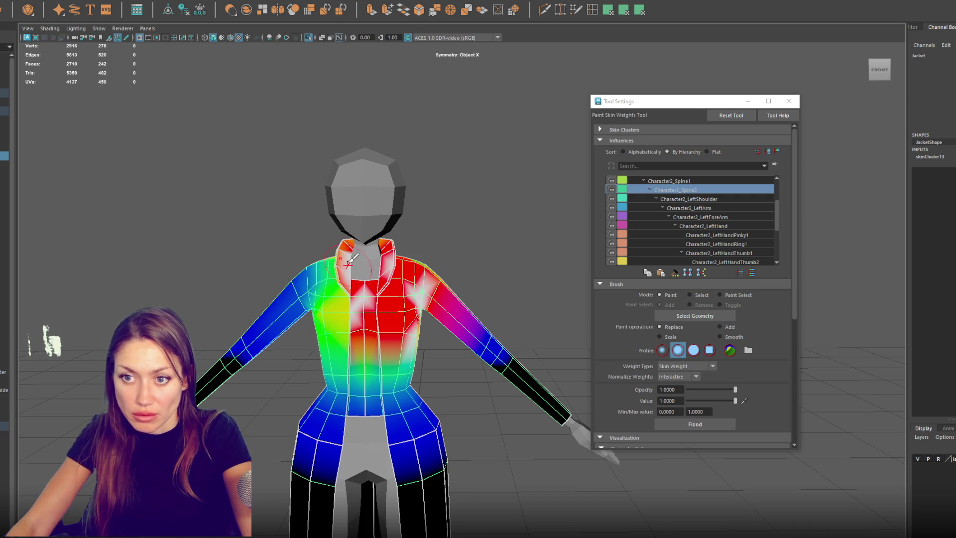
{"action": "left_click_drag", "start_coordinate": [356, 241], "coordinate": [329, 264], "text": "alt"}
{"action": "mouse_move", "coordinate": [323, 269]}
{"action": "left_mouse_down"}
{"action": "mouse_move", "coordinate": [324, 324]}
{"action": "mouse_move", "coordinate": [312, 317]}
{"action": "mouse_move", "coordinate": [338, 342]}
{"action": "mouse_move", "coordinate": [349, 319]}
{"action": "mouse_move", "coordinate": [299, 269]}
{"action": "mouse_move", "coordinate": [319, 299]}
{"action": "mouse_move", "coordinate": [359, 279]}
{"action": "mouse_move", "coordinate": [397, 239]}
{"action": "mouse_move", "coordinate": [407, 323]}
{"action": "mouse_move", "coordinate": [367, 305]}
{"action": "mouse_move", "coordinate": [344, 259]}
{"action": "mouse_move", "coordinate": [348, 319]}
{"action": "mouse_move", "coordinate": [376, 282]}
{"action": "mouse_move", "coordinate": [487, 305]}
{"action": "mouse_move", "coordinate": [420, 299]}
{"action": "mouse_move", "coordinate": [408, 247]}
{"action": "left_mouse_up"}
{"action": "mouse_move", "coordinate": [329, 219]}
{"action": "left_mouse_down", "text": "alt"}
{"action": "mouse_move", "coordinate": [487, 228]}
{"action": "mouse_move", "coordinate": [312, 206]}
{"action": "left_mouse_up", "text": "alt"}
{"action": "left_click_drag", "start_coordinate": [348, 258], "coordinate": [371, 273], "text": "alt"}
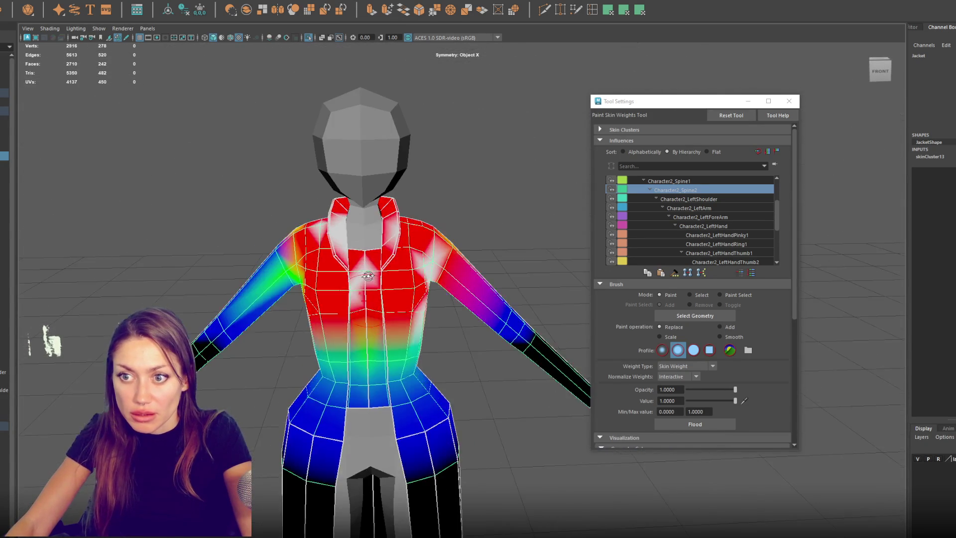
Step: Isolate the Body mesh and start painting skin weights on the Character2_Head joint
{"action": "key", "text": "w"}
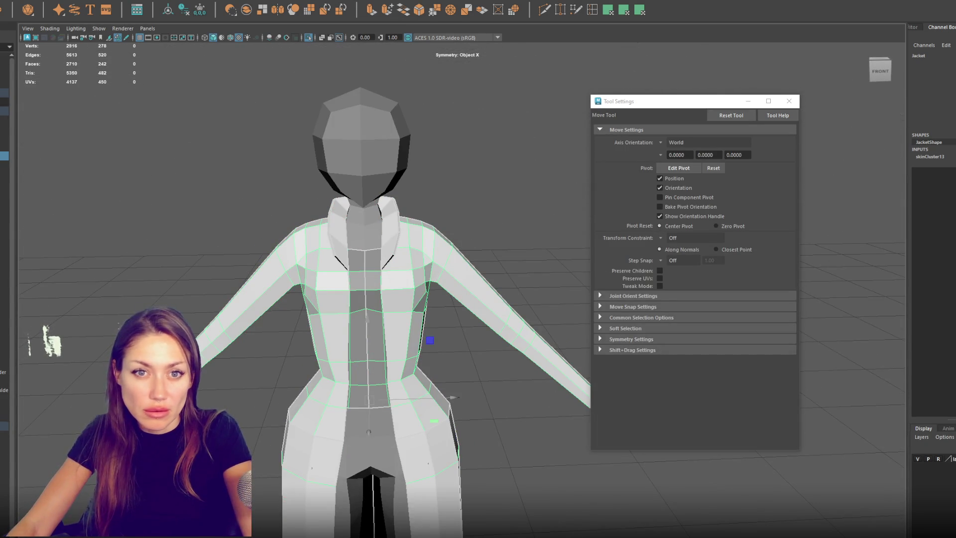
{"action": "key", "text": "Up"}
{"action": "key", "text": "Down"}
{"action": "key", "text": "ctrl+a"}
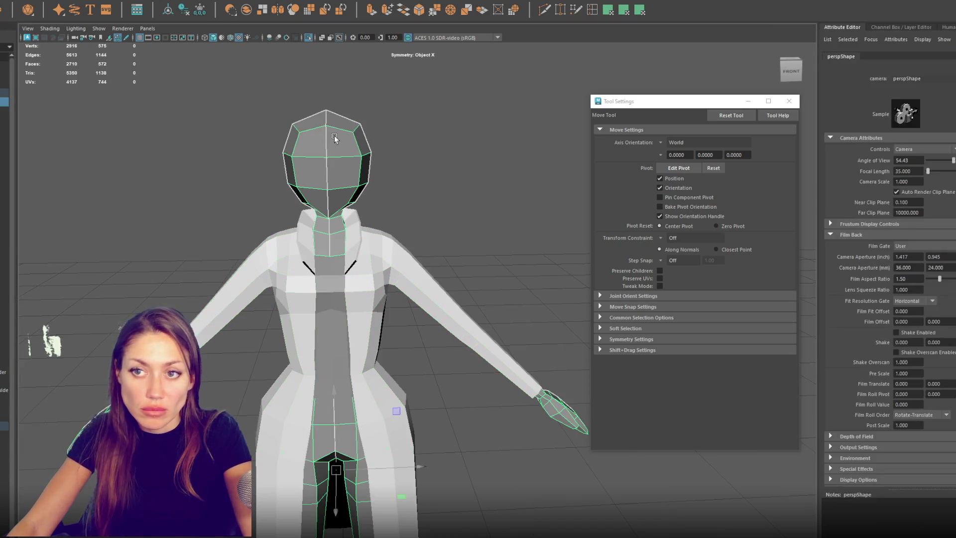
{"action": "key", "text": "ctrl+1"}
{"action": "key", "text": "y"}
{"action": "scroll", "coordinate": [722, 244], "scroll_direction": "down", "scroll_amount": 3}
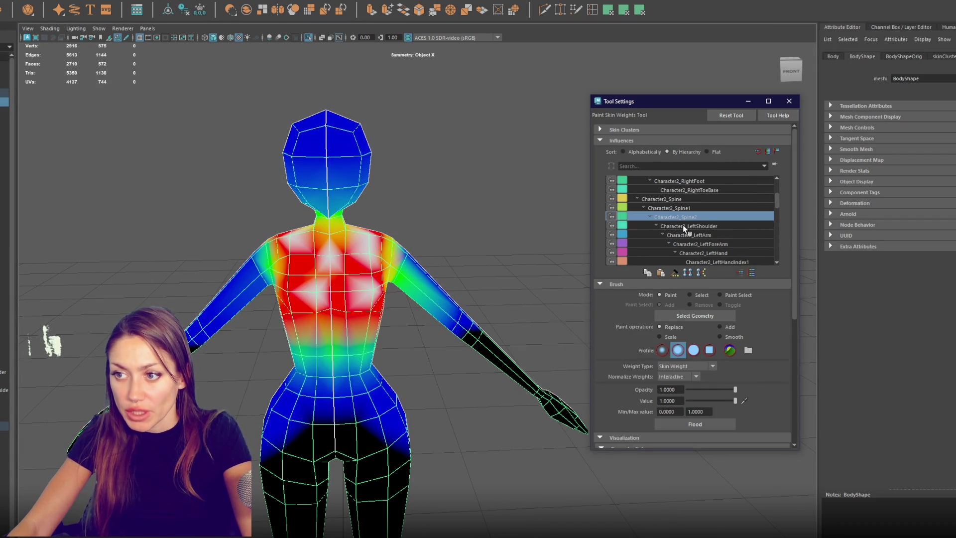
{"action": "left_click", "coordinate": [656, 226]}
{"action": "left_click", "coordinate": [674, 244]}
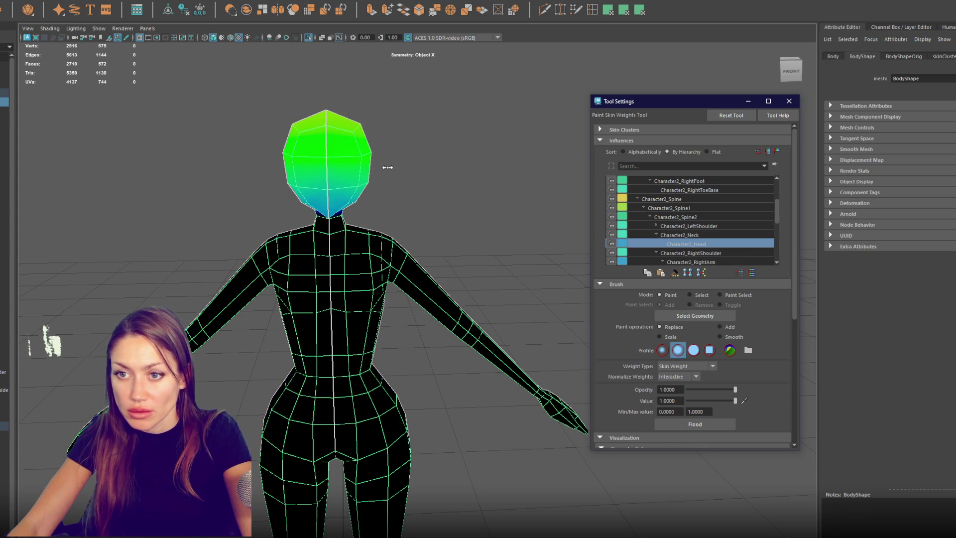
Step: Paint the whole head with full Character2_Head weight
{"action": "left_click", "coordinate": [717, 423]}
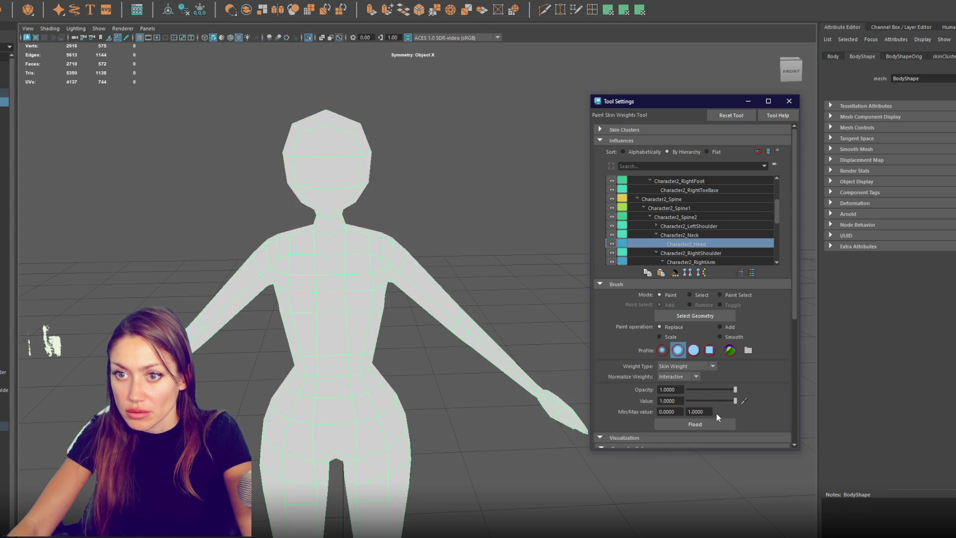
{"action": "key", "text": "ctrl+z"}
{"action": "right_click_drag", "start_coordinate": [369, 175], "coordinate": [387, 172], "text": "alt"}
{"action": "mouse_move", "coordinate": [363, 168]}
{"action": "left_mouse_down"}
{"action": "mouse_move", "coordinate": [353, 177]}
{"action": "mouse_move", "coordinate": [367, 73]}
{"action": "mouse_move", "coordinate": [390, 153]}
{"action": "mouse_move", "coordinate": [34, 185]}
{"action": "mouse_move", "coordinate": [343, 194]}
{"action": "mouse_move", "coordinate": [351, 182]}
{"action": "mouse_move", "coordinate": [348, 194]}
{"action": "left_mouse_up"}
{"action": "mouse_move", "coordinate": [348, 194]}
{"action": "left_mouse_down", "text": "alt"}
{"action": "mouse_move", "coordinate": [368, 184]}
{"action": "mouse_move", "coordinate": [397, 222]}
{"action": "mouse_move", "coordinate": [416, 205]}
{"action": "mouse_move", "coordinate": [398, 200]}
{"action": "left_mouse_up", "text": "alt"}
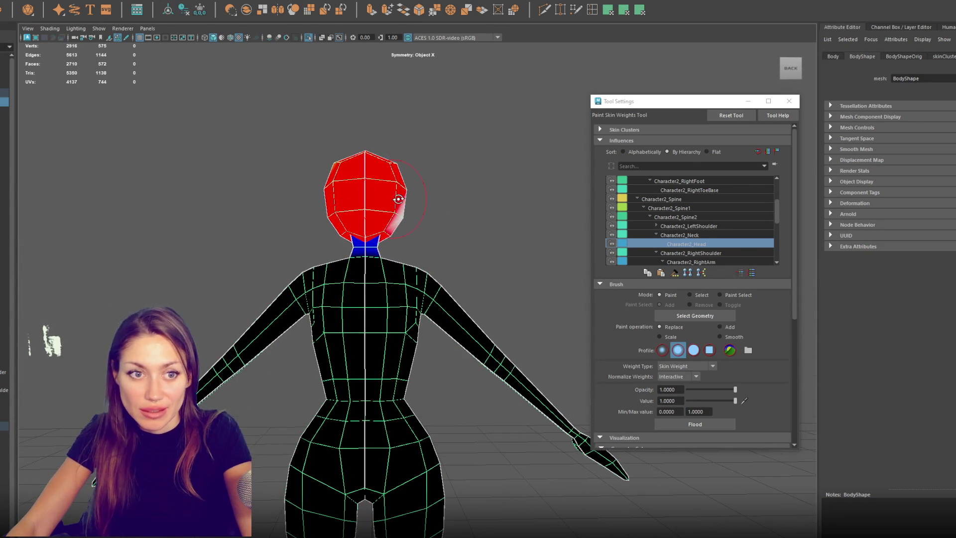
Step: Solidify the lower head and blend the head weight smoothly down the neck
{"action": "left_click_drag", "start_coordinate": [359, 242], "coordinate": [381, 241]}
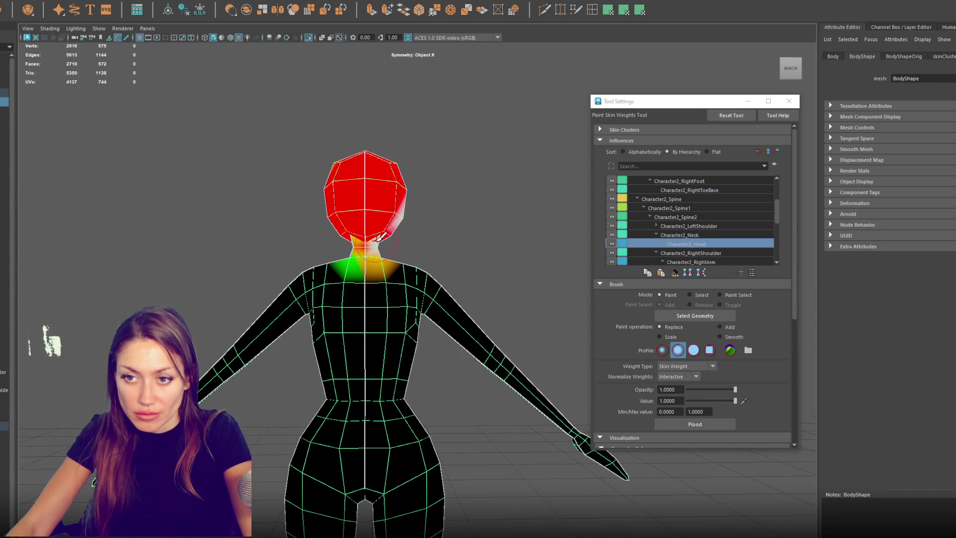
{"action": "key", "text": "ctrl+z"}
{"action": "key", "text": "shift+z"}
{"action": "key", "text": "ctrl+z"}
{"action": "scroll", "coordinate": [386, 244], "scroll_direction": "up", "scroll_amount": 3}
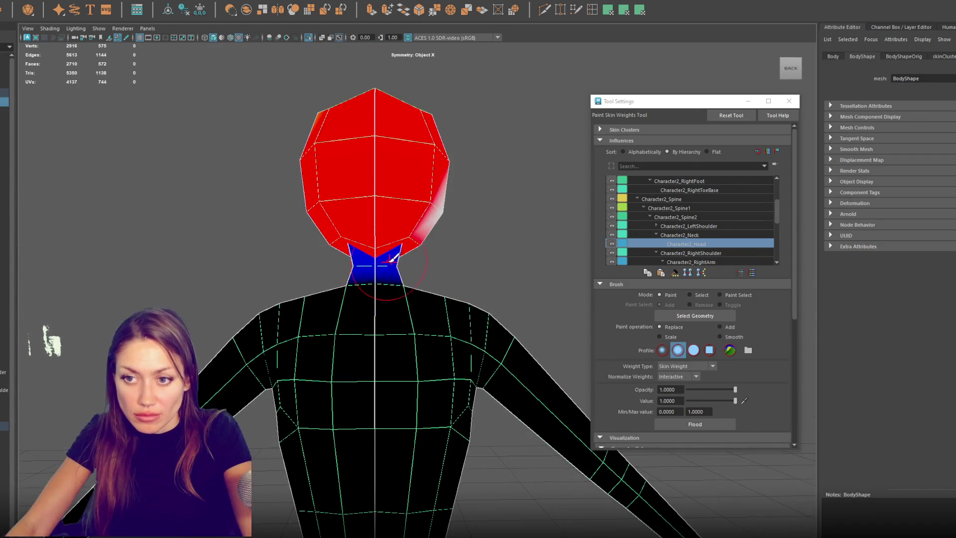
{"action": "left_click_drag", "start_coordinate": [393, 257], "coordinate": [367, 248]}
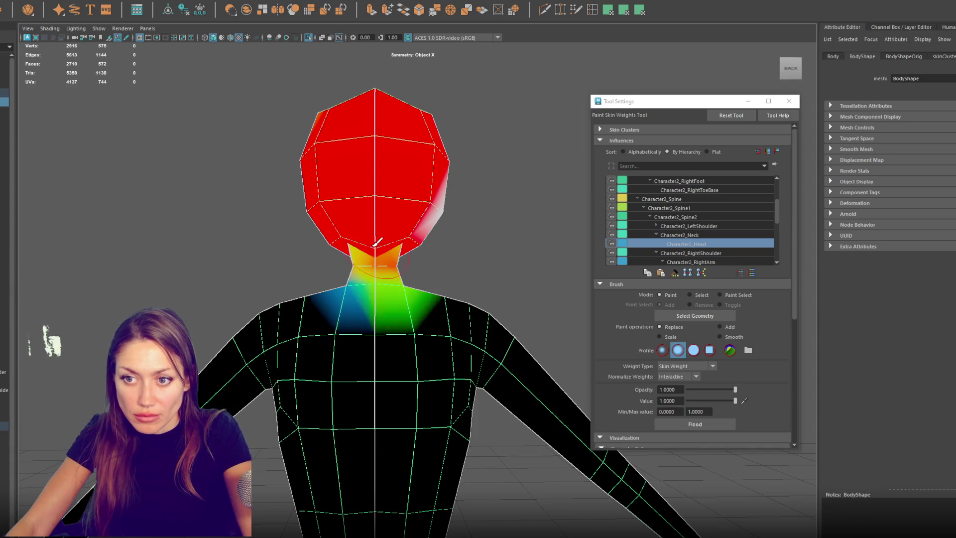
{"action": "key", "text": "ctrl+z"}
{"action": "scroll", "coordinate": [389, 224], "scroll_direction": "up", "scroll_amount": 2}
{"action": "left_click_drag", "start_coordinate": [386, 218], "coordinate": [413, 226]}
{"action": "mouse_move", "coordinate": [360, 241]}
{"action": "left_mouse_down"}
{"action": "mouse_move", "coordinate": [379, 249]}
{"action": "mouse_move", "coordinate": [361, 241]}
{"action": "mouse_move", "coordinate": [477, 209]}
{"action": "mouse_move", "coordinate": [250, 207]}
{"action": "mouse_move", "coordinate": [278, 182]}
{"action": "mouse_move", "coordinate": [353, 242]}
{"action": "mouse_move", "coordinate": [393, 243]}
{"action": "left_mouse_up"}
Step: Check the head weighting from several angles, then exit weight painting and deselect the body
{"action": "mouse_move", "coordinate": [440, 222]}
{"action": "left_mouse_down", "text": "alt"}
{"action": "mouse_move", "coordinate": [249, 231]}
{"action": "mouse_move", "coordinate": [348, 219]}
{"action": "left_mouse_up", "text": "alt"}
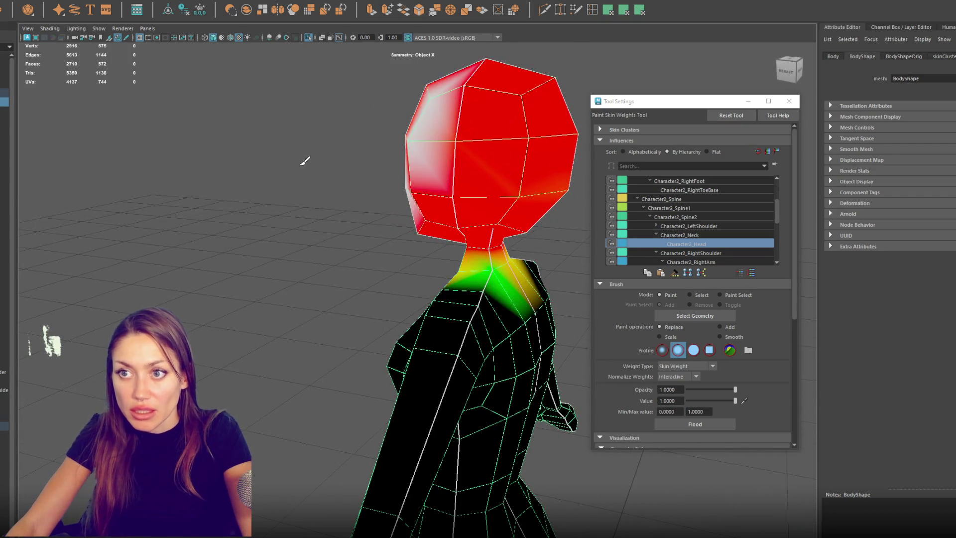
{"action": "left_click_drag", "start_coordinate": [315, 156], "coordinate": [521, 141], "text": "alt"}
{"action": "mouse_move", "coordinate": [309, 137]}
{"action": "left_mouse_down", "text": "alt"}
{"action": "mouse_move", "coordinate": [395, 154]}
{"action": "mouse_move", "coordinate": [486, 154]}
{"action": "mouse_move", "coordinate": [456, 162]}
{"action": "left_mouse_up", "text": "alt"}
{"action": "right_click_drag", "start_coordinate": [457, 163], "coordinate": [397, 203], "text": "alt"}
{"action": "key", "text": "w"}
{"action": "left_click", "coordinate": [474, 213]}
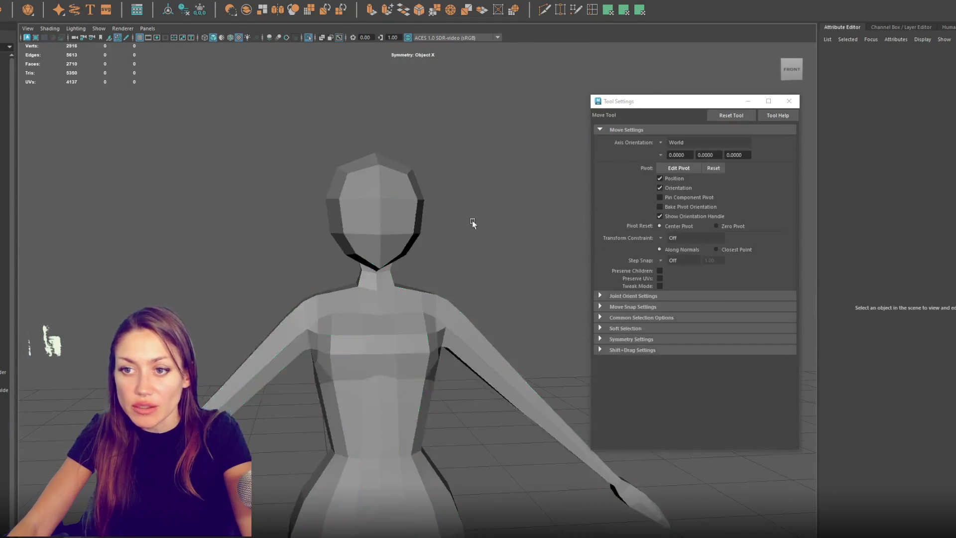
{"action": "left_click_drag", "start_coordinate": [296, 204], "coordinate": [85, 141], "text": "alt"}
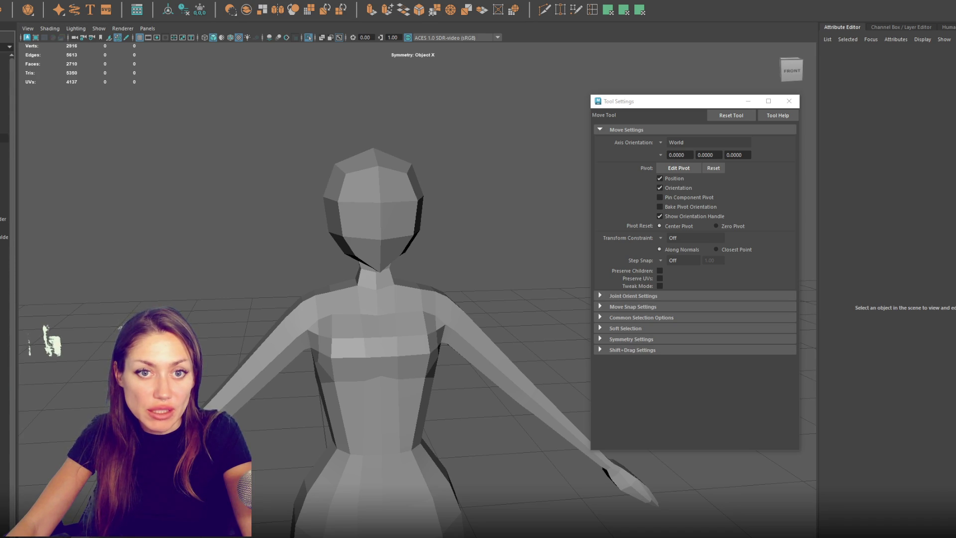
{"action": "left_click", "coordinate": [336, 193]}
{"action": "key", "text": "f"}
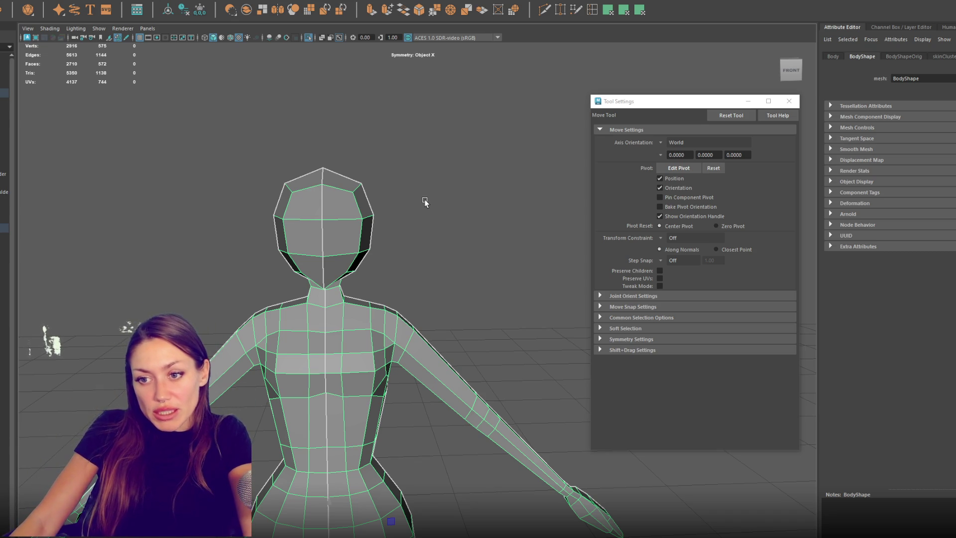
{"action": "scroll", "coordinate": [426, 255], "scroll_direction": "down", "scroll_amount": 5}
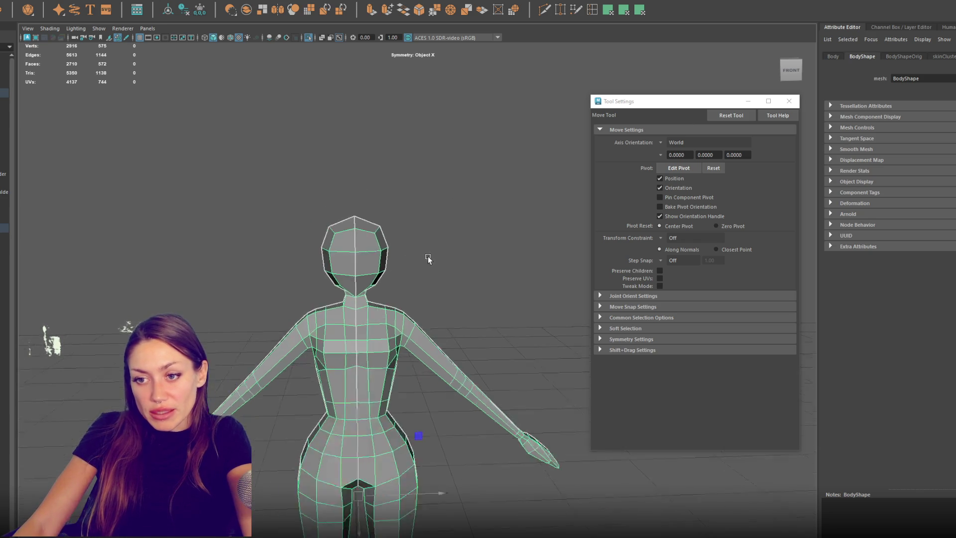
{"action": "scroll", "coordinate": [425, 284], "scroll_direction": "up", "scroll_amount": 5}
{"action": "left_click", "coordinate": [4, 120]}
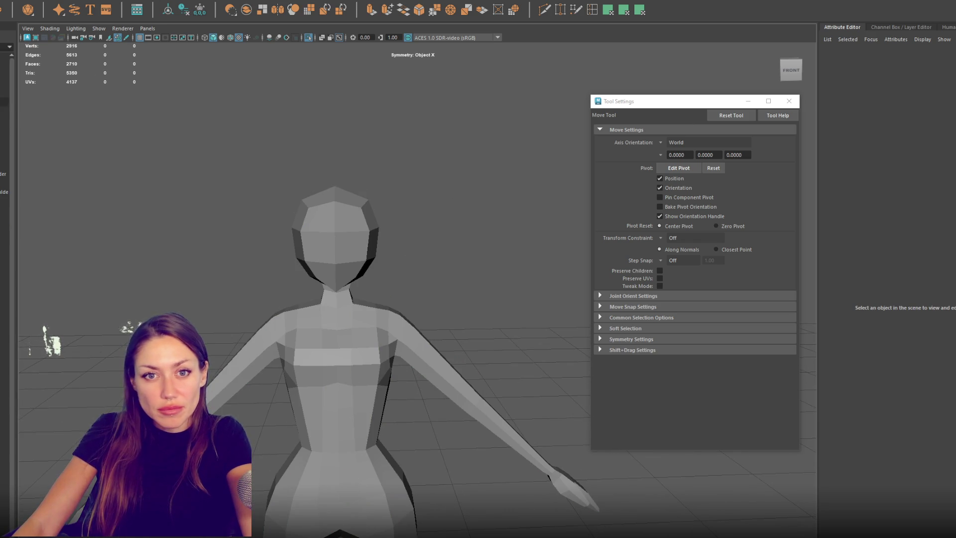
{"action": "left_click", "coordinate": [4, 93]}
{"action": "left_click", "coordinate": [4, 111]}
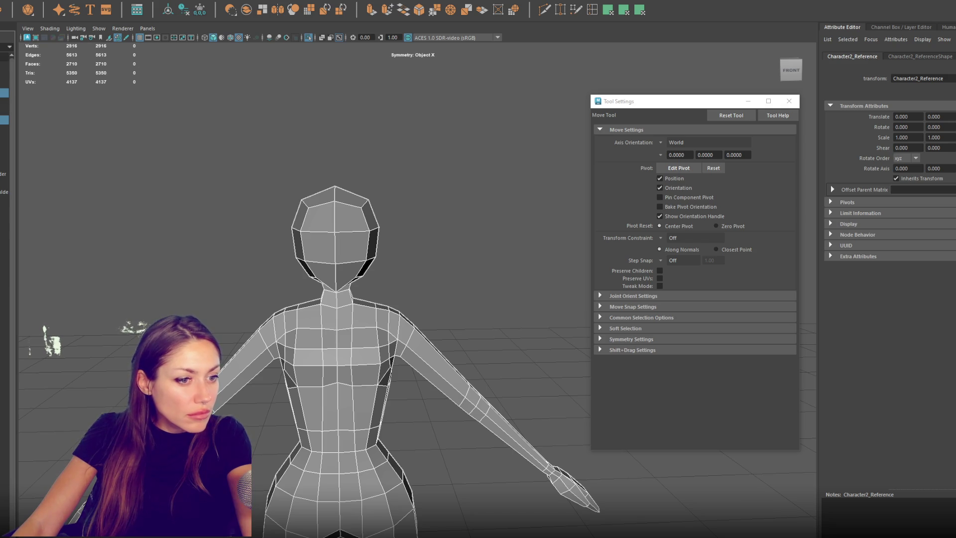
{"action": "left_click", "coordinate": [63, 277]}
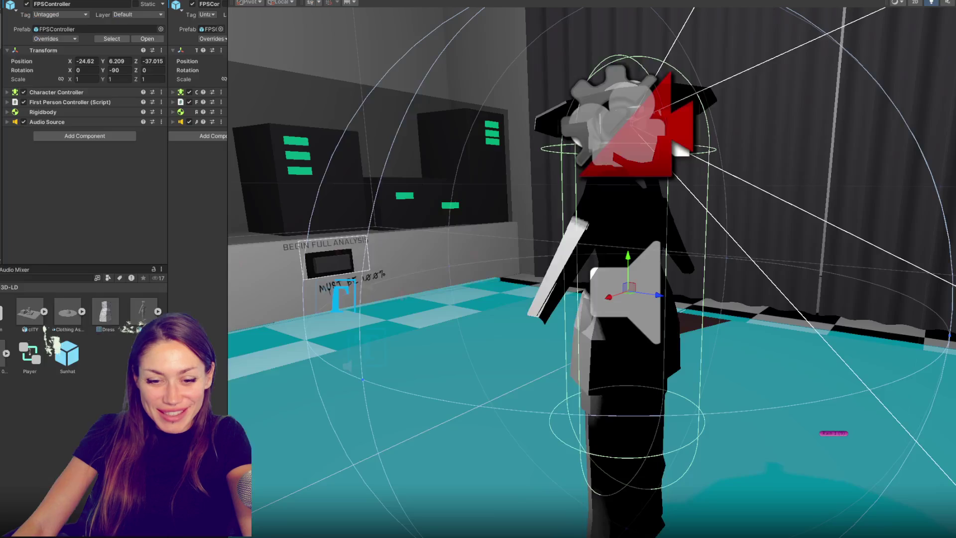
Step: Open the Prefabs folder and narrow the left-hand panels to widen the scene view
{"action": "mouse_move", "coordinate": [622, 349]}
{"action": "left_mouse_down", "text": "alt"}
{"action": "mouse_move", "coordinate": [769, 348]}
{"action": "mouse_move", "coordinate": [223, 337]}
{"action": "left_mouse_up", "text": "alt"}
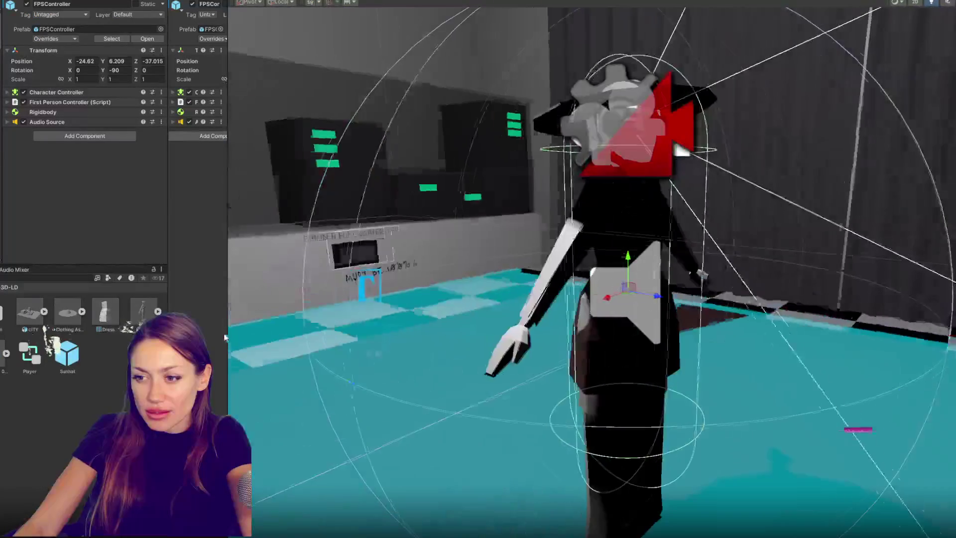
{"action": "double_click", "coordinate": [143, 354]}
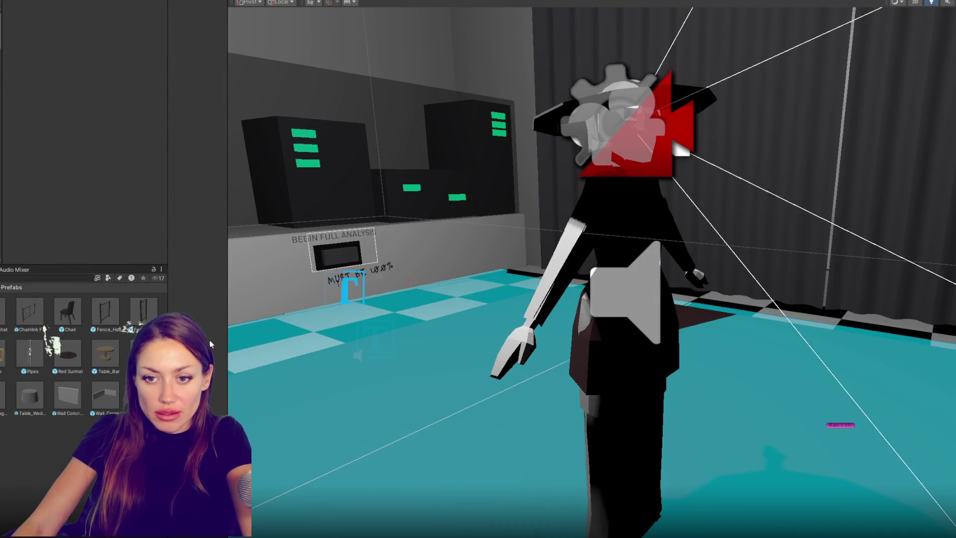
{"action": "mouse_move", "coordinate": [229, 333]}
{"action": "left_mouse_down"}
{"action": "mouse_move", "coordinate": [278, 333]}
{"action": "mouse_move", "coordinate": [262, 333]}
{"action": "left_mouse_up"}
{"action": "left_click_drag", "start_coordinate": [168, 150], "coordinate": [147, 149]}
{"action": "mouse_move", "coordinate": [259, 341]}
{"action": "left_mouse_down"}
{"action": "mouse_move", "coordinate": [228, 343]}
{"action": "mouse_move", "coordinate": [241, 346]}
{"action": "left_mouse_up"}
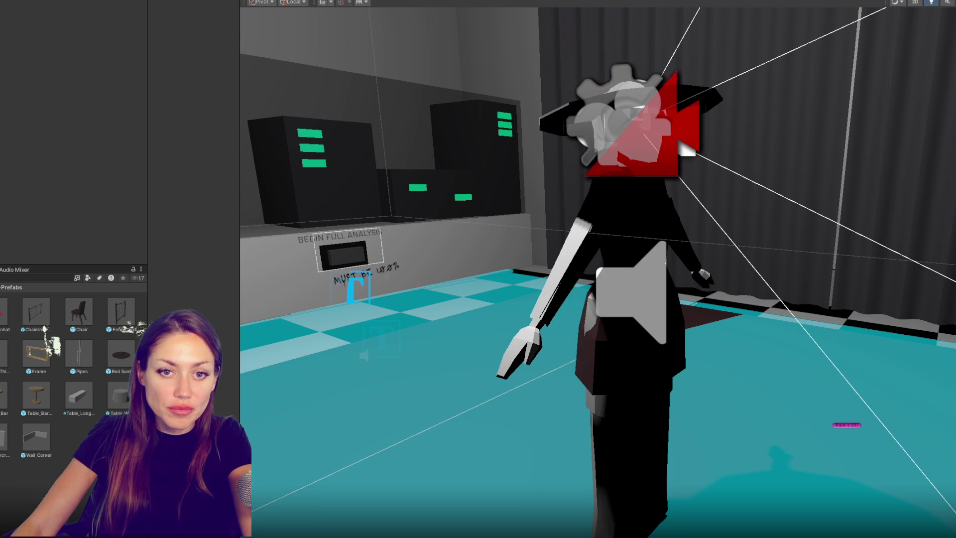
Step: Collapse NPC Controls, select LD Char 001 (1), and create a new empty GameObject
{"action": "mouse_move", "coordinate": [548, 229]}
{"action": "left_mouse_down", "text": "alt"}
{"action": "mouse_move", "coordinate": [175, 209]}
{"action": "mouse_move", "coordinate": [669, 229]}
{"action": "left_mouse_up", "text": "alt"}
{"action": "left_click_drag", "start_coordinate": [436, 251], "coordinate": [648, 249], "text": "alt"}
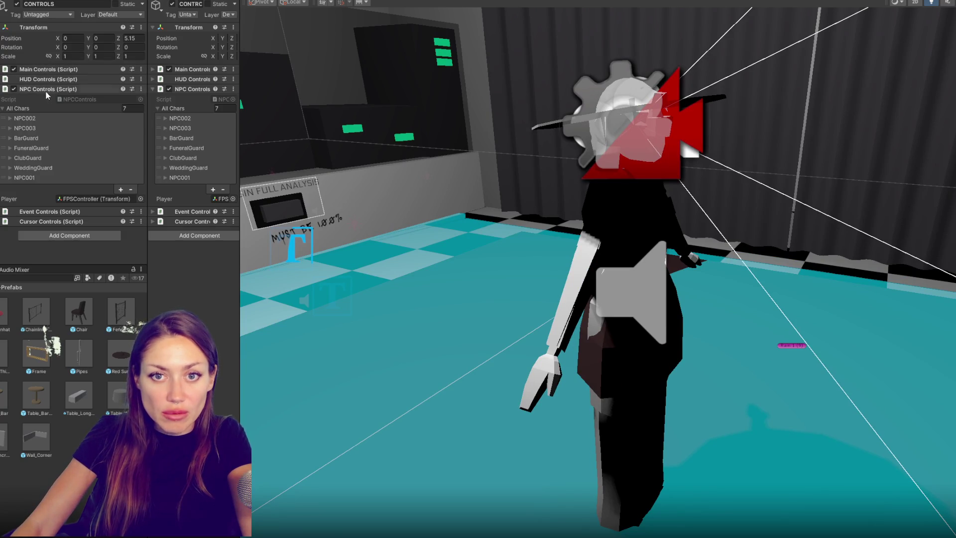
{"action": "left_click", "coordinate": [51, 89]}
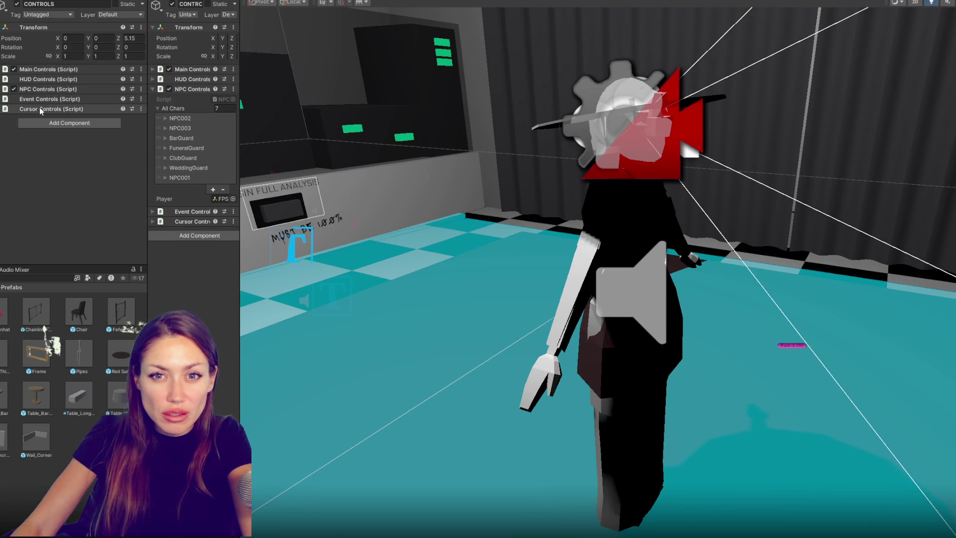
{"action": "left_click", "coordinate": [604, 216]}
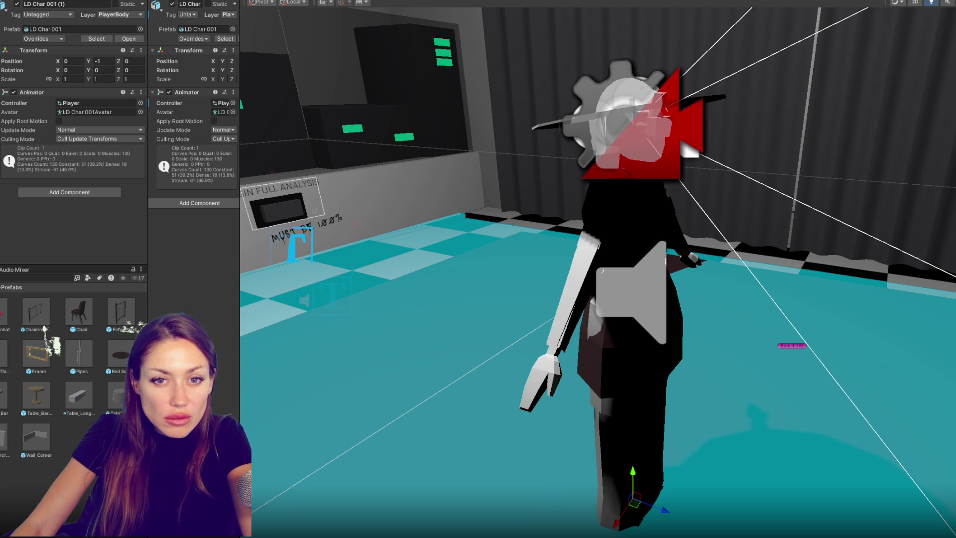
{"action": "key", "text": "ctrl+shift+n"}
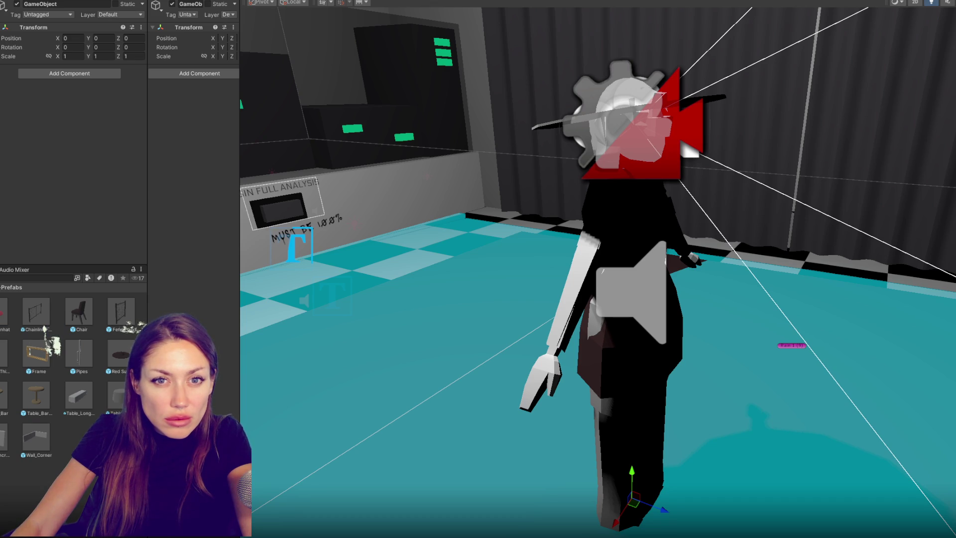
Step: Expand CONTROLS' Clothing Type Parents to four, adding Bottoms and Shoes, then enter Play mode
{"action": "left_click", "coordinate": [37, 69]}
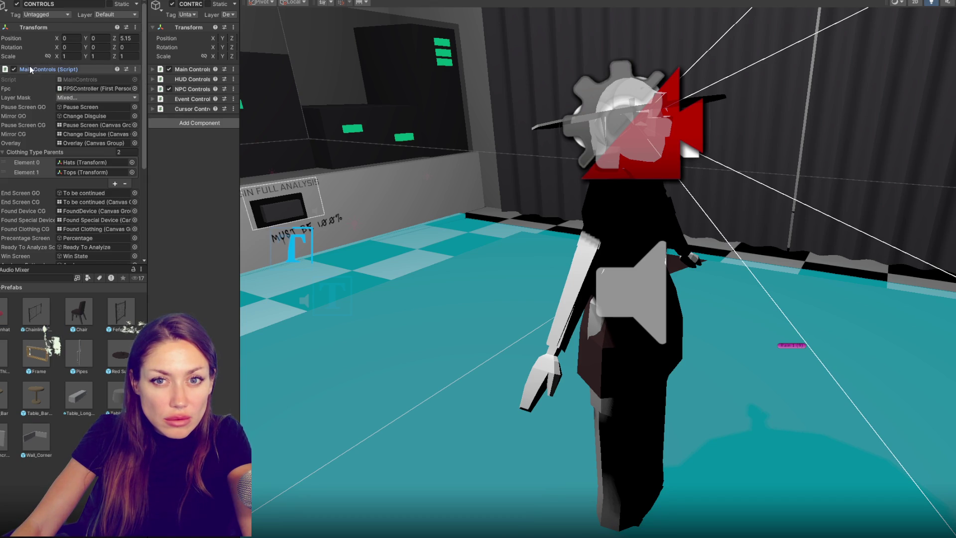
{"action": "left_click", "coordinate": [115, 184]}
{"action": "left_click", "coordinate": [115, 194]}
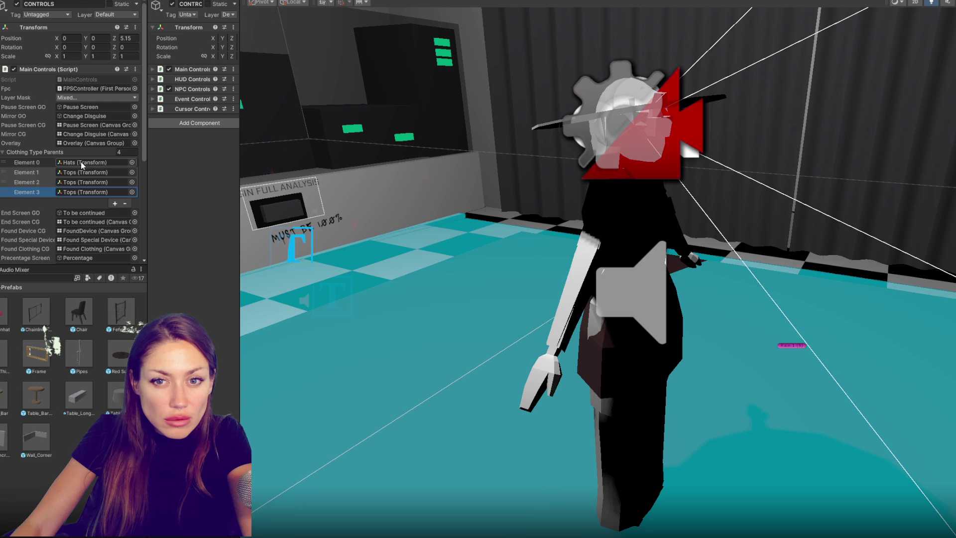
{"action": "mouse_move", "coordinate": [40, 197]}
{"action": "left_mouse_down"}
{"action": "mouse_move", "coordinate": [89, 182]}
{"action": "mouse_move", "coordinate": [110, 193]}
{"action": "left_mouse_up"}
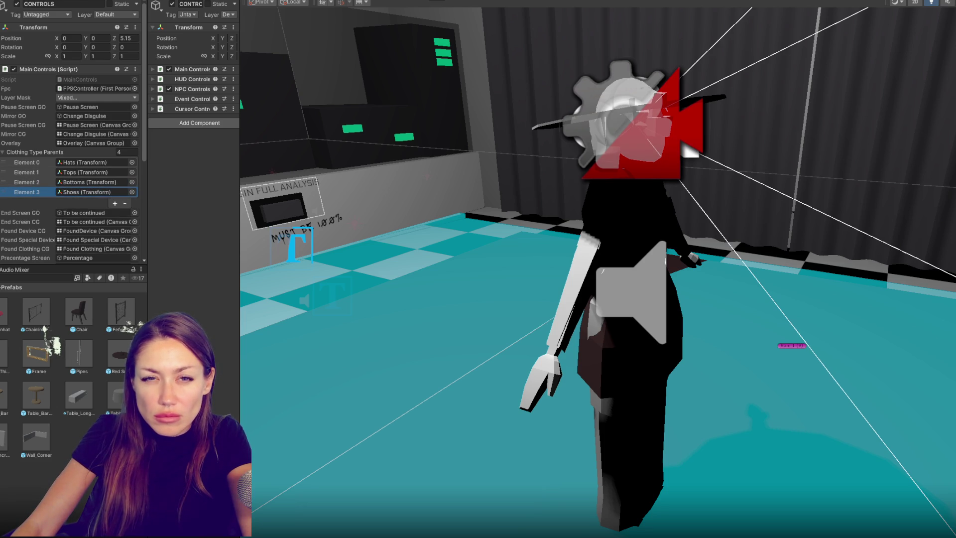
{"action": "key", "text": "ctrl+p"}
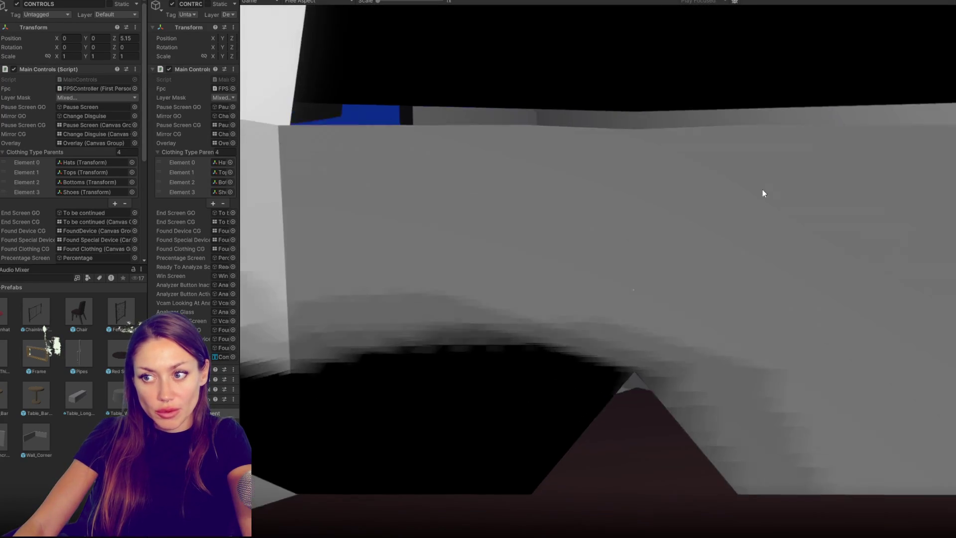
Step: Stop the game and assign the character a layer, applying it to its children
{"action": "key", "text": "Escape"}
{"action": "key", "text": "ctrl+p"}
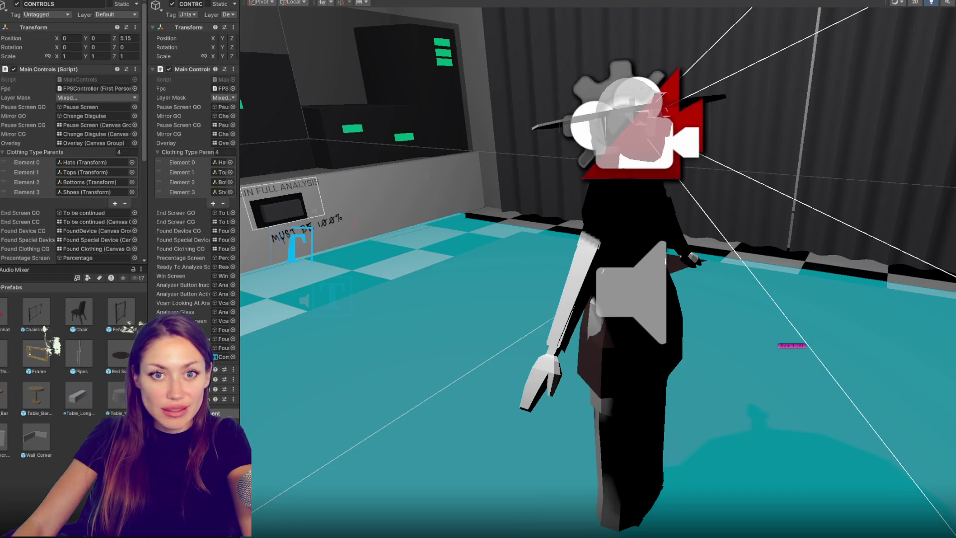
{"action": "left_click", "coordinate": [121, 15]}
{"action": "left_click", "coordinate": [130, 73]}
{"action": "left_click", "coordinate": [416, 293]}
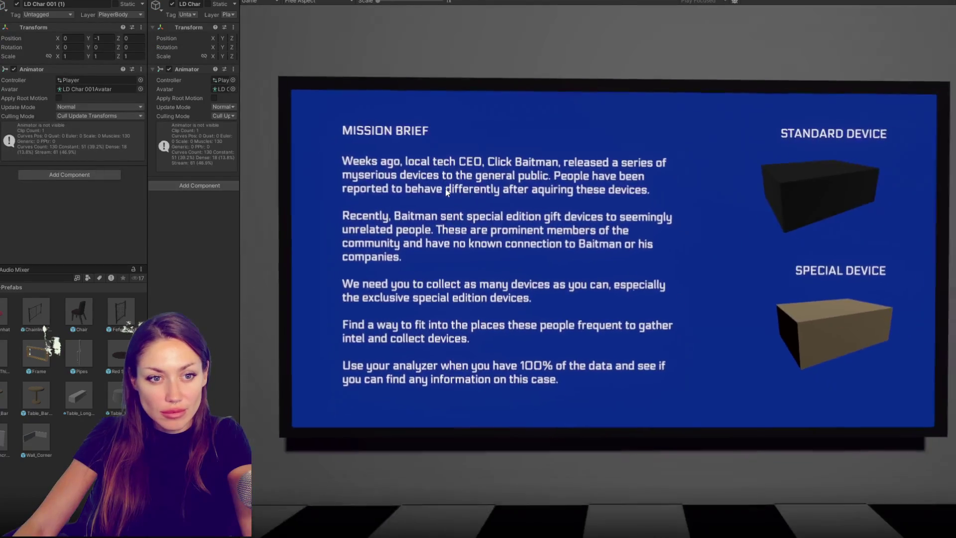
Step: Walk to and open the red door, use the mirror's disguise menu, then stop playing
{"action": "left_click", "coordinate": [445, 193]}
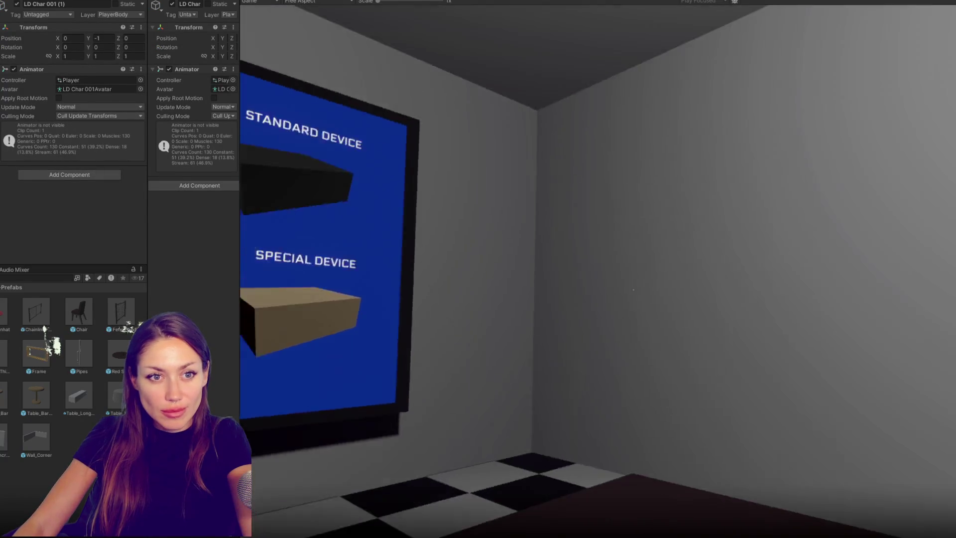
{"action": "key", "text": "w"}
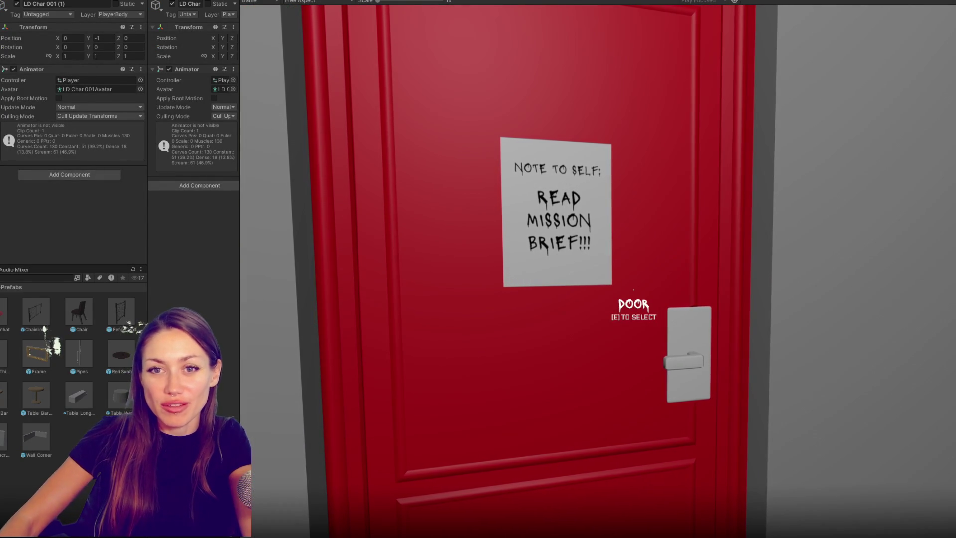
{"action": "key", "text": "e"}
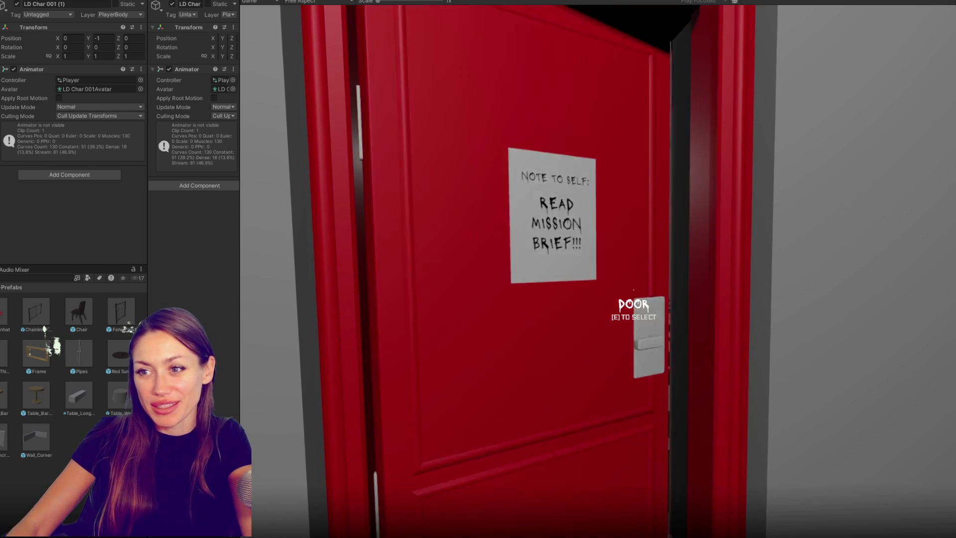
{"action": "key", "text": "w"}
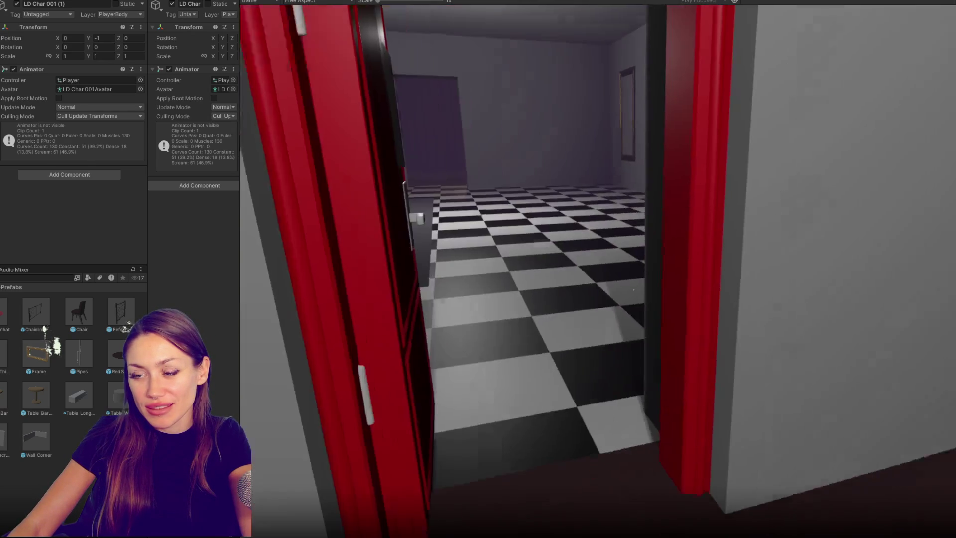
{"action": "key", "text": "w"}
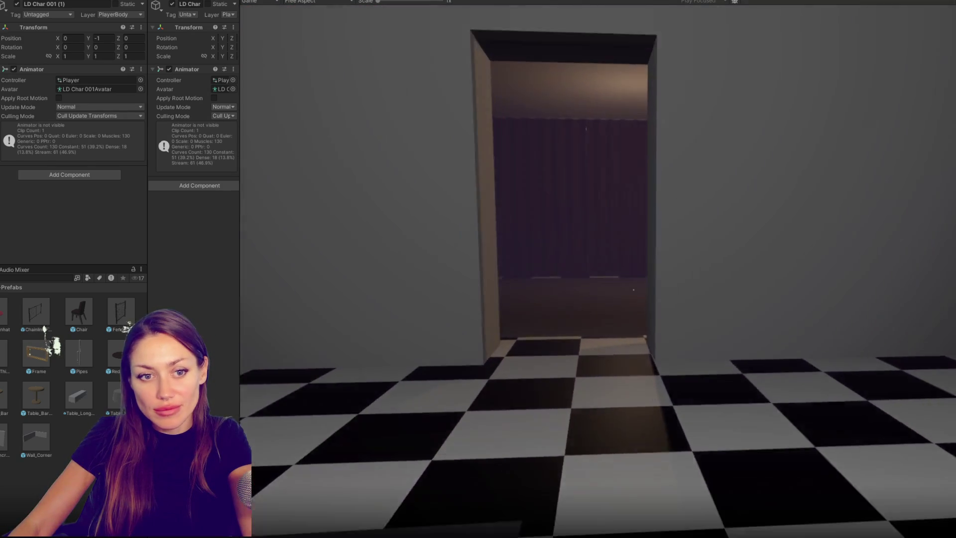
{"action": "key", "text": "e"}
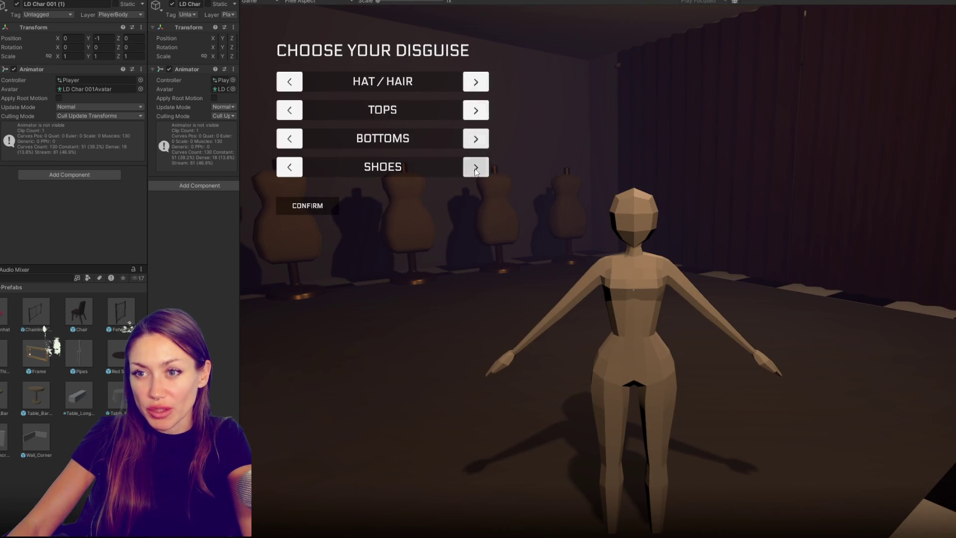
{"action": "key", "text": "ctrl+p"}
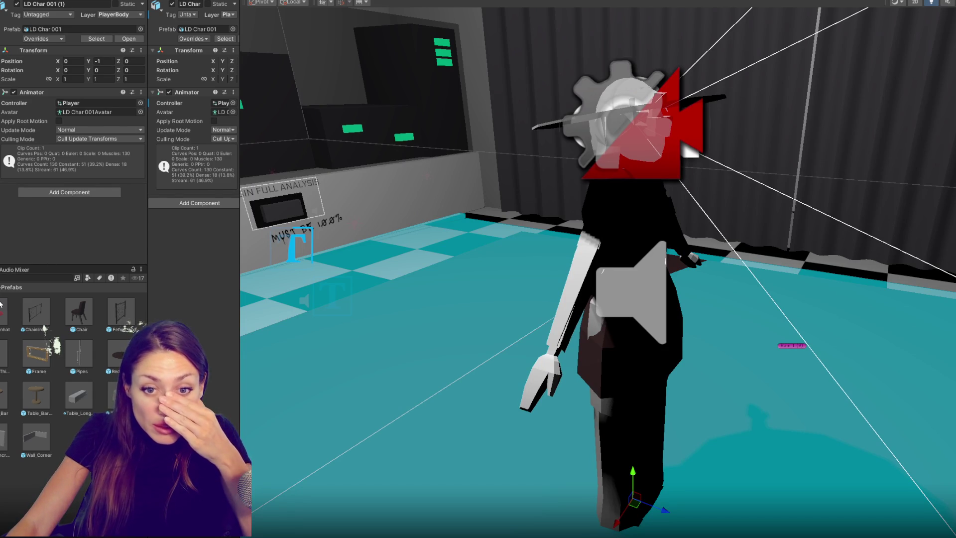
Step: Select the Blue Sunhat prefab and widen both Inspector panels to read category 0, index 2
{"action": "left_click", "coordinate": [4, 319]}
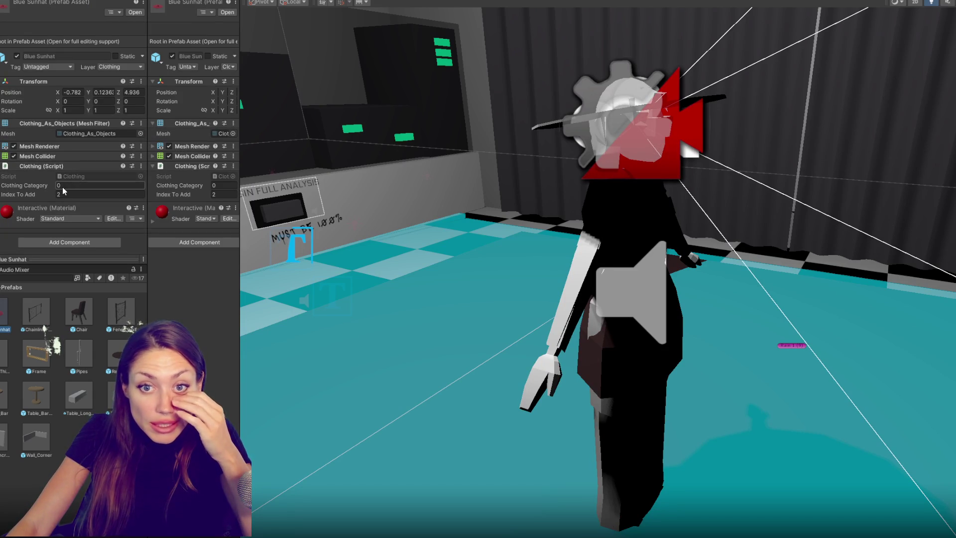
{"action": "left_click_drag", "start_coordinate": [240, 256], "coordinate": [383, 279]}
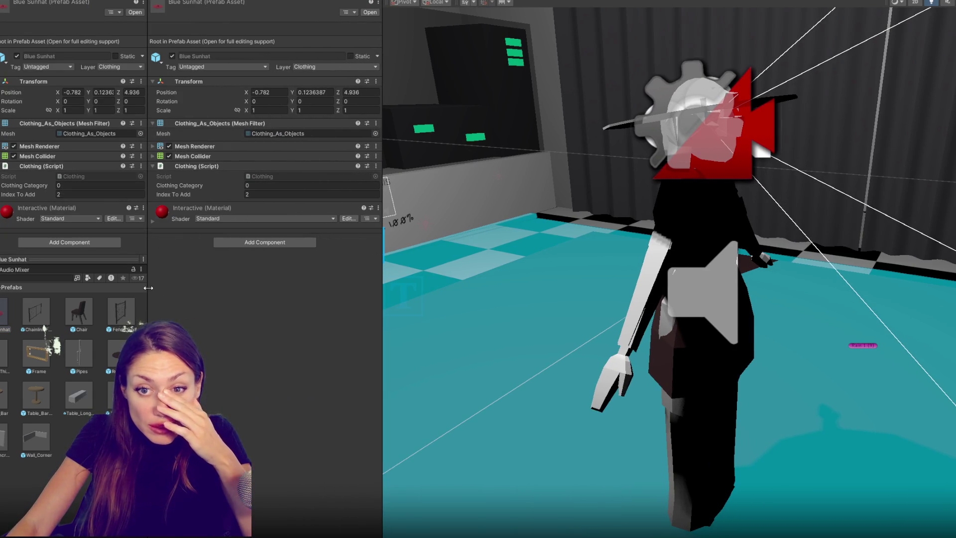
{"action": "left_click_drag", "start_coordinate": [148, 288], "coordinate": [231, 292]}
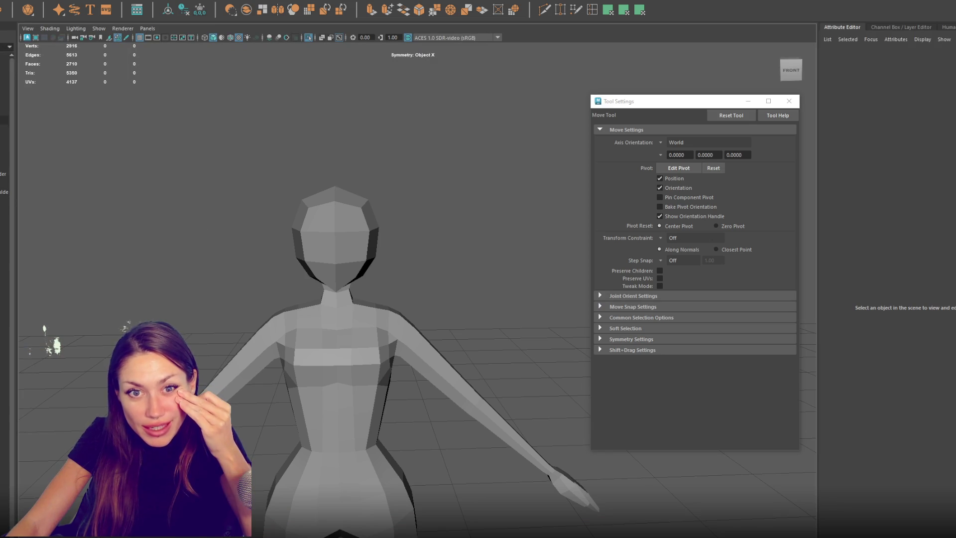
Step: Select and frame Clothing_As_Objects, isolating the hat mesh on its own
{"action": "left_click", "coordinate": [4, 102]}
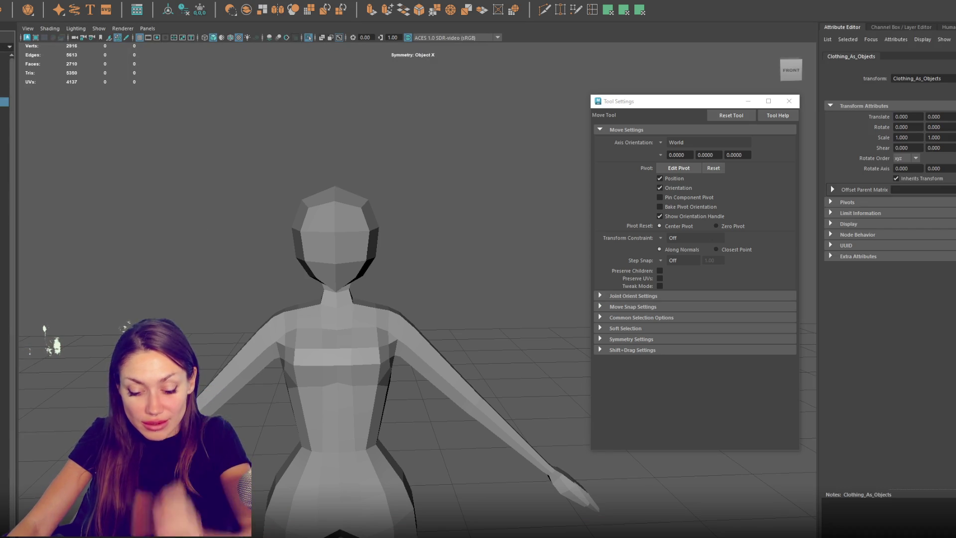
{"action": "key", "text": "f"}
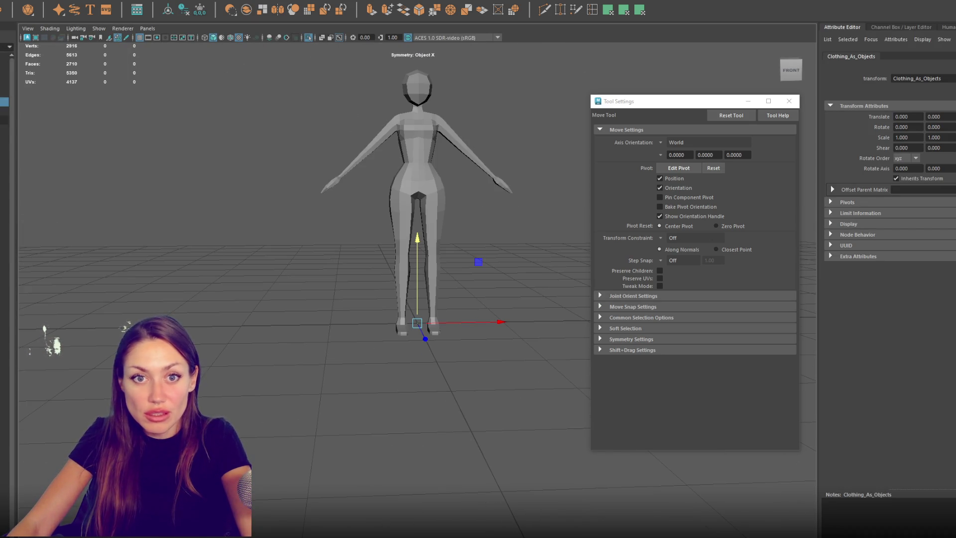
{"action": "left_click", "coordinate": [4, 147]}
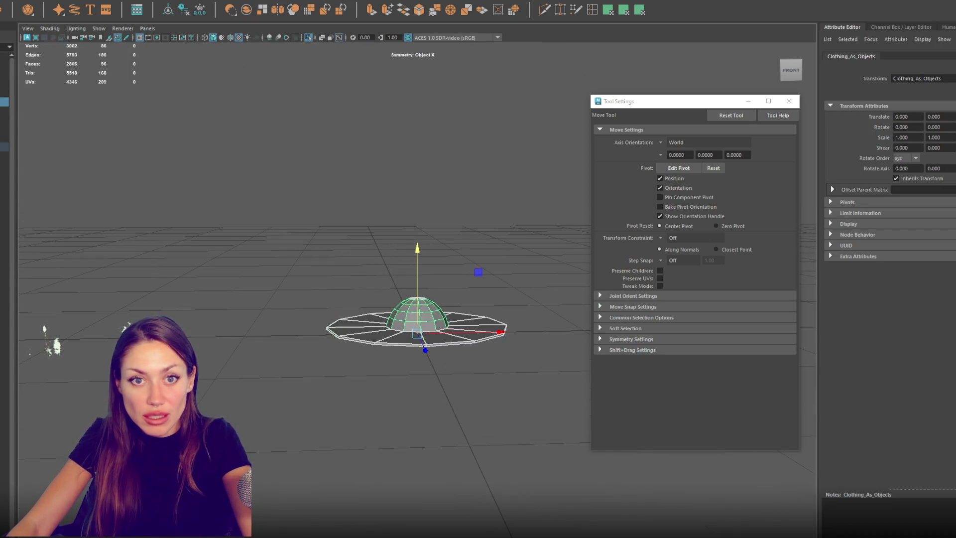
{"action": "left_click", "coordinate": [4, 110]}
{"action": "left_click", "coordinate": [4, 101]}
{"action": "mouse_move", "coordinate": [225, 225]}
{"action": "left_mouse_down", "text": "alt"}
{"action": "mouse_move", "coordinate": [252, 246]}
{"action": "mouse_move", "coordinate": [304, 227]}
{"action": "mouse_move", "coordinate": [275, 224]}
{"action": "left_mouse_up", "text": "alt"}
Step: Clear the selection, orbit to a front angle, and create a new polygon sphere
{"action": "right_click_drag", "start_coordinate": [290, 167], "coordinate": [370, 192], "text": "shift"}
{"action": "left_click", "coordinate": [335, 211]}
{"action": "mouse_move", "coordinate": [335, 210]}
{"action": "left_mouse_down", "text": "alt"}
{"action": "mouse_move", "coordinate": [267, 239]}
{"action": "mouse_move", "coordinate": [298, 329]}
{"action": "left_mouse_up", "text": "alt"}
{"action": "key", "text": "ctrl+z"}
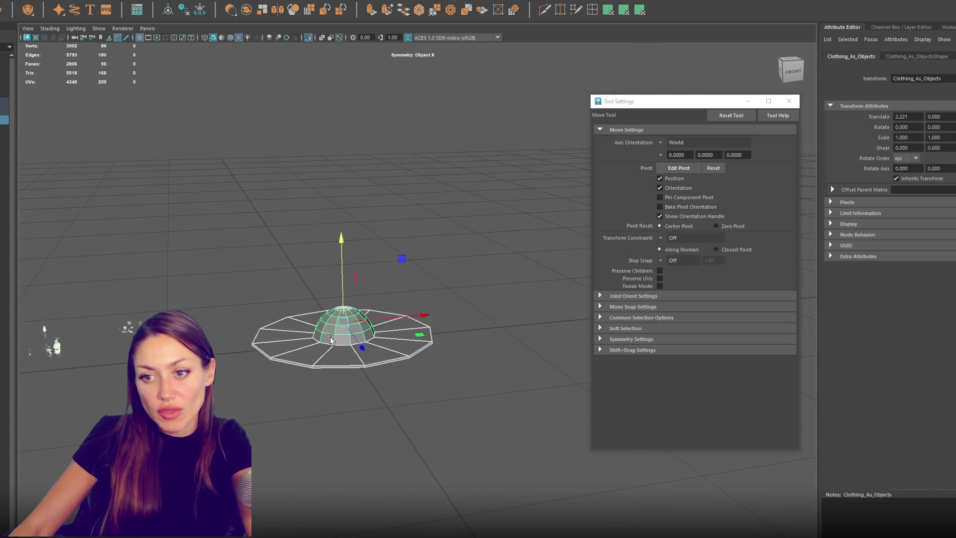
{"action": "left_click", "coordinate": [62, 72]}
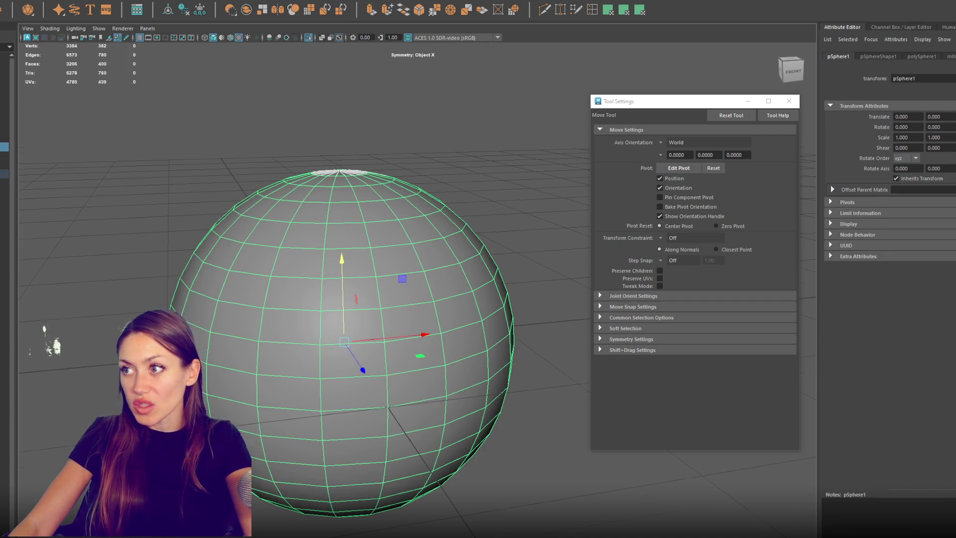
Step: Subdivide and squash the sphere, delete its bottom faces, and flatten the remaining dome
{"action": "key", "text": "ctrl+a"}
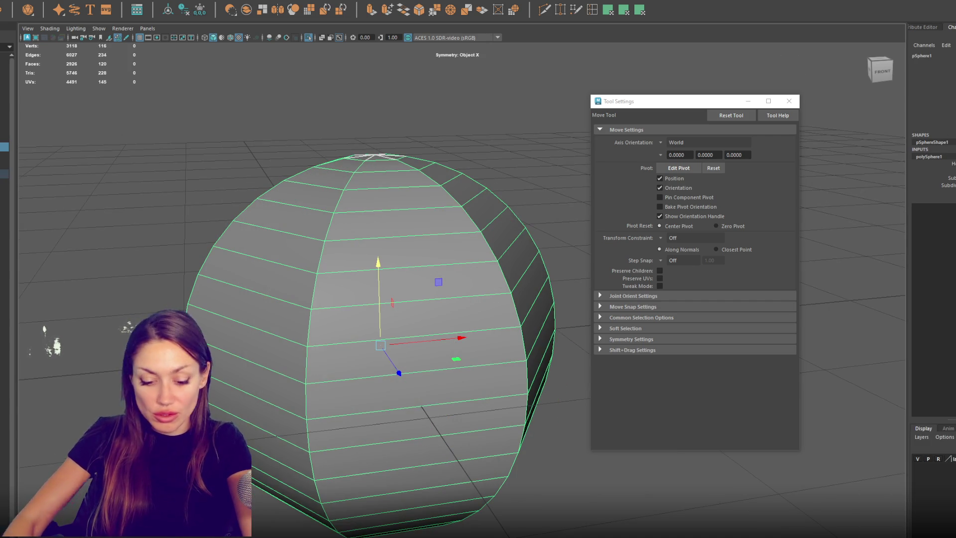
{"action": "mouse_move", "coordinate": [374, 399]}
{"action": "left_mouse_down", "text": "alt"}
{"action": "mouse_move", "coordinate": [342, 345]}
{"action": "mouse_move", "coordinate": [329, 343]}
{"action": "left_mouse_up", "text": "alt"}
{"action": "middle_click_drag", "start_coordinate": [309, 274], "coordinate": [333, 275]}
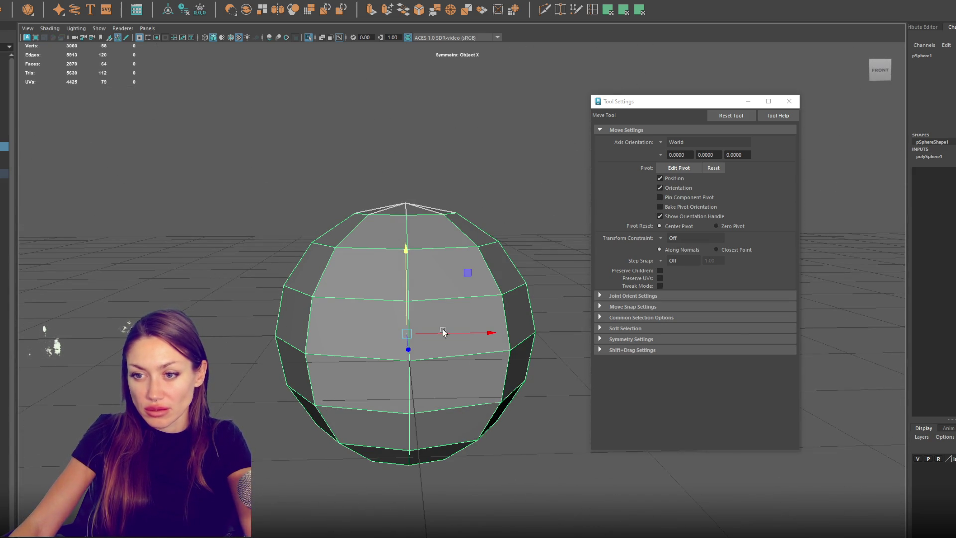
{"action": "key", "text": "r"}
{"action": "middle_click_drag", "start_coordinate": [527, 205], "coordinate": [525, 218]}
{"action": "left_click", "coordinate": [525, 218]}
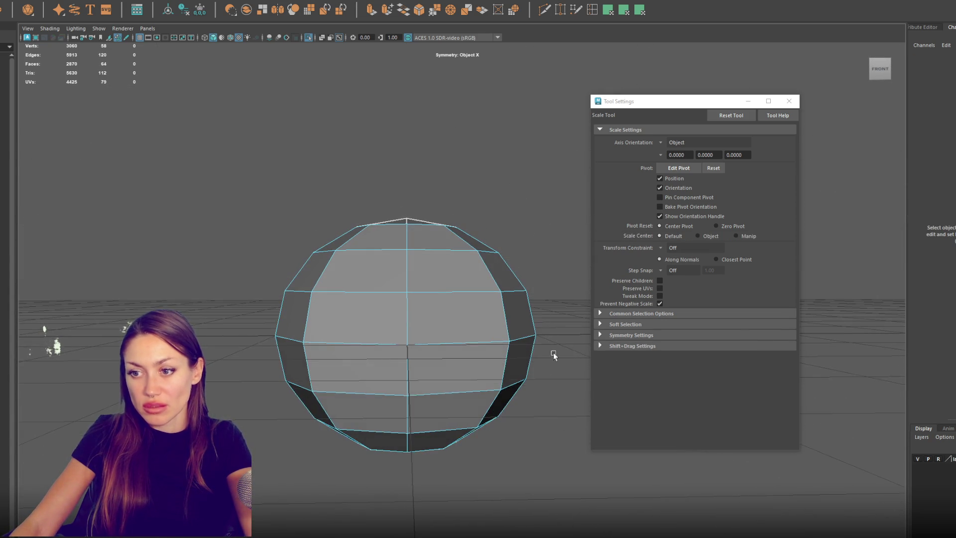
{"action": "left_click_drag", "start_coordinate": [547, 336], "coordinate": [306, 490]}
{"action": "key", "text": "Delete"}
{"action": "left_click", "coordinate": [410, 313]}
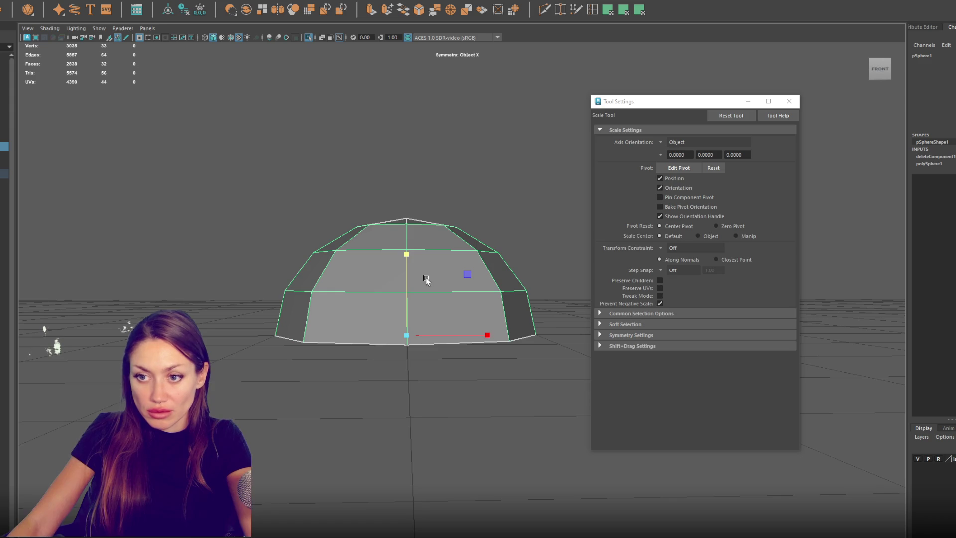
{"action": "middle_click_drag", "start_coordinate": [428, 278], "coordinate": [410, 322]}
Step: In vertex mode, pull a rim vertex and the top vertex inward, then turn off symmetry
{"action": "left_click_drag", "start_coordinate": [410, 323], "coordinate": [513, 231], "text": "alt"}
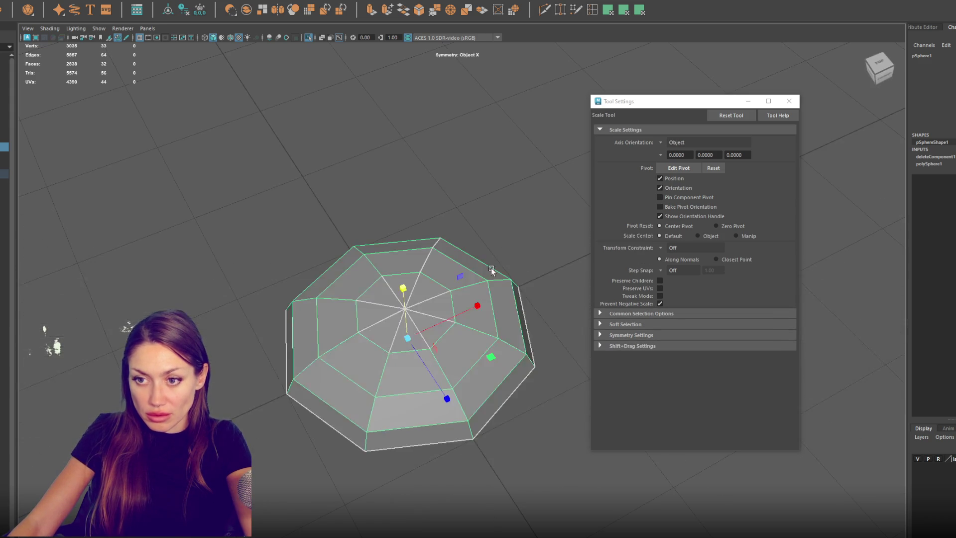
{"action": "key", "text": "F9"}
{"action": "key", "text": "w"}
{"action": "left_click", "coordinate": [507, 283]}
{"action": "left_click_drag", "start_coordinate": [505, 285], "coordinate": [492, 292]}
{"action": "left_click", "coordinate": [440, 239]}
{"action": "left_click_drag", "start_coordinate": [440, 239], "coordinate": [424, 246]}
{"action": "left_click", "coordinate": [466, 398]}
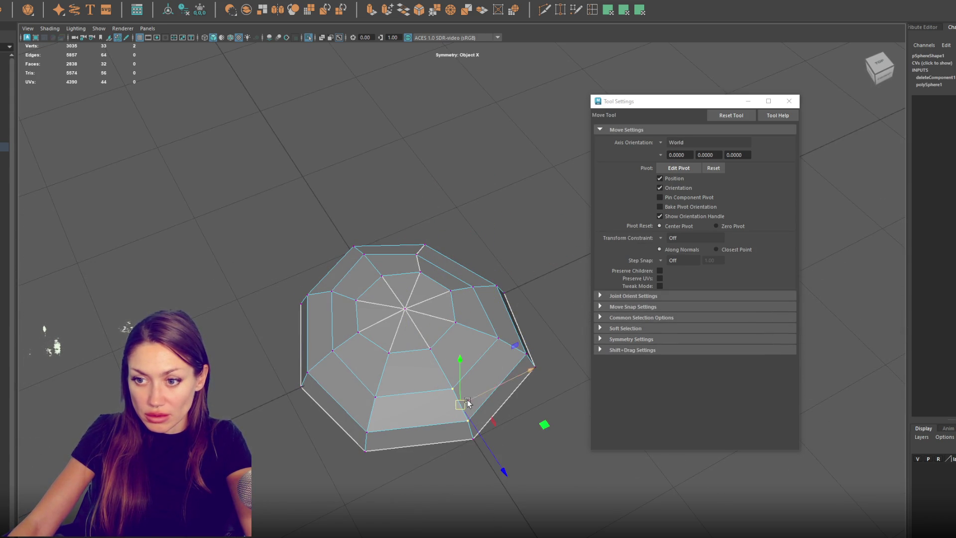
{"action": "mouse_move", "coordinate": [383, 391]}
{"action": "left_mouse_down"}
{"action": "mouse_move", "coordinate": [348, 438]}
{"action": "mouse_move", "coordinate": [367, 452]}
{"action": "mouse_move", "coordinate": [376, 418]}
{"action": "mouse_move", "coordinate": [378, 426]}
{"action": "left_mouse_up"}
{"action": "left_click", "coordinate": [332, 6]}
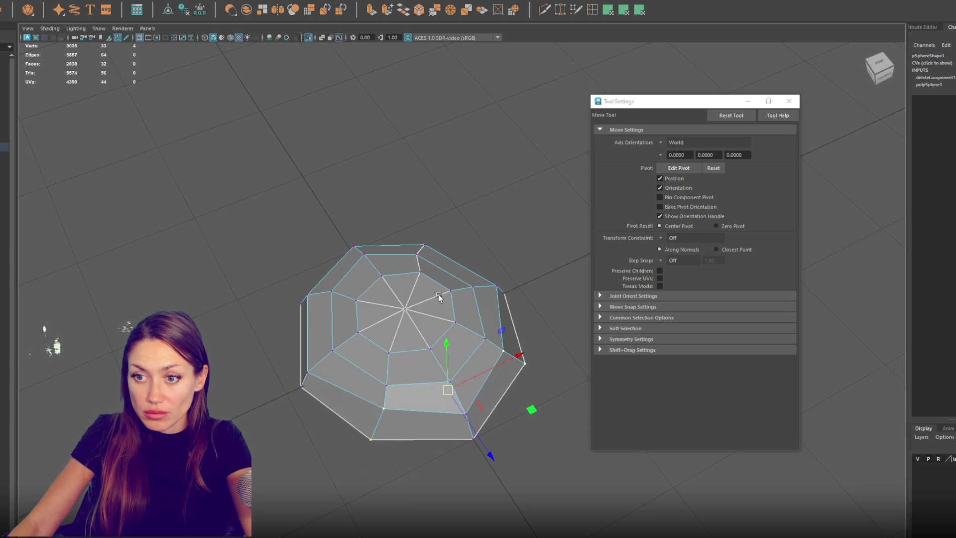
Step: Move the pivot to a lower vertex and push a top vertex down to dent the dome
{"action": "mouse_move", "coordinate": [437, 317]}
{"action": "left_mouse_down", "text": "alt"}
{"action": "mouse_move", "coordinate": [459, 324]}
{"action": "mouse_move", "coordinate": [504, 269]}
{"action": "mouse_move", "coordinate": [500, 209]}
{"action": "mouse_move", "coordinate": [492, 309]}
{"action": "left_mouse_up", "text": "alt"}
{"action": "left_click", "coordinate": [485, 322]}
{"action": "left_click", "coordinate": [480, 329]}
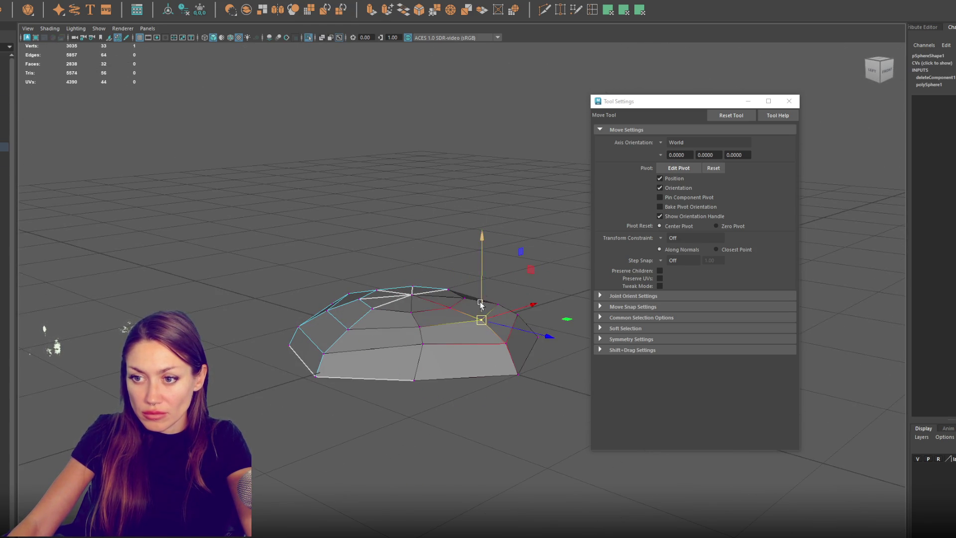
{"action": "left_click", "coordinate": [411, 304]}
{"action": "key", "text": "d"}
{"action": "left_click", "coordinate": [423, 345]}
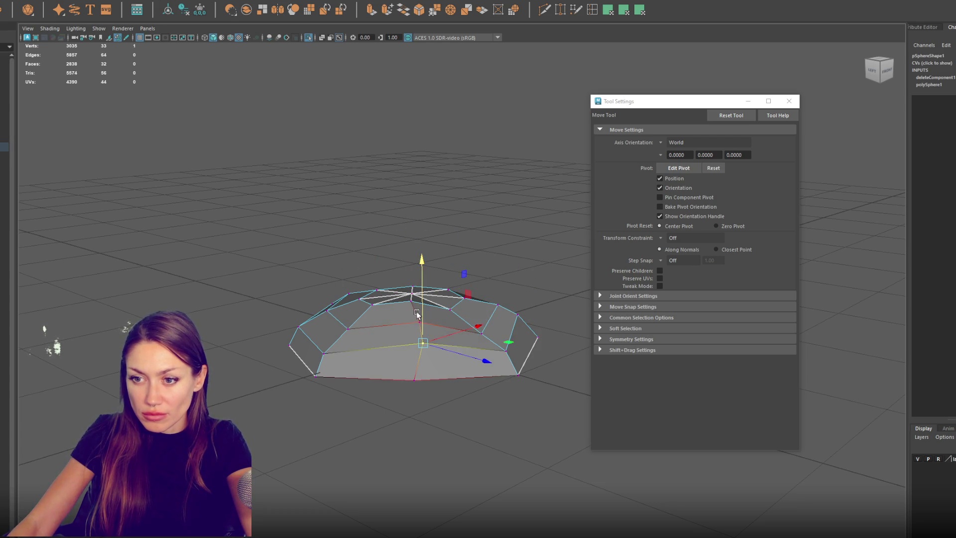
{"action": "left_click", "coordinate": [352, 301]}
{"action": "left_click", "coordinate": [348, 330]}
{"action": "mouse_move", "coordinate": [338, 247]}
{"action": "right_mouse_down"}
{"action": "mouse_move", "coordinate": [310, 237]}
{"action": "mouse_move", "coordinate": [294, 248]}
{"action": "right_mouse_up"}
{"action": "key", "text": "w"}
{"action": "left_click", "coordinate": [348, 328]}
{"action": "left_click_drag", "start_coordinate": [349, 305], "coordinate": [346, 317]}
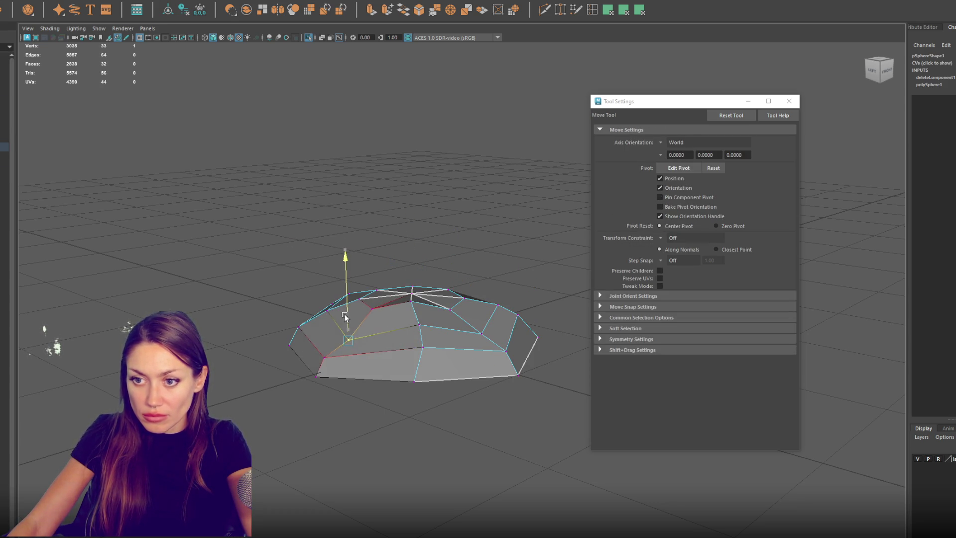
Step: Pull several top and rim vertices down along Y to make the mound uneven
{"action": "mouse_move", "coordinate": [486, 306]}
{"action": "left_mouse_down", "text": "alt"}
{"action": "mouse_move", "coordinate": [501, 292]}
{"action": "mouse_move", "coordinate": [474, 297]}
{"action": "mouse_move", "coordinate": [507, 287]}
{"action": "mouse_move", "coordinate": [498, 294]}
{"action": "left_mouse_up", "text": "alt"}
{"action": "left_click", "coordinate": [393, 321]}
{"action": "mouse_move", "coordinate": [393, 290]}
{"action": "left_mouse_down"}
{"action": "mouse_move", "coordinate": [393, 300]}
{"action": "mouse_move", "coordinate": [459, 302]}
{"action": "mouse_move", "coordinate": [429, 299]}
{"action": "left_mouse_up"}
{"action": "mouse_move", "coordinate": [401, 269]}
{"action": "left_mouse_down"}
{"action": "mouse_move", "coordinate": [403, 283]}
{"action": "mouse_move", "coordinate": [434, 291]}
{"action": "left_mouse_up"}
{"action": "left_click", "coordinate": [447, 314]}
{"action": "left_click", "coordinate": [437, 302]}
{"action": "left_click", "coordinate": [542, 297]}
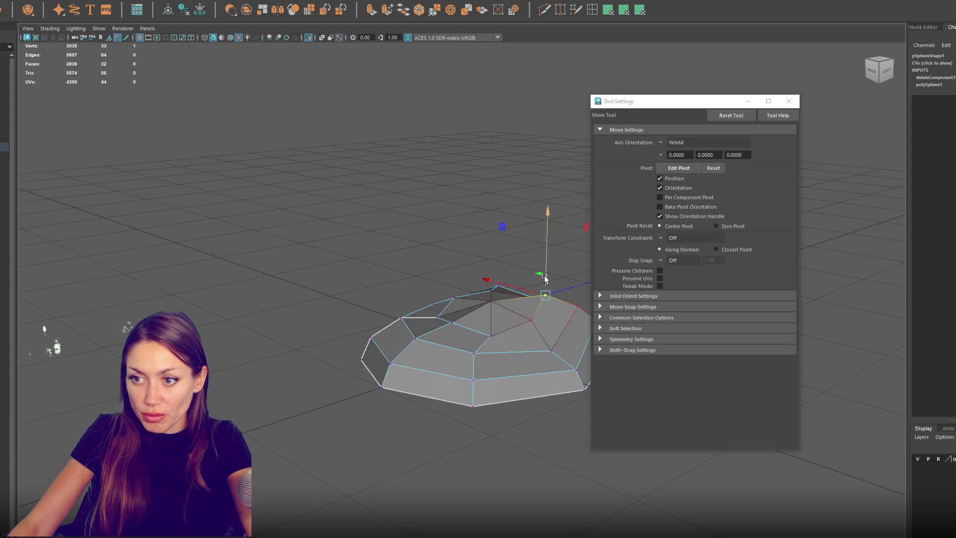
{"action": "left_click_drag", "start_coordinate": [546, 280], "coordinate": [545, 294]}
Step: Lower two more vertices and the peak, then select the whole mound from above
{"action": "mouse_move", "coordinate": [484, 319]}
{"action": "left_mouse_down", "text": "alt"}
{"action": "mouse_move", "coordinate": [378, 323]}
{"action": "mouse_move", "coordinate": [433, 331]}
{"action": "left_mouse_up", "text": "alt"}
{"action": "key", "text": "q"}
{"action": "left_click", "coordinate": [408, 311], "text": "shift"}
{"action": "key", "text": "w"}
{"action": "mouse_move", "coordinate": [413, 285]}
{"action": "left_mouse_down"}
{"action": "mouse_move", "coordinate": [412, 292]}
{"action": "mouse_move", "coordinate": [451, 294]}
{"action": "left_mouse_up"}
{"action": "left_click", "coordinate": [457, 307]}
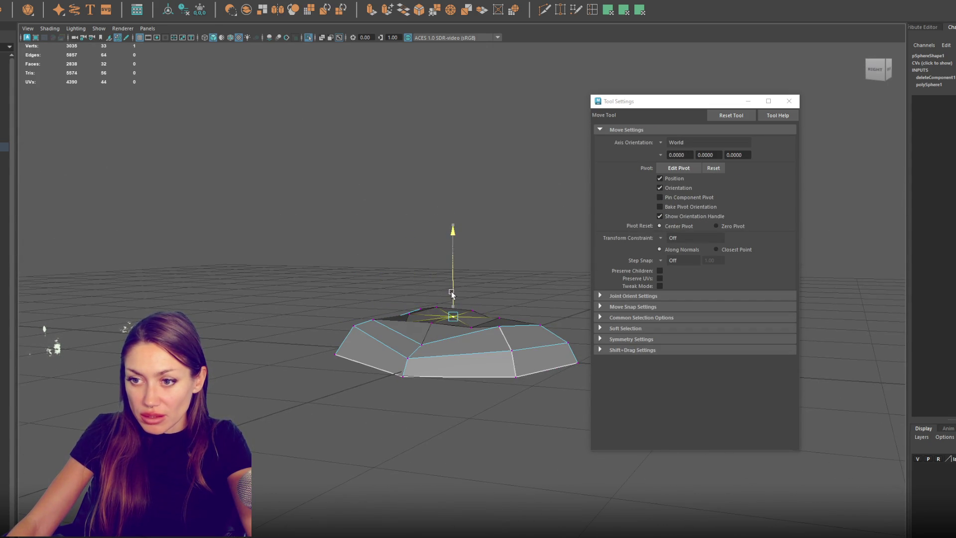
{"action": "left_click", "coordinate": [382, 321]}
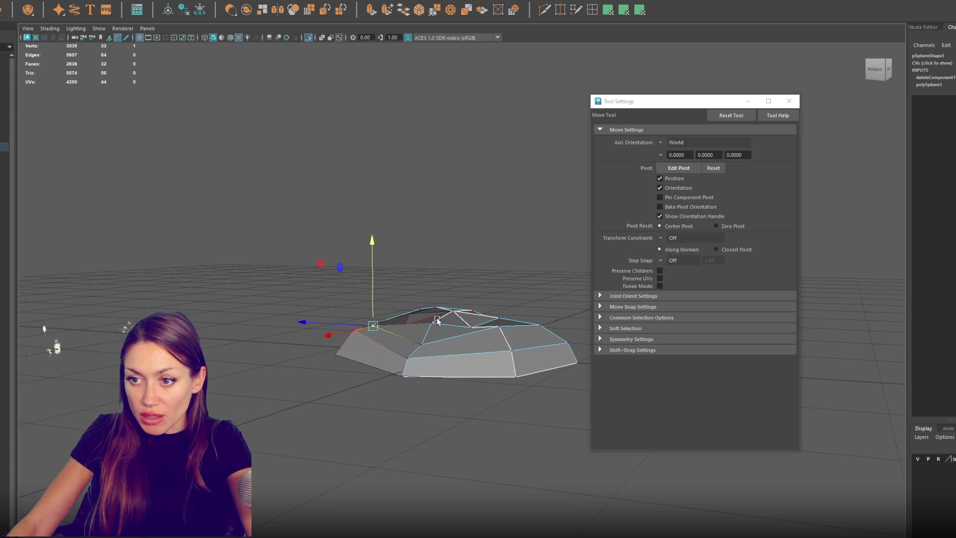
{"action": "left_click", "coordinate": [499, 318]}
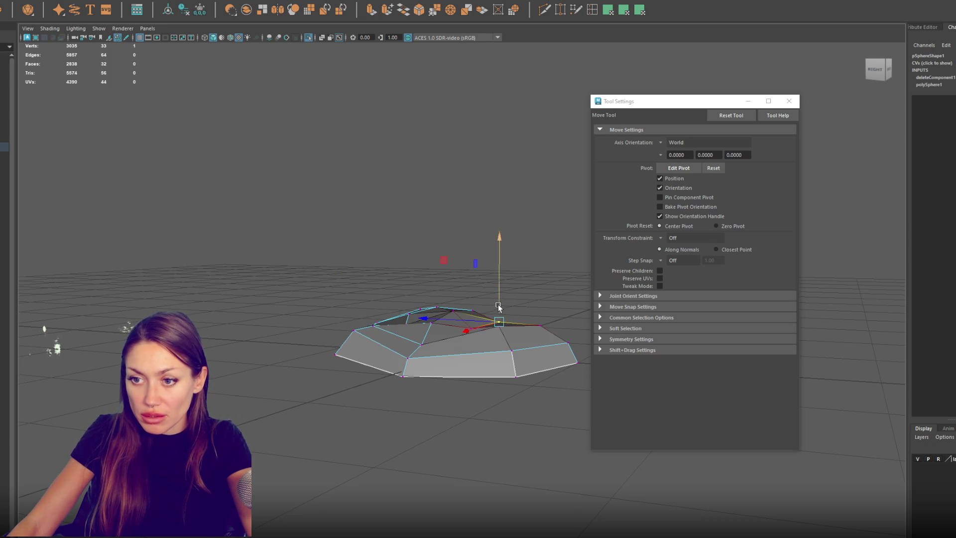
{"action": "left_click_drag", "start_coordinate": [499, 317], "coordinate": [536, 313], "text": "alt"}
{"action": "right_click_drag", "start_coordinate": [333, 258], "coordinate": [371, 243]}
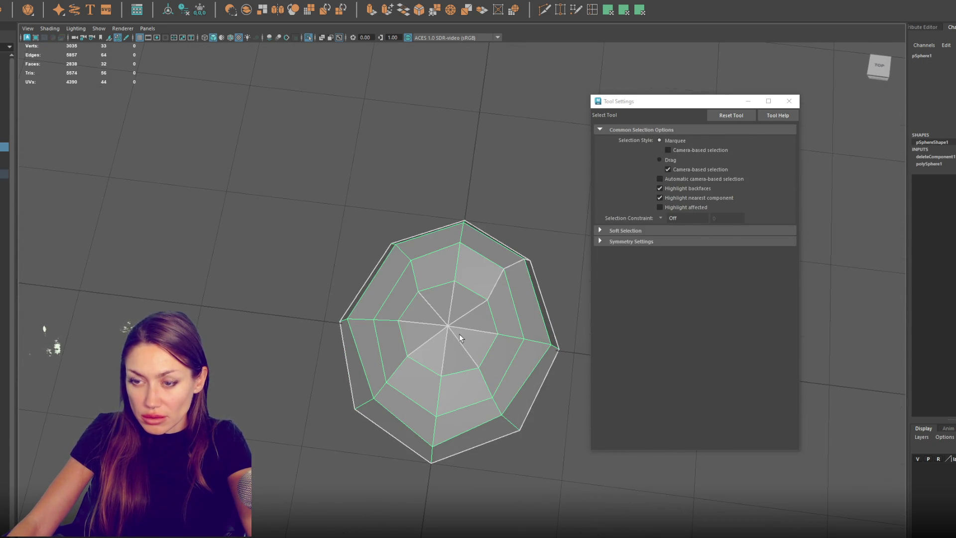
Step: Push the mound's bottom-front rim vertices back in, starting its irregular outline
{"action": "key", "text": "w"}
{"action": "key", "text": "F9"}
{"action": "left_click_drag", "start_coordinate": [474, 214], "coordinate": [454, 284]}
{"action": "left_click_drag", "start_coordinate": [510, 365], "coordinate": [511, 364]}
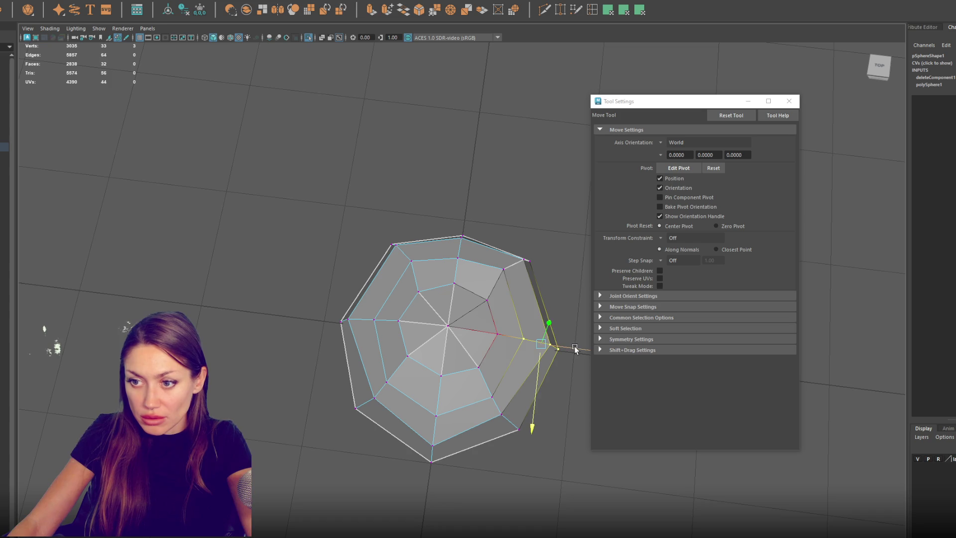
{"action": "left_click_drag", "start_coordinate": [406, 481], "coordinate": [481, 378]}
{"action": "left_click_drag", "start_coordinate": [434, 466], "coordinate": [447, 428]}
Step: Pull the left and lower-right rim vertices to roughen the mound's outline
{"action": "left_click_drag", "start_coordinate": [412, 361], "coordinate": [329, 423]}
{"action": "mouse_move", "coordinate": [386, 385]}
{"action": "left_mouse_down"}
{"action": "mouse_move", "coordinate": [397, 371]}
{"action": "mouse_move", "coordinate": [387, 384]}
{"action": "mouse_move", "coordinate": [396, 394]}
{"action": "left_mouse_up"}
{"action": "mouse_move", "coordinate": [409, 331]}
{"action": "left_mouse_down"}
{"action": "mouse_move", "coordinate": [368, 319]}
{"action": "mouse_move", "coordinate": [396, 307]}
{"action": "mouse_move", "coordinate": [377, 323]}
{"action": "left_mouse_up"}
{"action": "mouse_move", "coordinate": [538, 252]}
{"action": "left_mouse_down"}
{"action": "mouse_move", "coordinate": [500, 268]}
{"action": "mouse_move", "coordinate": [523, 293]}
{"action": "left_mouse_up"}
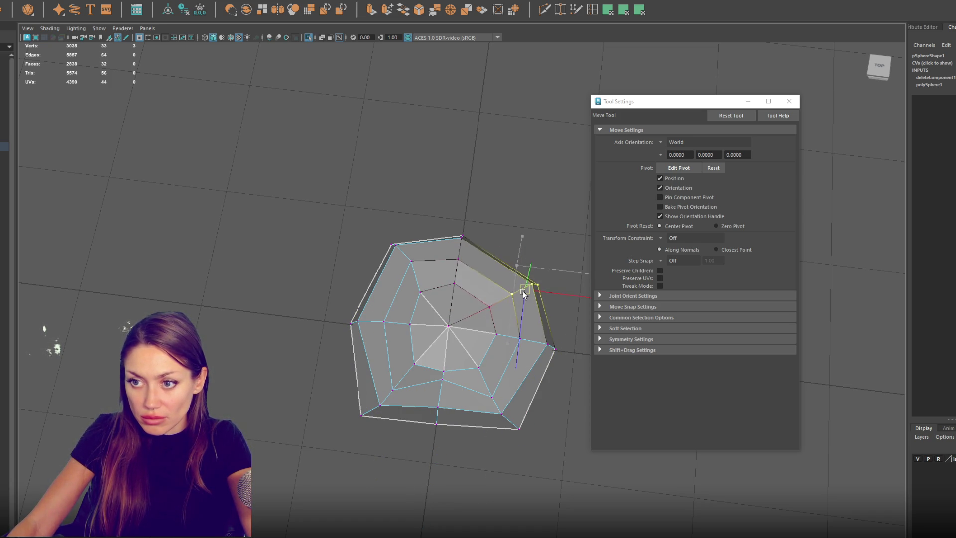
{"action": "left_click_drag", "start_coordinate": [494, 432], "coordinate": [504, 395]}
{"action": "left_click", "coordinate": [478, 361]}
{"action": "mouse_move", "coordinate": [472, 342]}
{"action": "left_mouse_down", "text": "alt"}
{"action": "mouse_move", "coordinate": [548, 286]}
{"action": "mouse_move", "coordinate": [507, 305]}
{"action": "left_mouse_up", "text": "alt"}
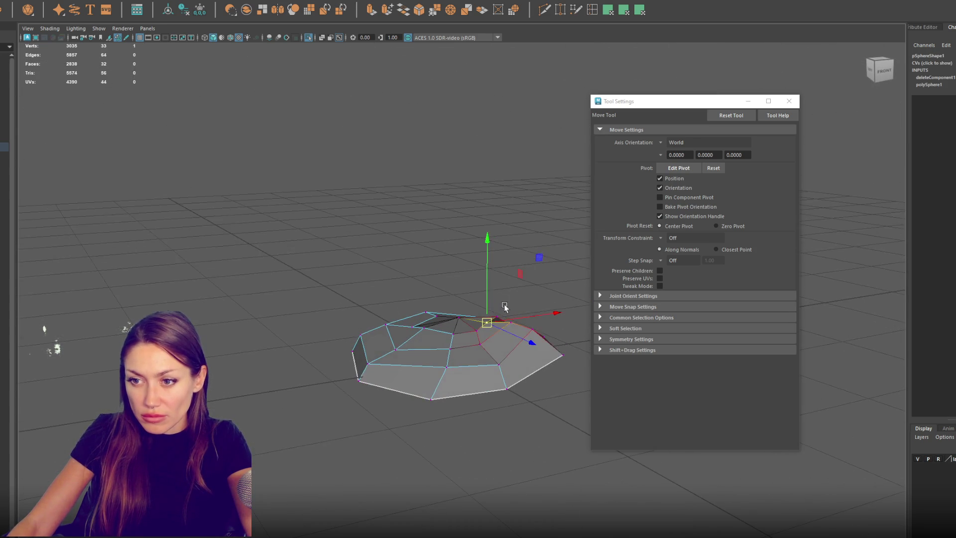
Step: Rescale the whole mound object with the scale tool
{"action": "right_click_drag", "start_coordinate": [452, 224], "coordinate": [450, 183]}
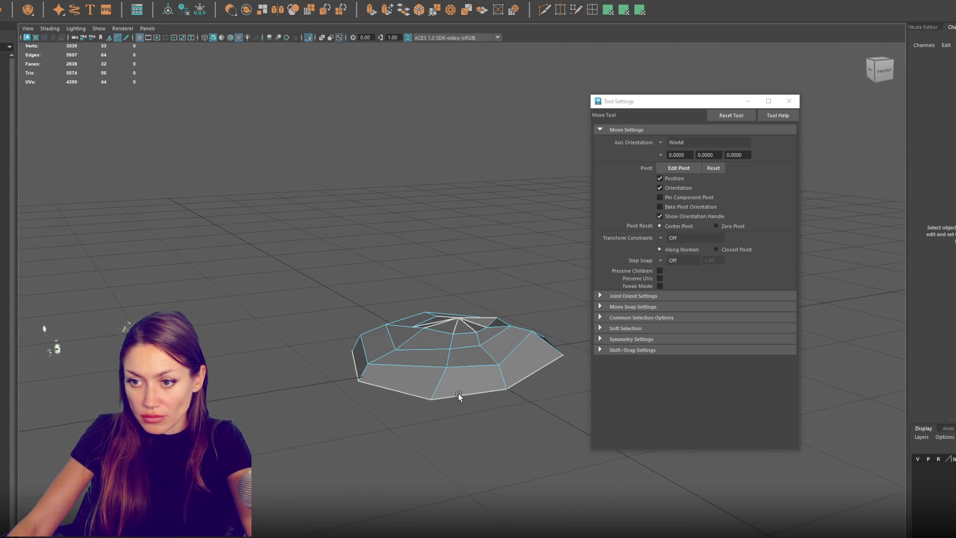
{"action": "left_click", "coordinate": [458, 393]}
{"action": "key", "text": "r"}
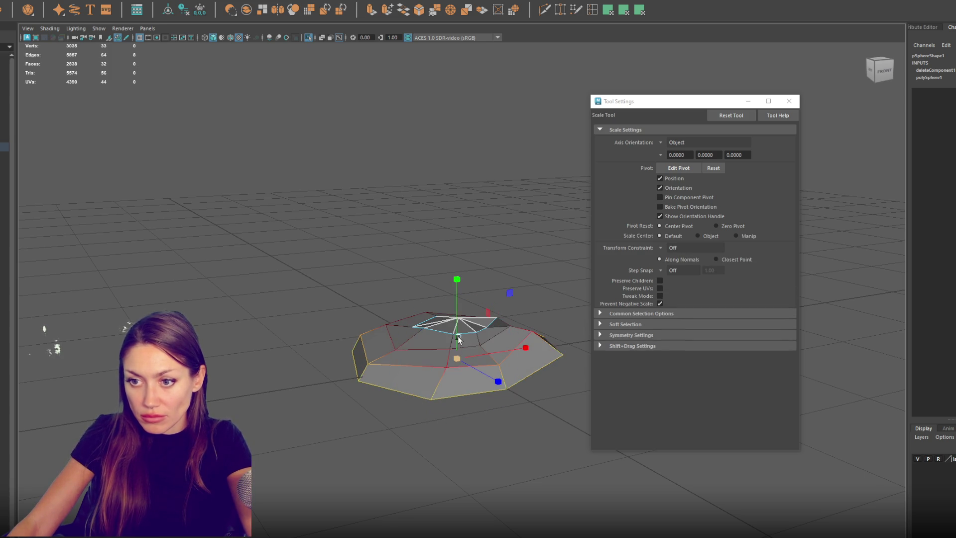
{"action": "left_click_drag", "start_coordinate": [459, 323], "coordinate": [458, 401]}
{"action": "left_click_drag", "start_coordinate": [456, 435], "coordinate": [464, 452]}
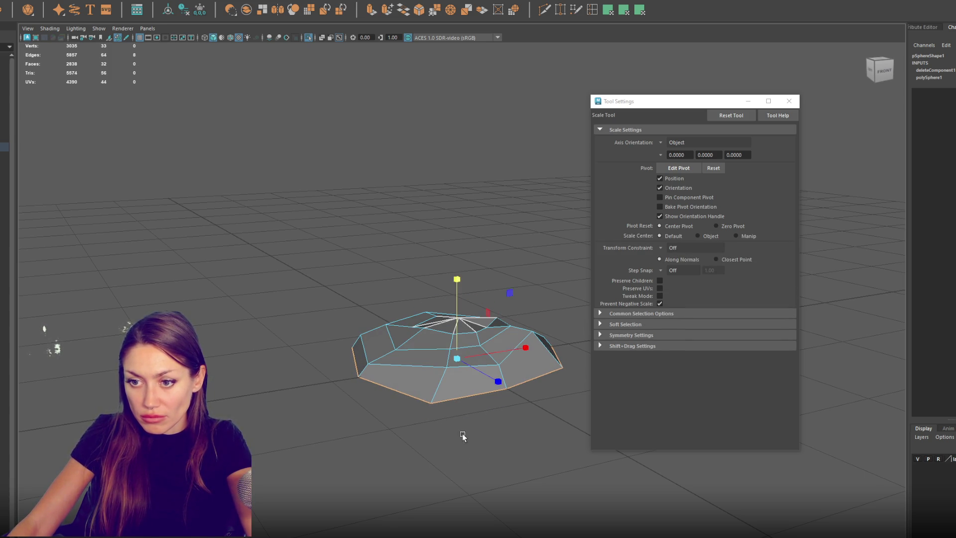
{"action": "key", "text": "w"}
{"action": "left_click_drag", "start_coordinate": [456, 342], "coordinate": [557, 341], "text": "alt"}
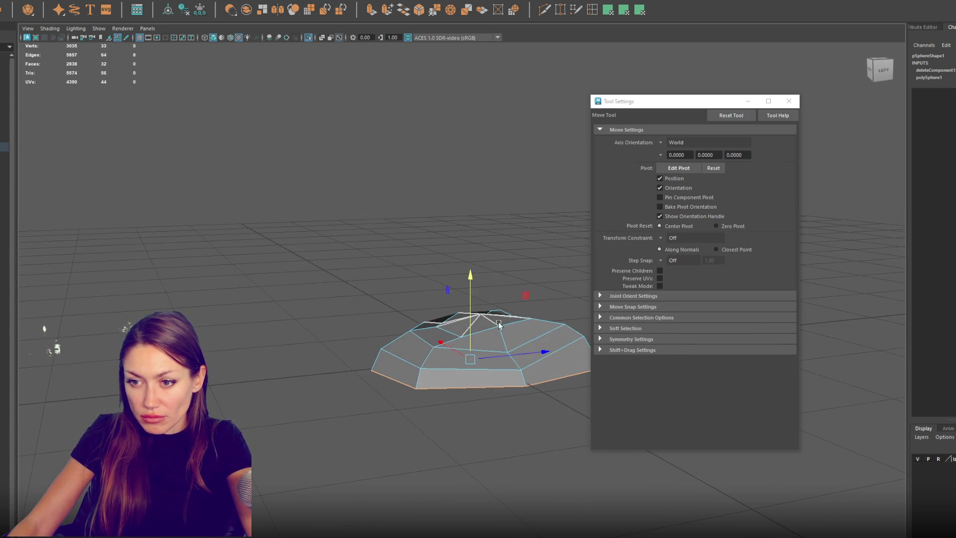
Step: Rename the mound object from pSphere1 to Clothes_Pile
{"action": "key", "text": "q"}
{"action": "key", "text": "F8"}
{"action": "mouse_move", "coordinate": [440, 245]}
{"action": "left_mouse_down", "text": "alt"}
{"action": "mouse_move", "coordinate": [450, 353]}
{"action": "mouse_move", "coordinate": [426, 351]}
{"action": "left_mouse_up", "text": "alt"}
{"action": "left_click", "coordinate": [426, 352]}
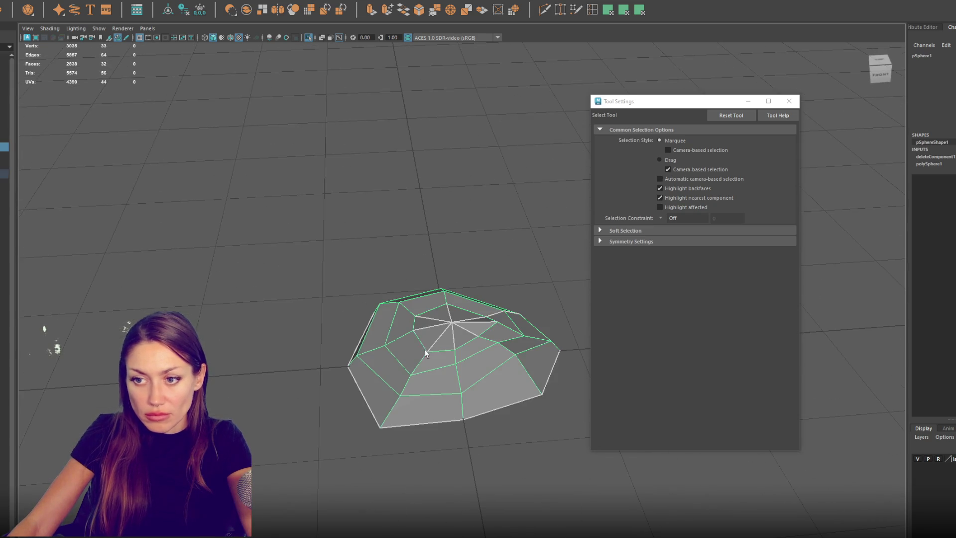
{"action": "key", "text": "ctrl+z"}
{"action": "key", "text": "shift+z"}
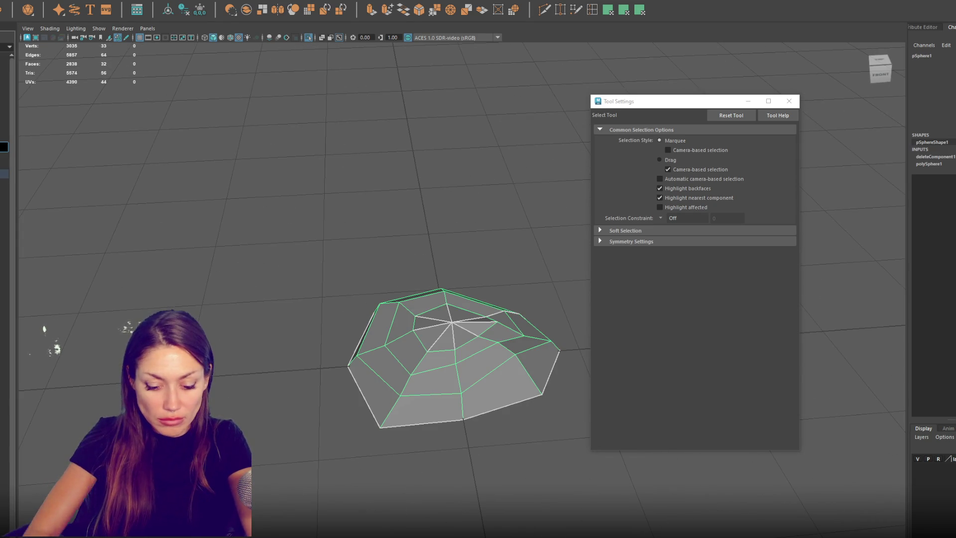
{"action": "key", "text": "Return"}
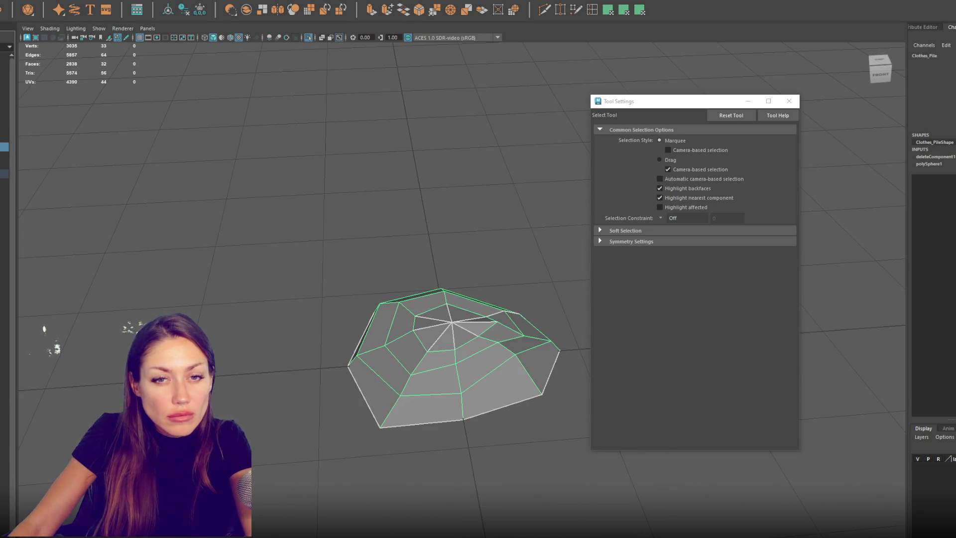
{"action": "left_click", "coordinate": [4, 102]}
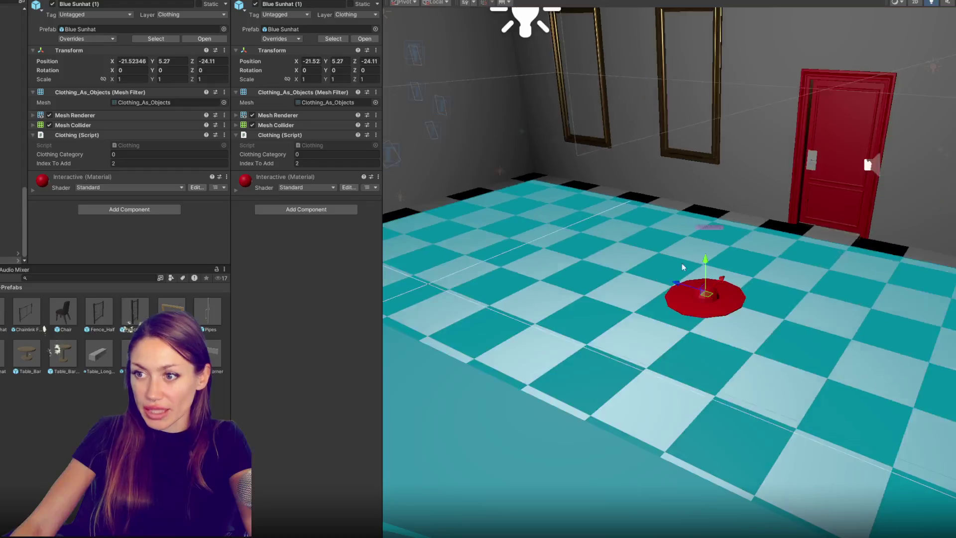
Step: Move the red Blue Sunhat (1) back across the floor and frame it in view
{"action": "left_click_drag", "start_coordinate": [687, 259], "coordinate": [720, 208], "text": "alt"}
{"action": "mouse_move", "coordinate": [688, 265]}
{"action": "left_mouse_down"}
{"action": "mouse_move", "coordinate": [601, 58]}
{"action": "mouse_move", "coordinate": [429, 62]}
{"action": "left_mouse_up"}
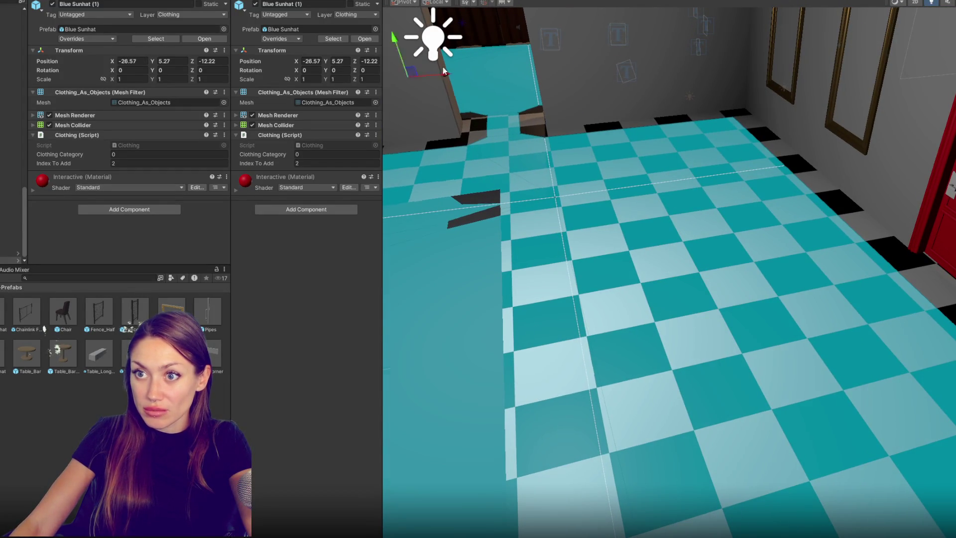
{"action": "key", "text": "f"}
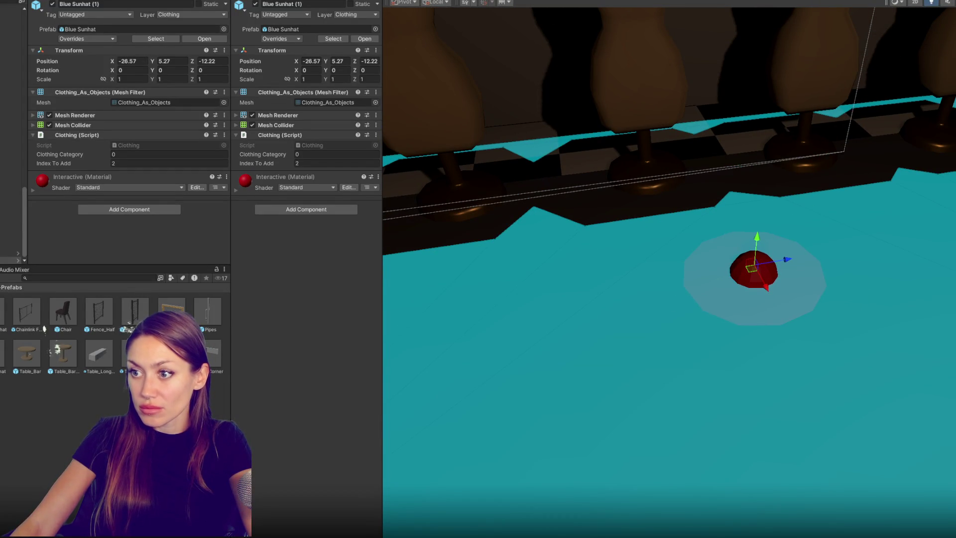
{"action": "key", "text": "f"}
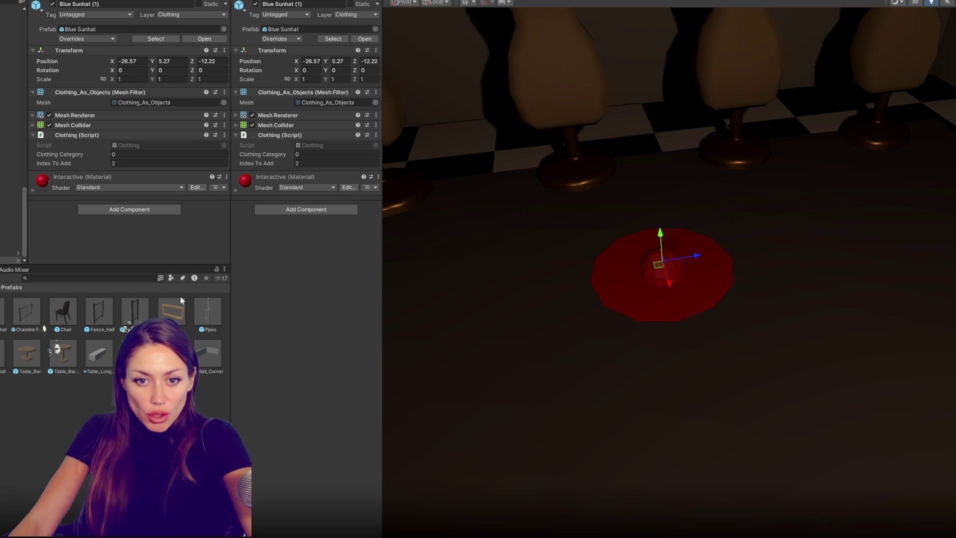
Step: Duplicate the sunhat as Blue Sunhat (2) and place it beside the original
{"action": "key", "text": "ctrl+d"}
{"action": "left_click_drag", "start_coordinate": [698, 256], "coordinate": [521, 290]}
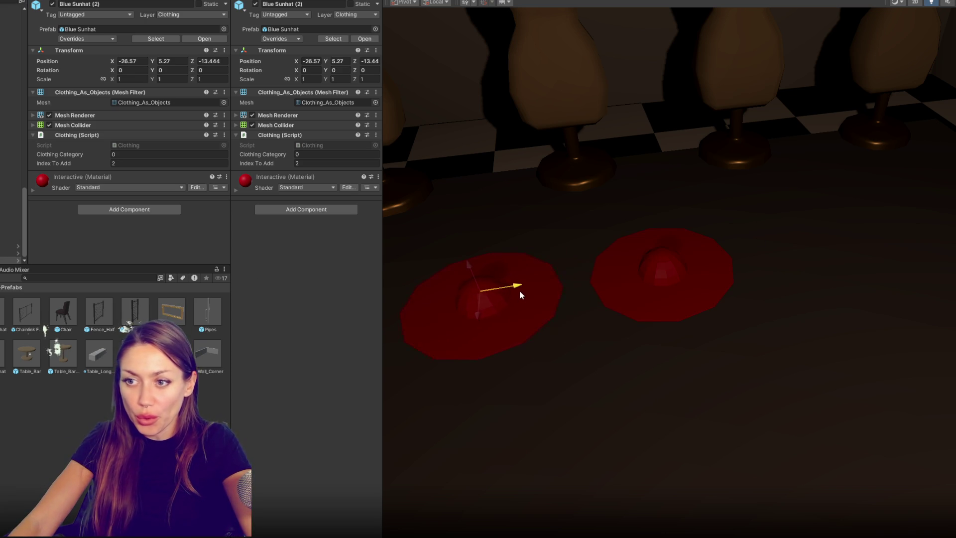
{"action": "key", "text": "f"}
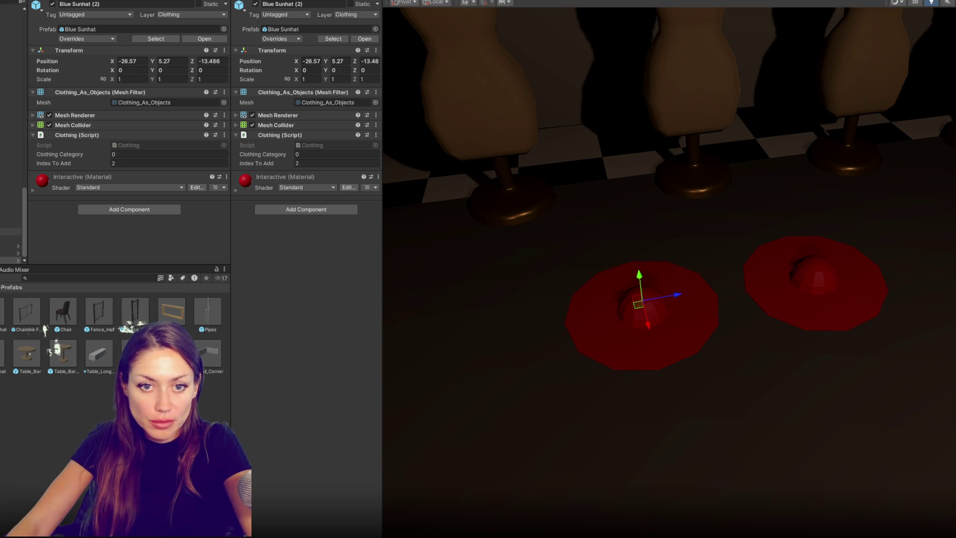
{"action": "left_click", "coordinate": [78, 313]}
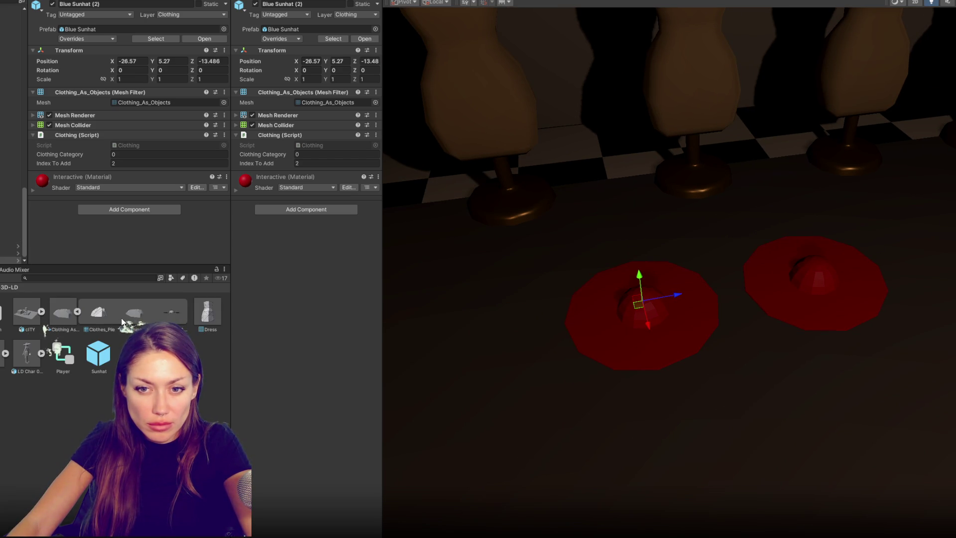
Step: Remove the Mesh Renderer from Blue Sunhat (2) so the duplicate hat is invisible
{"action": "left_click", "coordinate": [2, 261]}
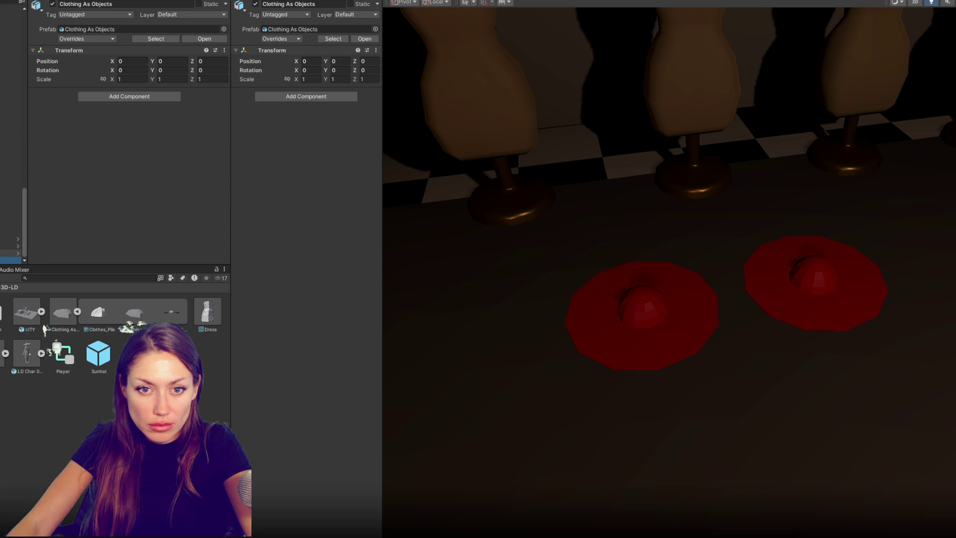
{"action": "key", "text": "Down"}
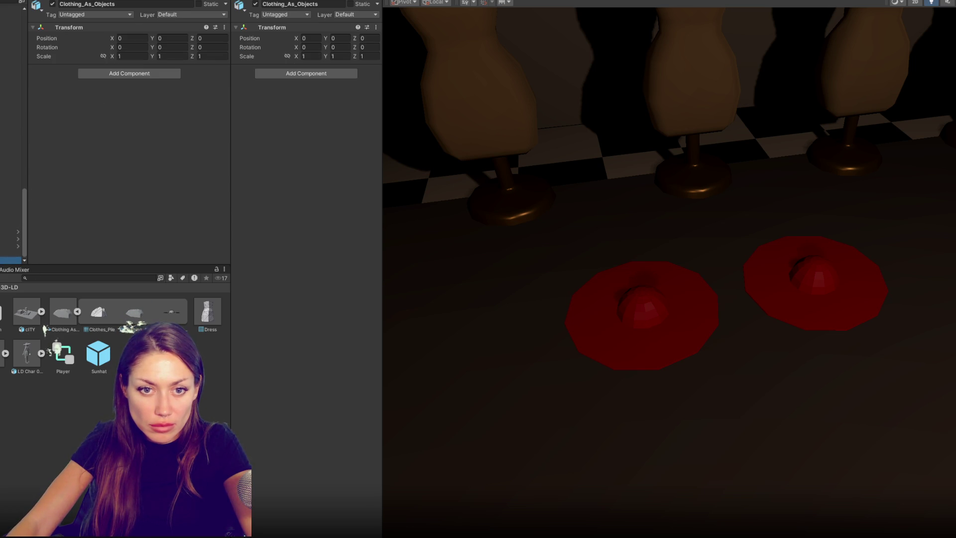
{"action": "key", "text": "Down"}
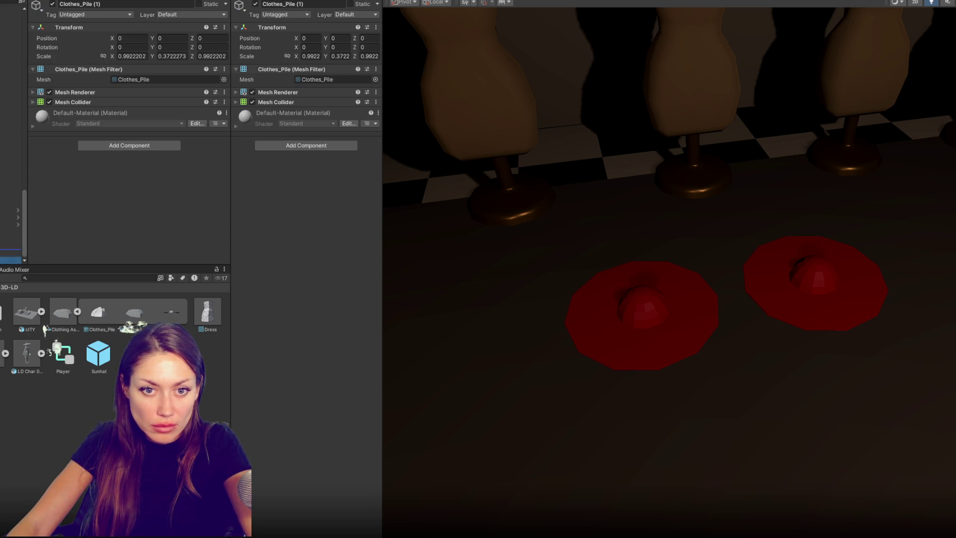
{"action": "key", "text": "Up"}
{"action": "key", "text": "Delete"}
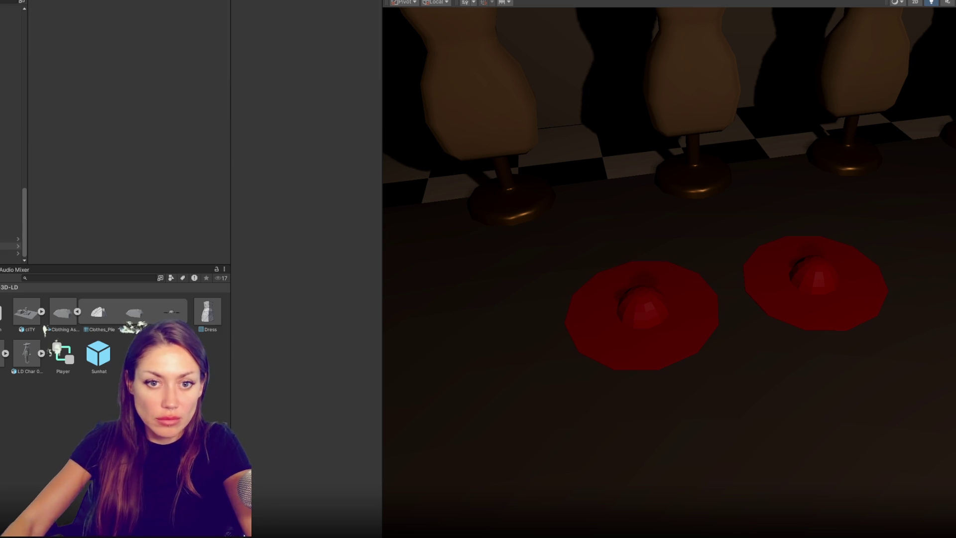
{"action": "left_click", "coordinate": [10, 247]}
{"action": "left_click", "coordinate": [110, 5]}
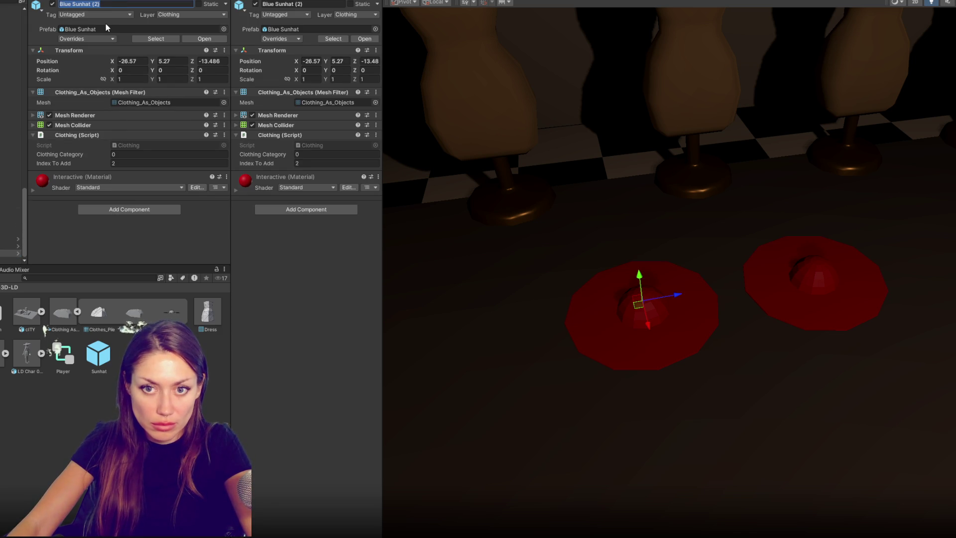
{"action": "left_click", "coordinate": [2, 261]}
{"action": "left_click", "coordinate": [2, 254]}
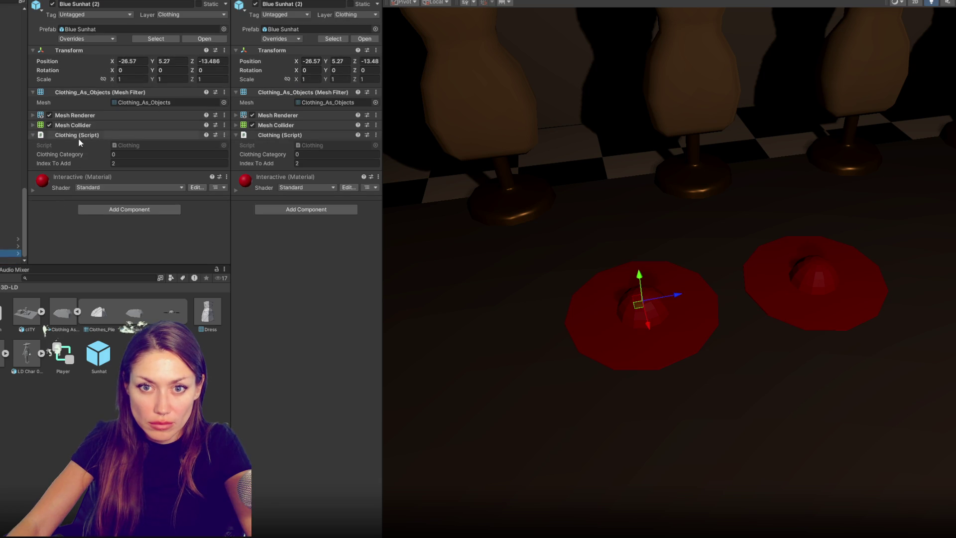
{"action": "right_click", "coordinate": [92, 115]}
{"action": "left_click", "coordinate": [116, 132]}
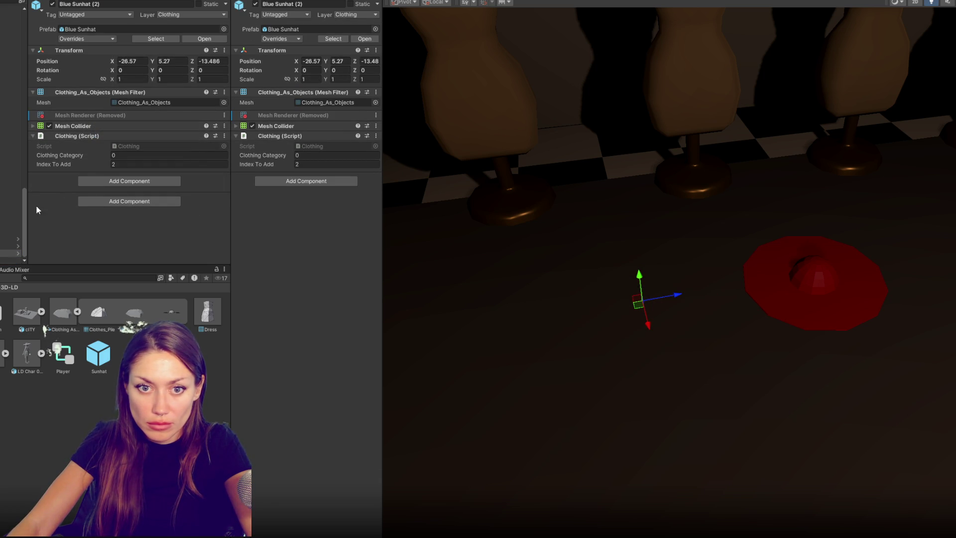
Step: Reset Clothes_Pile (1) scale to 1 and position it at -26.57, 5.27, -13.486
{"action": "left_click", "coordinate": [131, 45]}
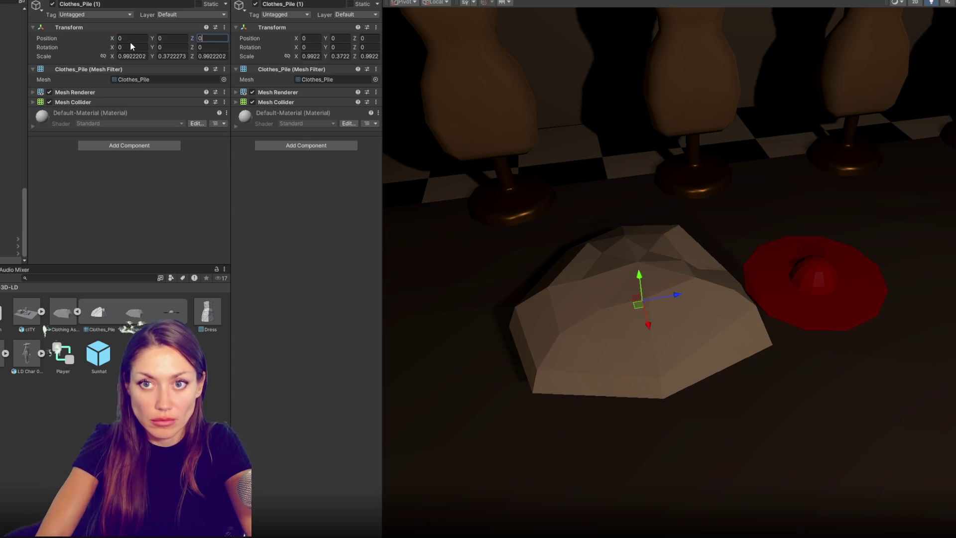
{"action": "key", "text": "Tab"}
{"action": "key", "text": "Tab"}
{"action": "key", "text": "Tab"}
{"action": "type", "text": "1"}
{"action": "key", "text": "Tab"}
{"action": "type", "text": "1"}
{"action": "key", "text": "Tab"}
{"action": "type", "text": "1"}
{"action": "key", "text": "Tab"}
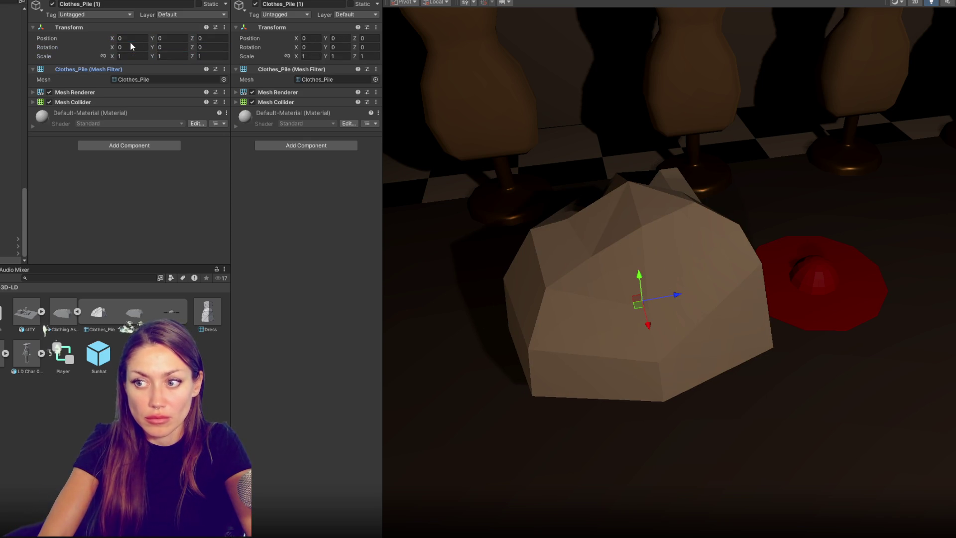
{"action": "left_click", "coordinate": [9, 253]}
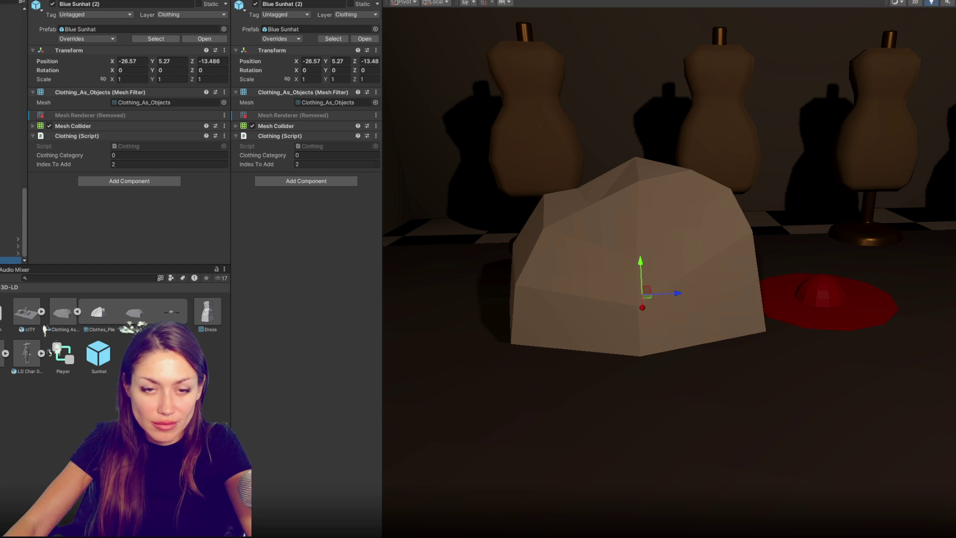
{"action": "key", "text": "ctrl+z"}
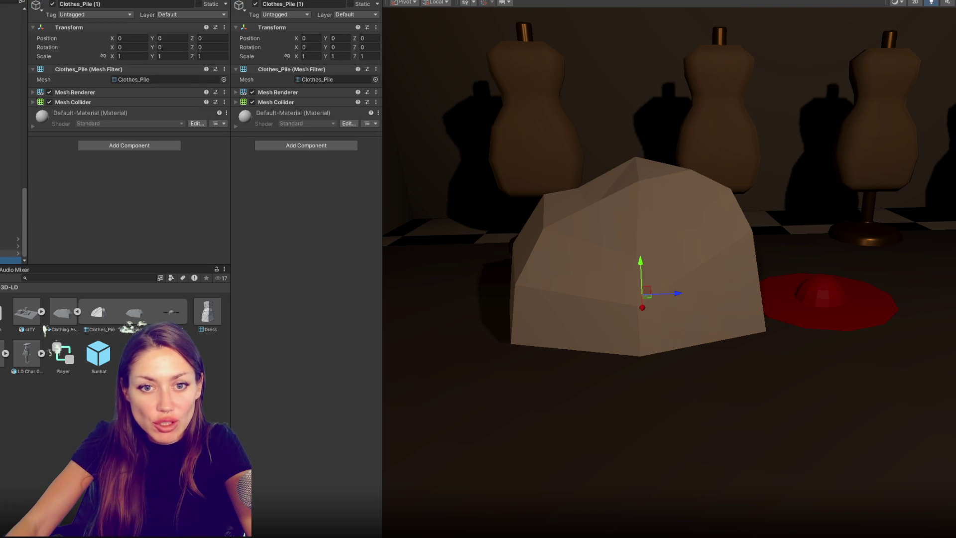
{"action": "key", "text": "ctrl+z"}
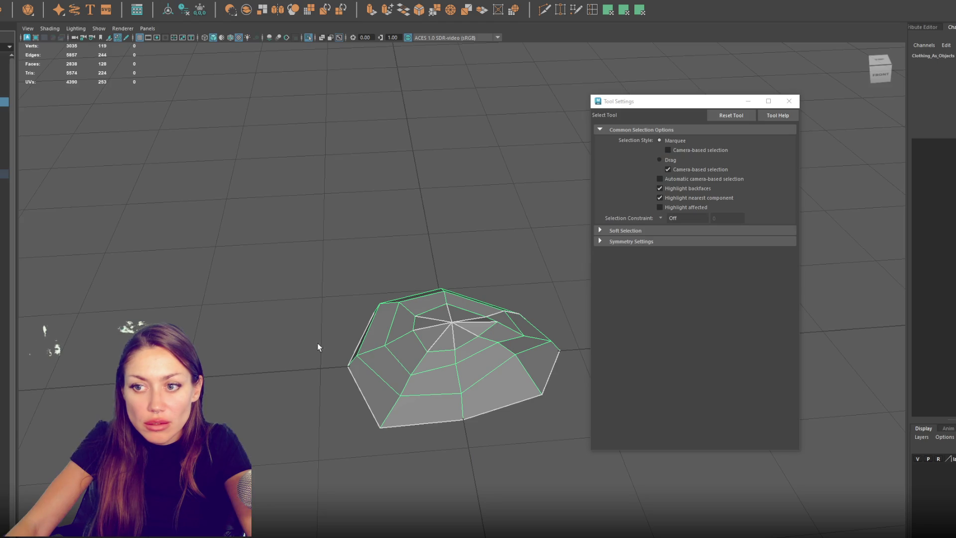
Step: Apply Delete History from the shelf to the flattened clothes pile mesh
{"action": "left_click", "coordinate": [184, 10]}
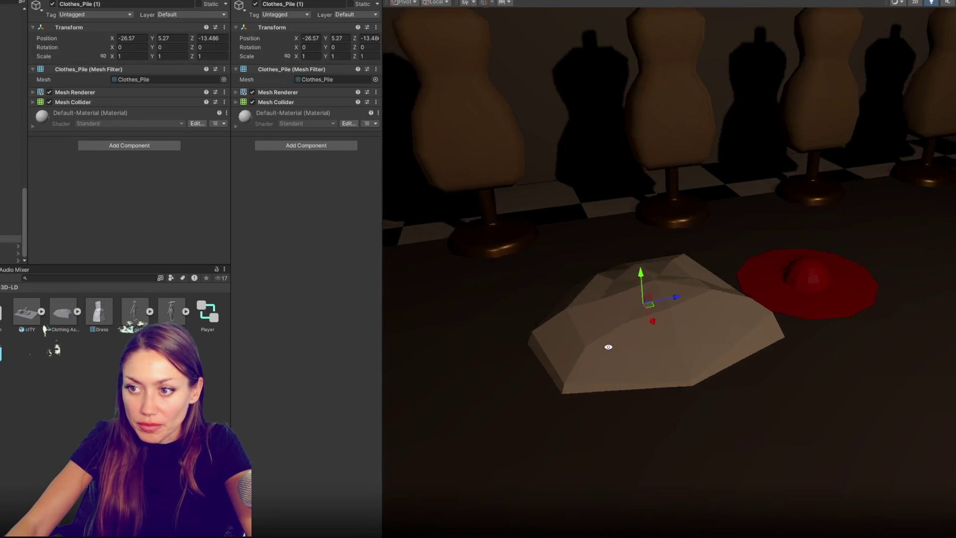
Step: Scale Clothes_Pile (1) down to about 0.61
{"action": "key", "text": "r"}
{"action": "mouse_move", "coordinate": [643, 306]}
{"action": "left_mouse_down"}
{"action": "mouse_move", "coordinate": [630, 316]}
{"action": "mouse_move", "coordinate": [638, 273]}
{"action": "left_mouse_up"}
{"action": "scroll", "coordinate": [629, 316], "scroll_direction": "down", "scroll_amount": 3}
{"action": "key", "text": "w"}
Step: Rename the Blue Sunhat (2) object to 'Clothing:'
{"action": "left_click", "coordinate": [15, 238]}
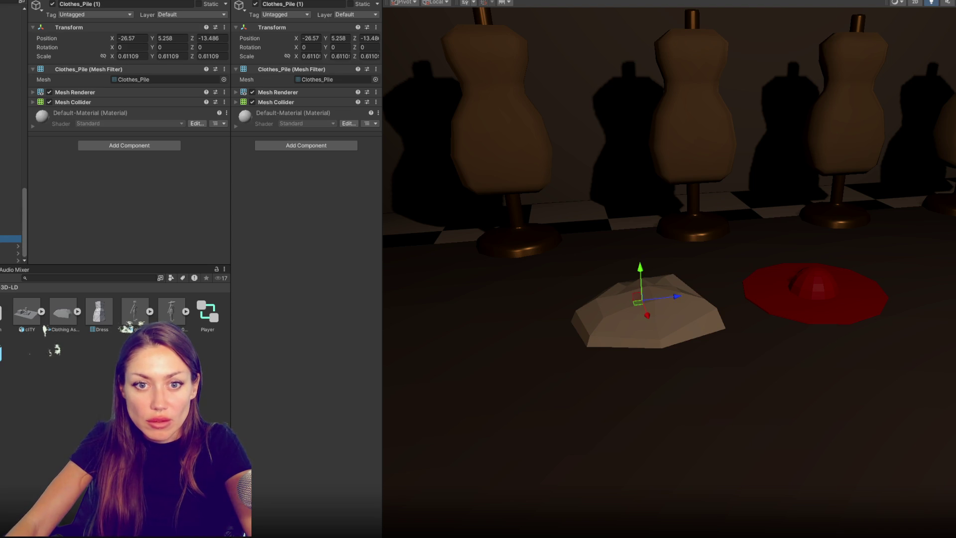
{"action": "key", "text": "Down"}
{"action": "left_click", "coordinate": [92, 4]}
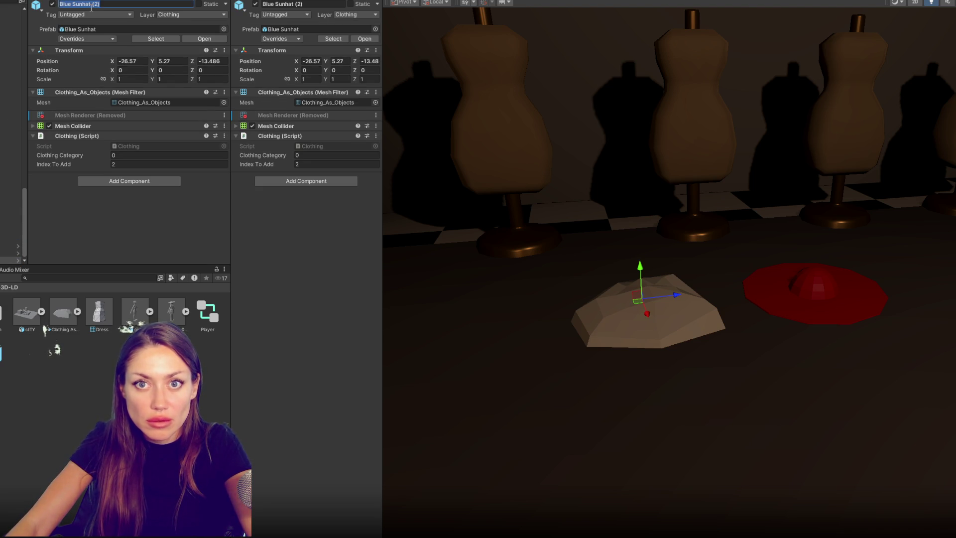
{"action": "type", "text": "Clothing:"}
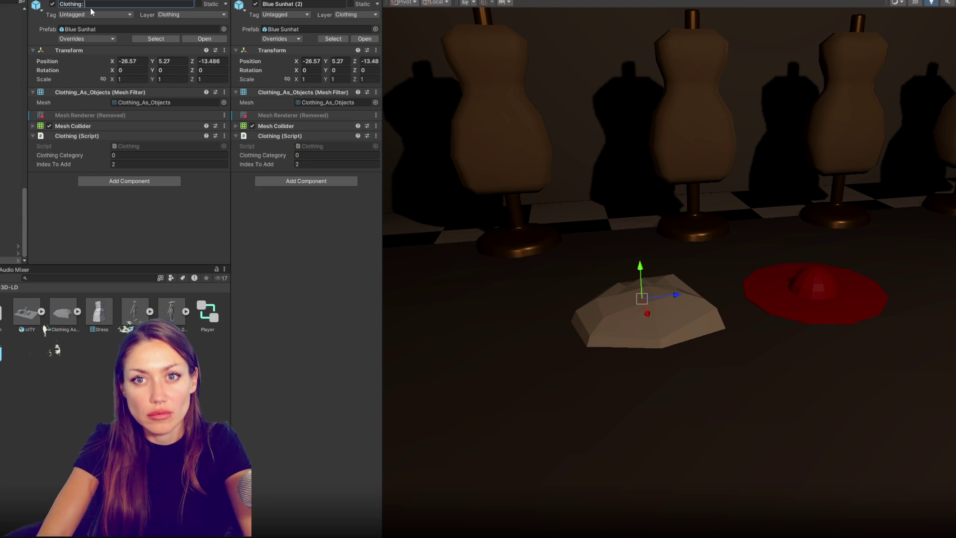
{"action": "left_click", "coordinate": [10, 246]}
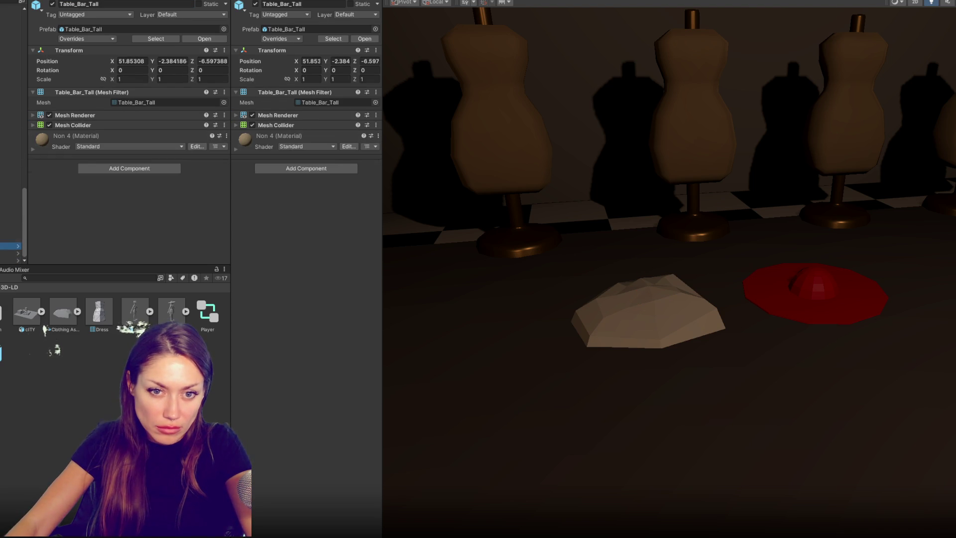
{"action": "left_click", "coordinate": [10, 239]}
{"action": "left_click", "coordinate": [10, 253]}
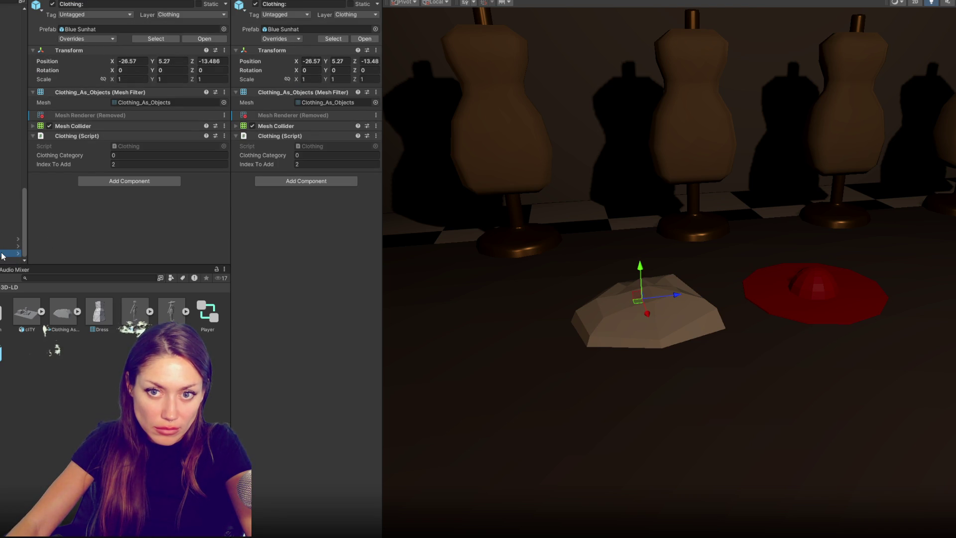
{"action": "left_click", "coordinate": [118, 246]}
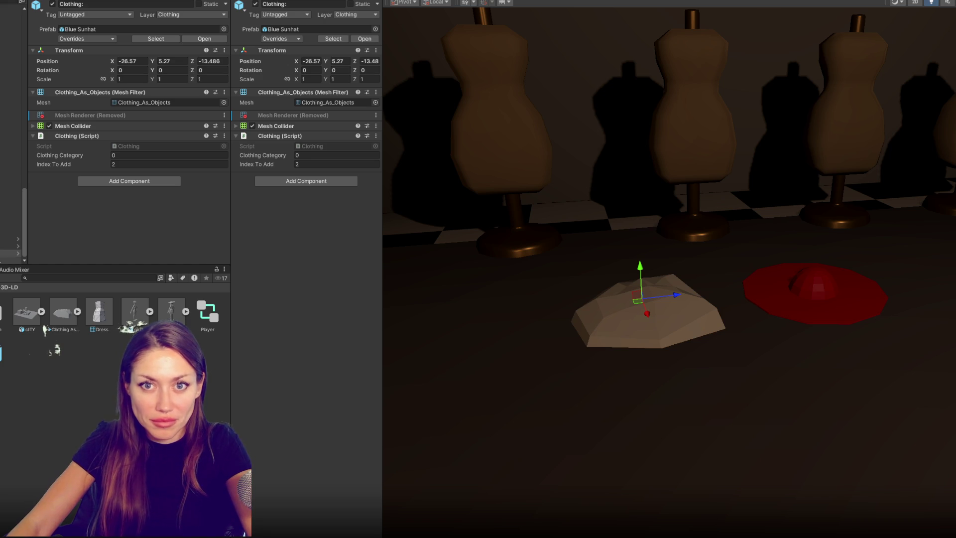
Step: Move the Clothing: object back along Z and the red hat toward the front
{"action": "scroll", "coordinate": [475, 269], "scroll_direction": "down", "scroll_amount": 2}
{"action": "left_click_drag", "start_coordinate": [690, 294], "coordinate": [453, 312]}
{"action": "left_click", "coordinate": [801, 310]}
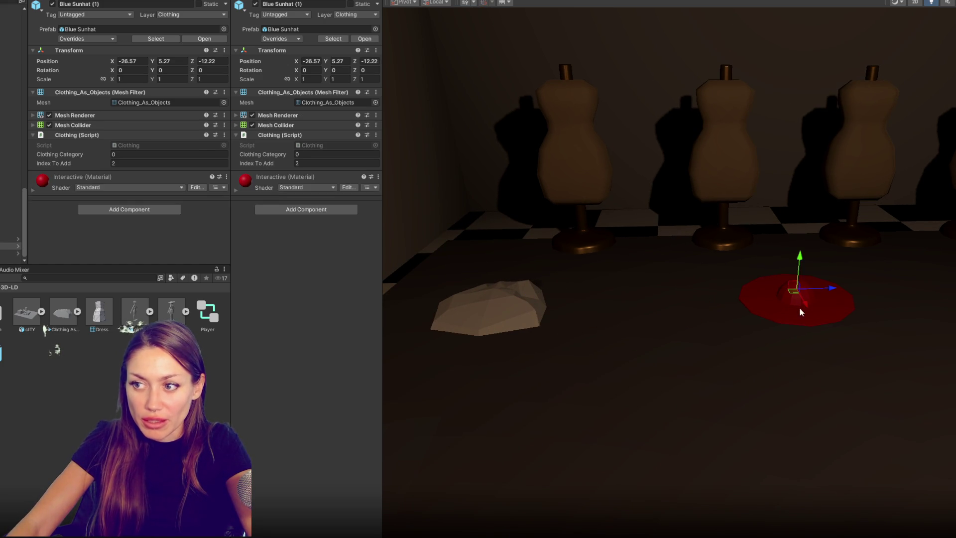
{"action": "left_click_drag", "start_coordinate": [805, 306], "coordinate": [850, 385]}
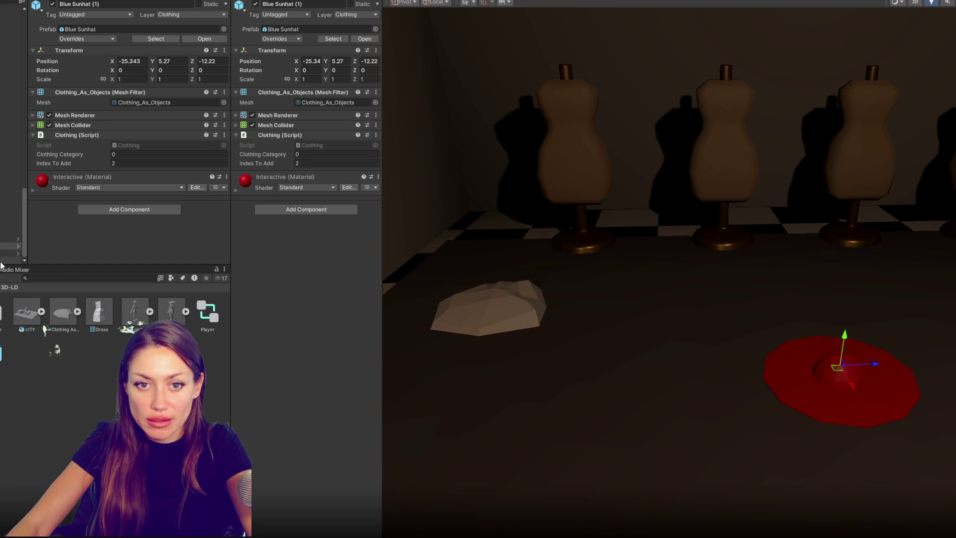
{"action": "left_click", "coordinate": [476, 301]}
{"action": "mouse_move", "coordinate": [477, 315]}
{"action": "left_mouse_down"}
{"action": "mouse_move", "coordinate": [495, 300]}
{"action": "mouse_move", "coordinate": [642, 282]}
{"action": "mouse_move", "coordinate": [877, 273]}
{"action": "left_mouse_up"}
Step: Duplicate the clothes pile into a row up to Clothes_Pile (6) before the mannequins
{"action": "key", "text": "ctrl+d"}
{"action": "key", "text": "ctrl+d"}
{"action": "key", "text": "ctrl+d"}
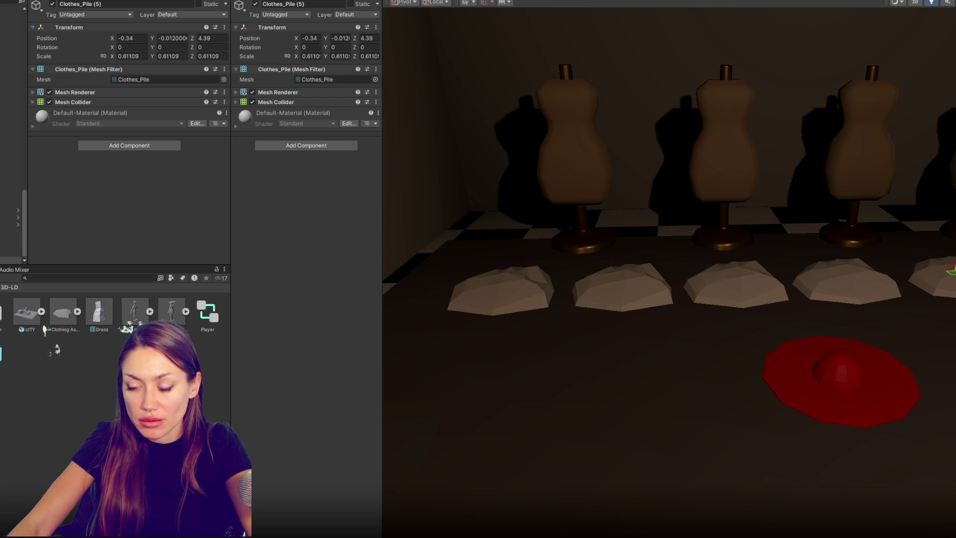
{"action": "left_click", "coordinate": [936, 279]}
{"action": "scroll", "coordinate": [813, 355], "scroll_direction": "up", "scroll_amount": 3}
{"action": "scroll", "coordinate": [814, 355], "scroll_direction": "up", "scroll_amount": 2}
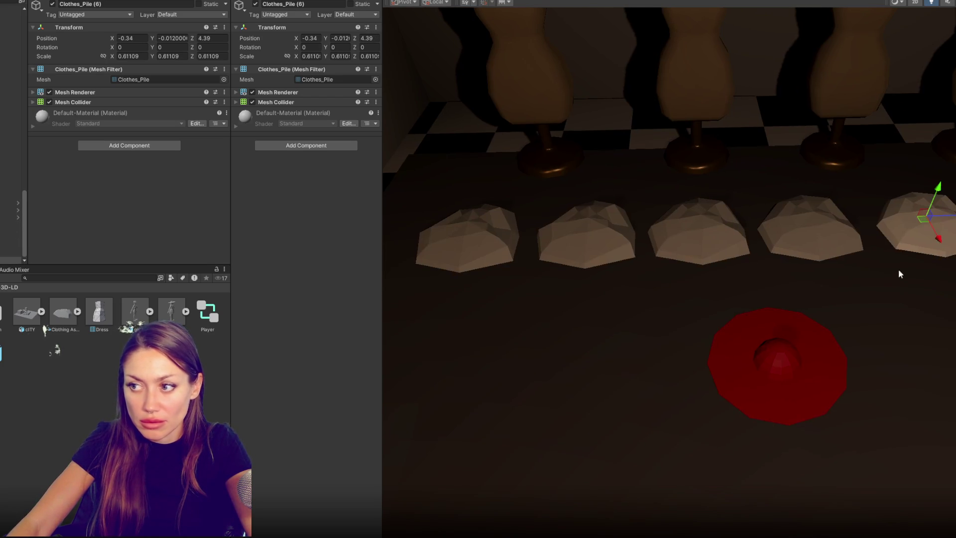
{"action": "left_click_drag", "start_coordinate": [941, 219], "coordinate": [946, 308]}
{"action": "left_click", "coordinate": [466, 239]}
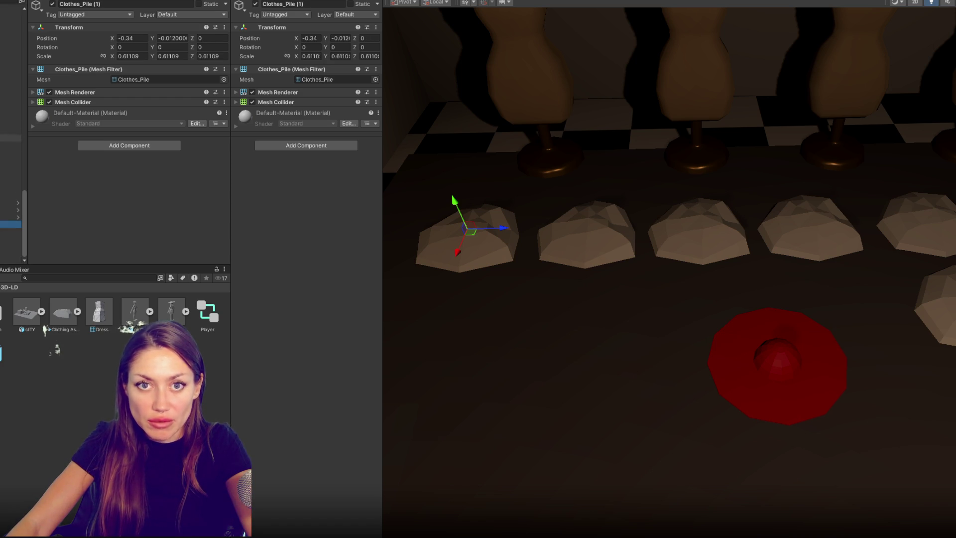
{"action": "left_click_drag", "start_coordinate": [24, 205], "coordinate": [24, 31]}
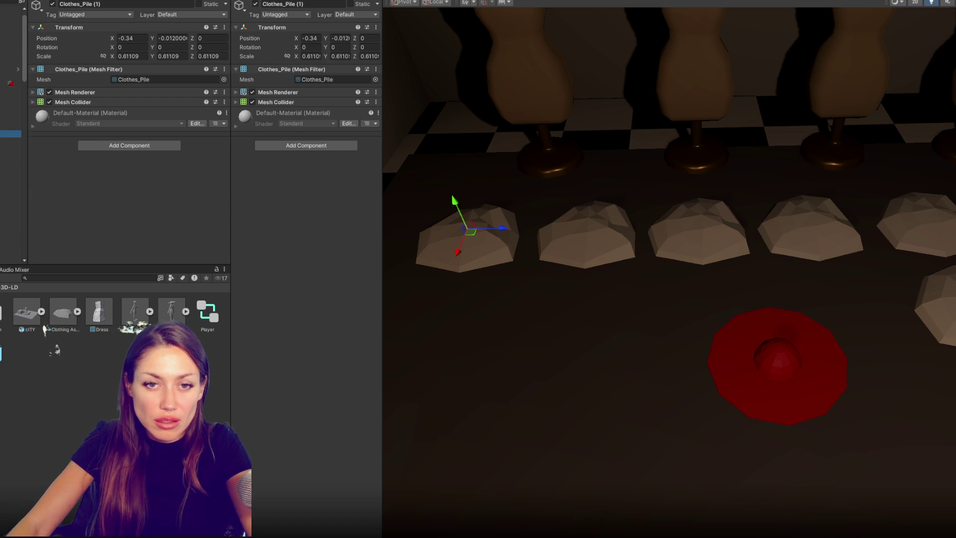
{"action": "left_click", "coordinate": [10, 133]}
{"action": "left_click", "coordinate": [10, 155]}
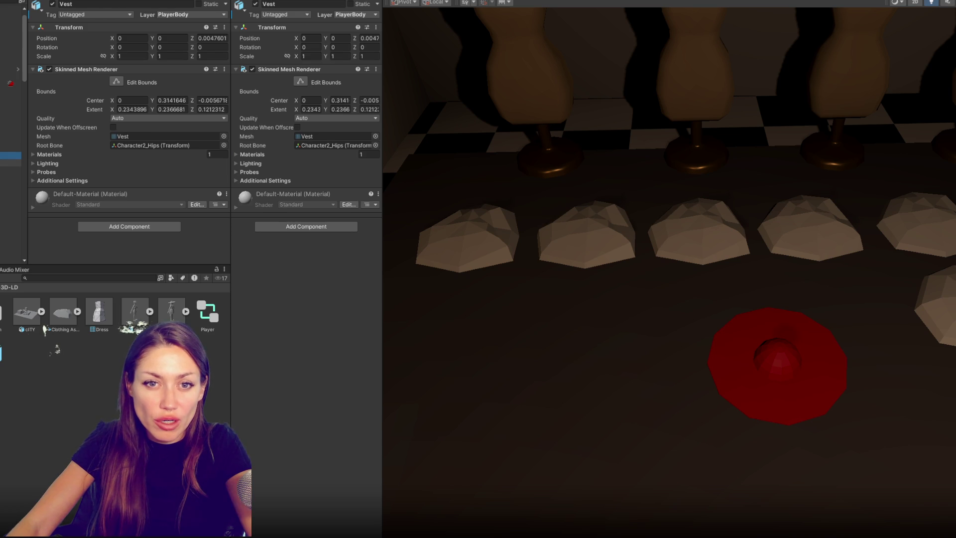
{"action": "left_click", "coordinate": [11, 162]}
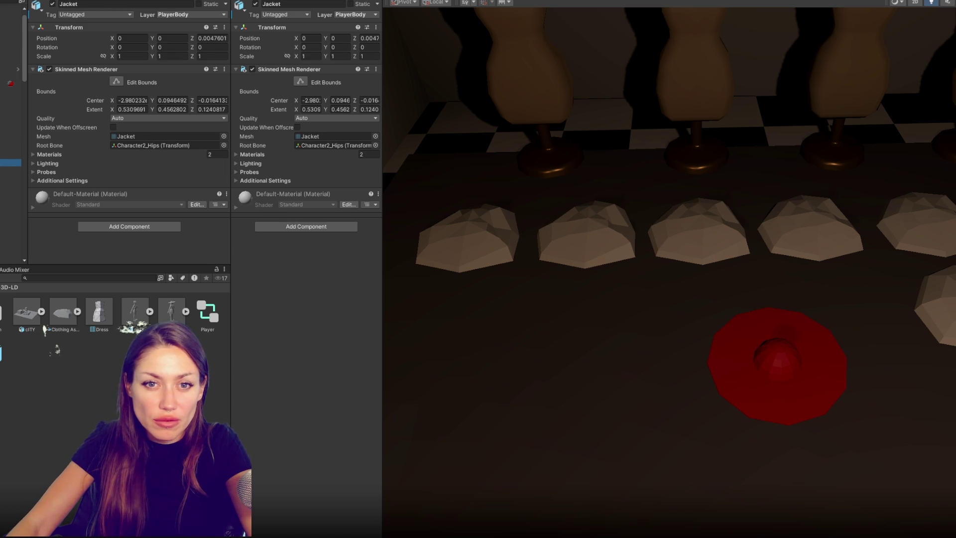
{"action": "key", "text": "Down"}
{"action": "key", "text": "f"}
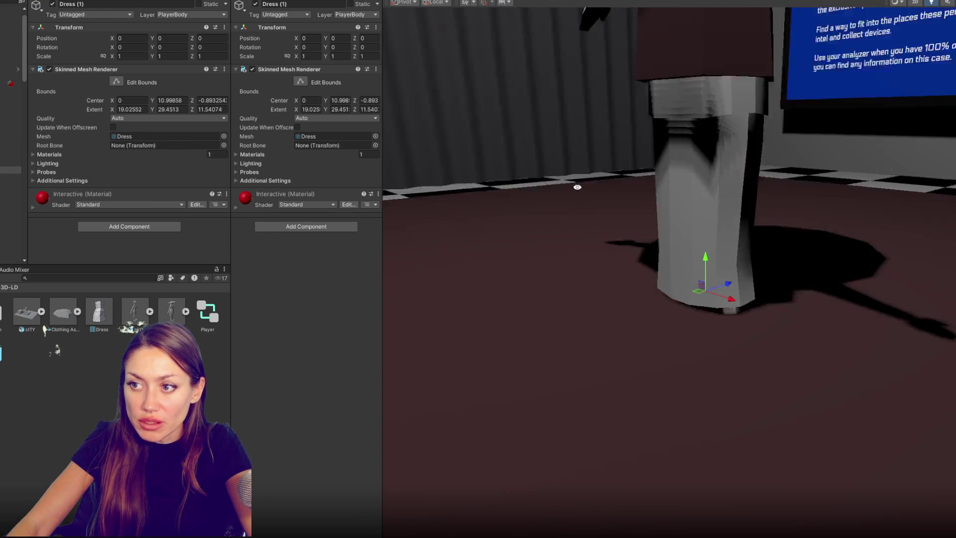
{"action": "mouse_move", "coordinate": [578, 187]}
{"action": "left_mouse_down", "text": "alt"}
{"action": "mouse_move", "coordinate": [621, 192]}
{"action": "mouse_move", "coordinate": [605, 201]}
{"action": "left_mouse_up", "text": "alt"}
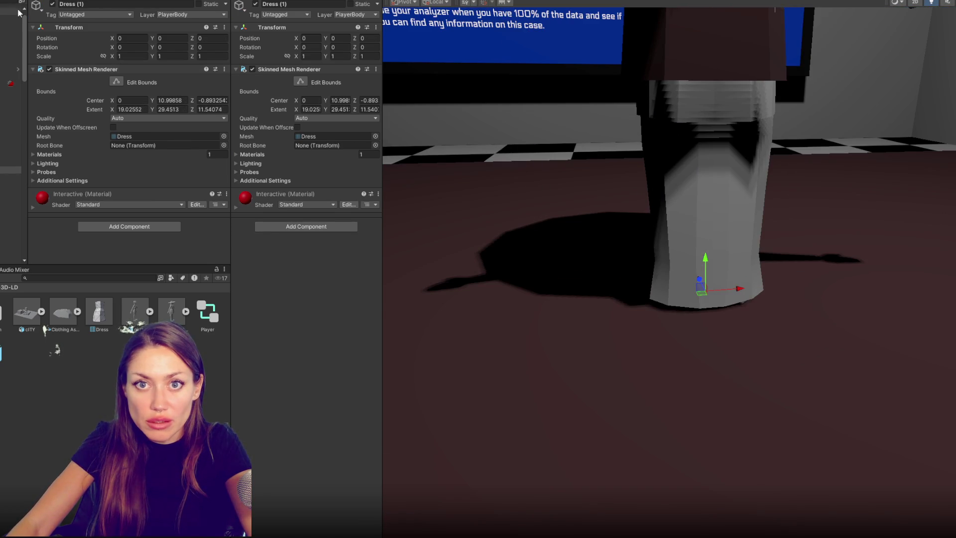
{"action": "mouse_move", "coordinate": [724, 344]}
{"action": "left_mouse_down", "text": "alt"}
{"action": "mouse_move", "coordinate": [640, 241]}
{"action": "mouse_move", "coordinate": [243, 250]}
{"action": "mouse_move", "coordinate": [761, 305]}
{"action": "mouse_move", "coordinate": [770, 256]}
{"action": "mouse_move", "coordinate": [551, 324]}
{"action": "mouse_move", "coordinate": [732, 305]}
{"action": "mouse_move", "coordinate": [542, 279]}
{"action": "mouse_move", "coordinate": [323, 285]}
{"action": "mouse_move", "coordinate": [540, 272]}
{"action": "mouse_move", "coordinate": [338, 257]}
{"action": "left_mouse_up", "text": "alt"}
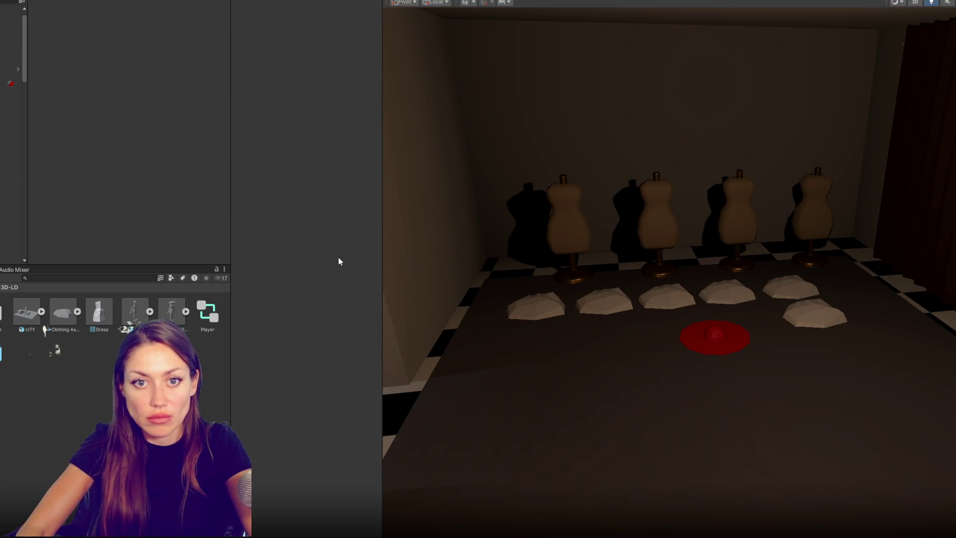
{"action": "left_click", "coordinate": [10, 149]}
{"action": "left_click", "coordinate": [10, 162]}
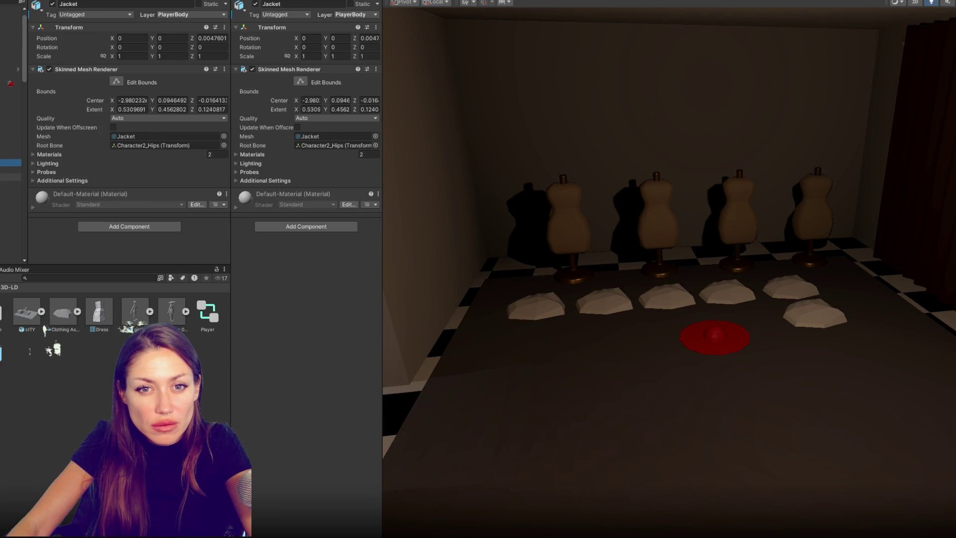
{"action": "scroll", "coordinate": [11, 139], "scroll_direction": "down", "scroll_amount": 3}
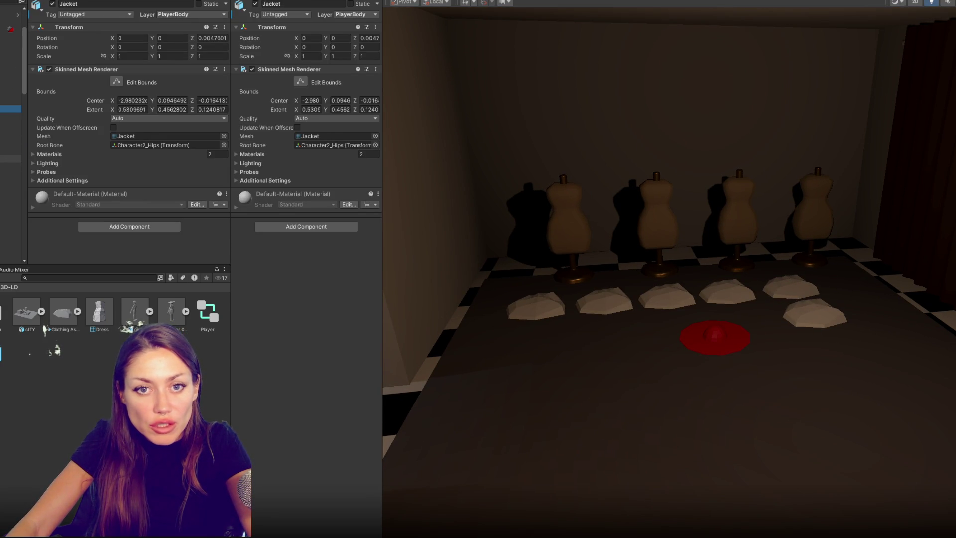
{"action": "left_click", "coordinate": [10, 158]}
{"action": "left_click", "coordinate": [10, 209]}
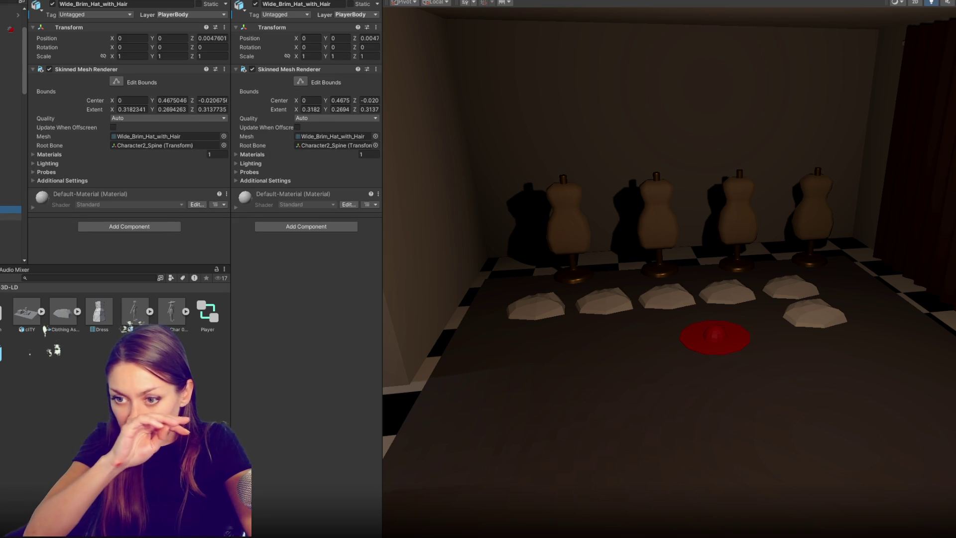
{"action": "left_click", "coordinate": [810, 311]}
{"action": "left_click", "coordinate": [827, 319]}
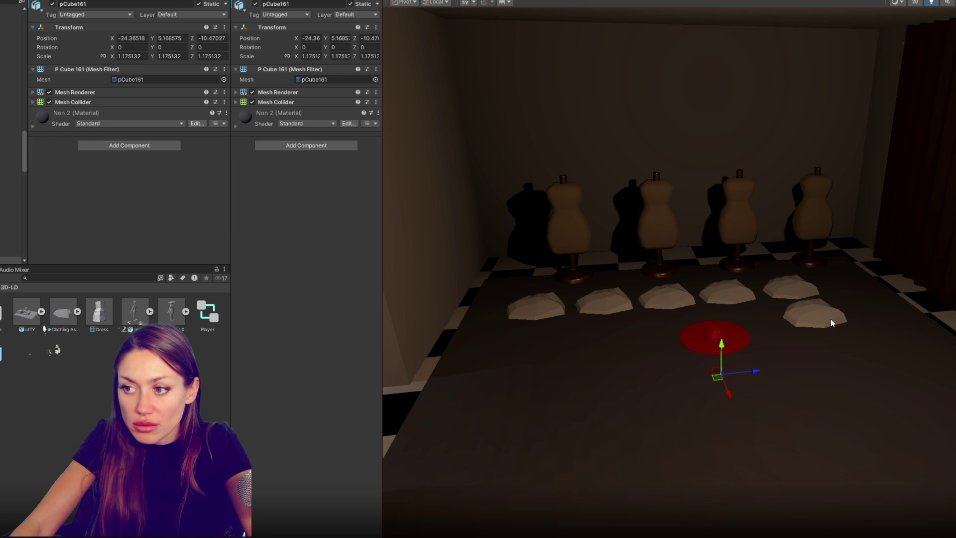
{"action": "left_click", "coordinate": [501, 305]}
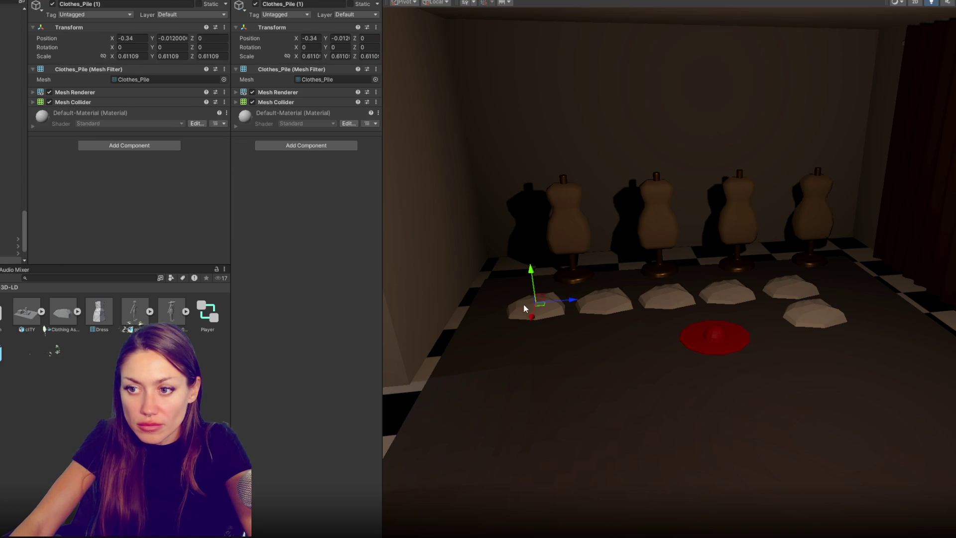
{"action": "left_click", "coordinate": [501, 305]}
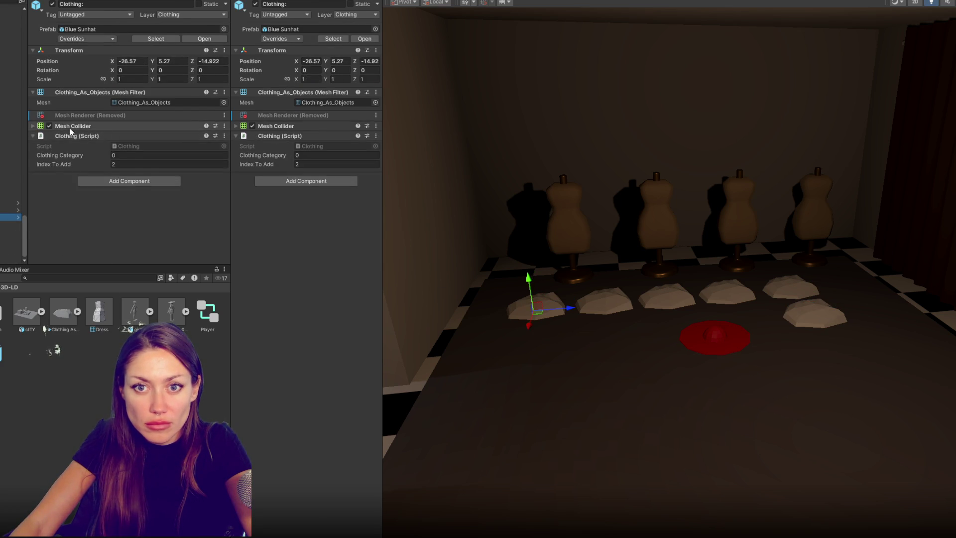
Step: Remove Clothing:'s Mesh Collider, unpack it from its prefab, and delete the extra piles
{"action": "left_click", "coordinate": [72, 126]}
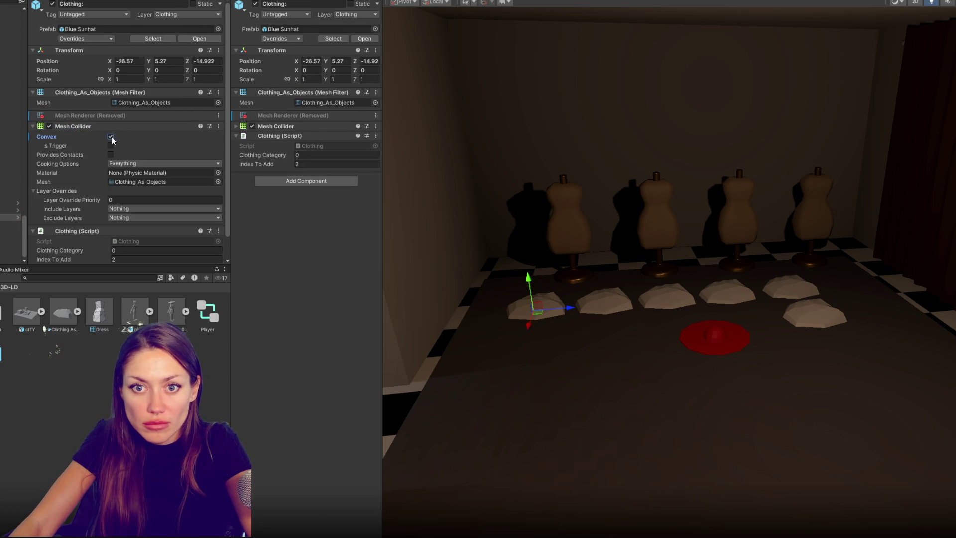
{"action": "scroll", "coordinate": [120, 145], "scroll_direction": "down", "scroll_amount": 2}
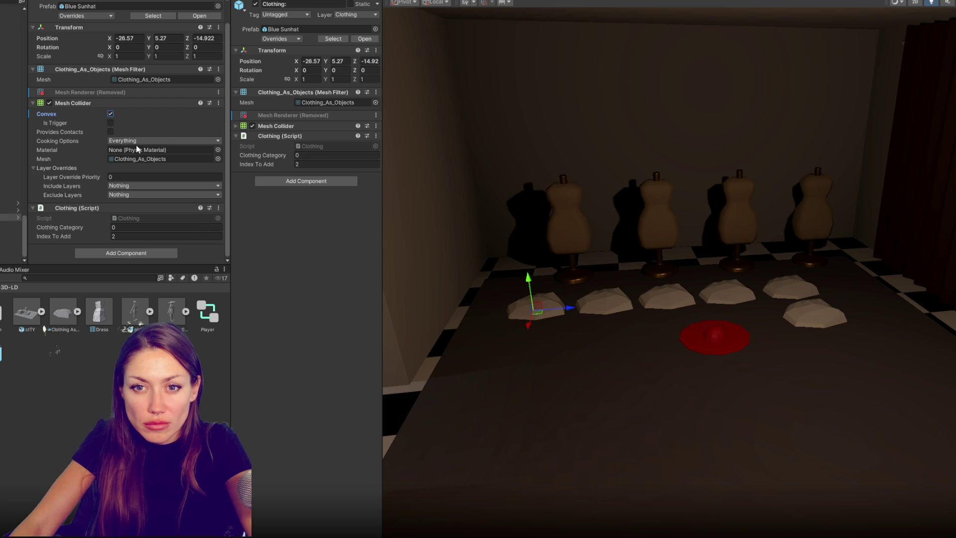
{"action": "right_click", "coordinate": [89, 104]}
{"action": "left_click", "coordinate": [120, 130]}
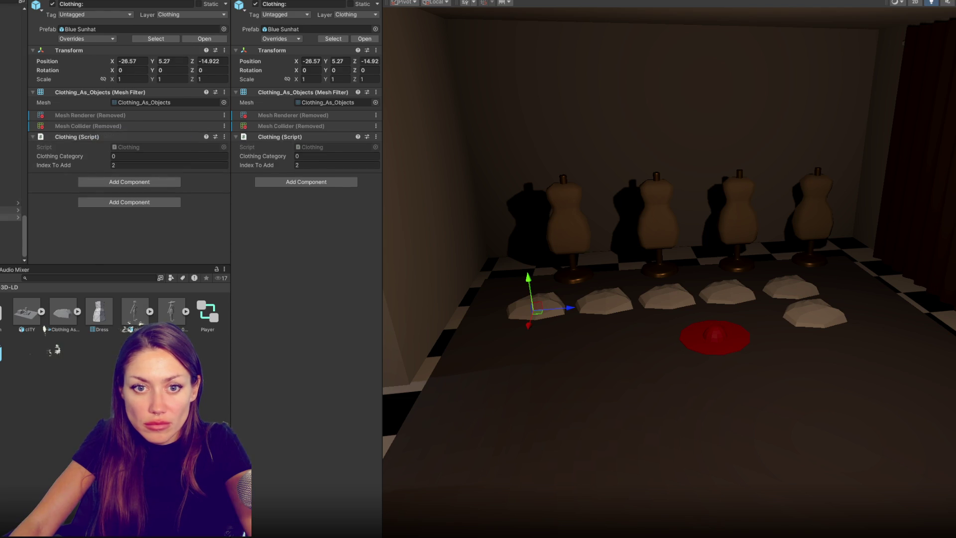
{"action": "right_click", "coordinate": [5, 218]}
{"action": "mouse_move", "coordinate": [49, 339]}
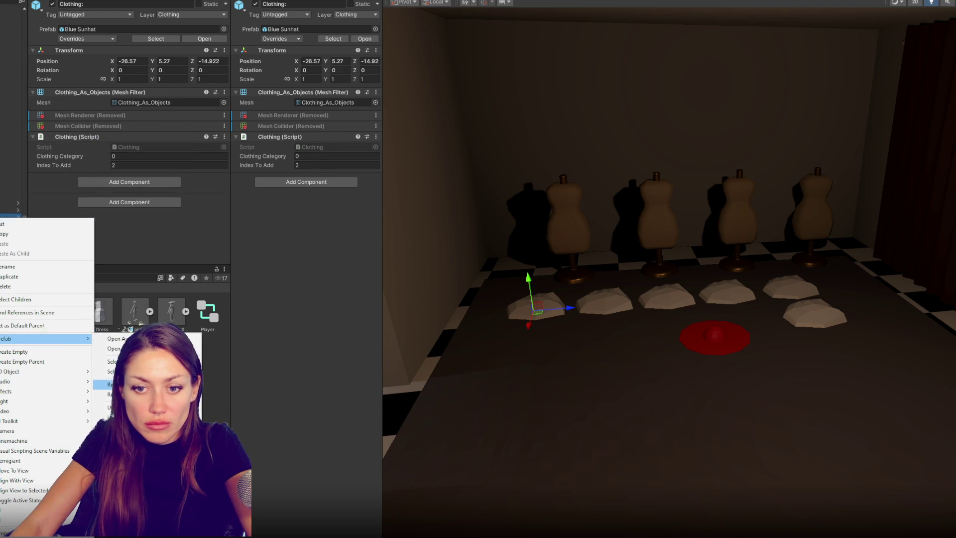
{"action": "left_click", "coordinate": [115, 417]}
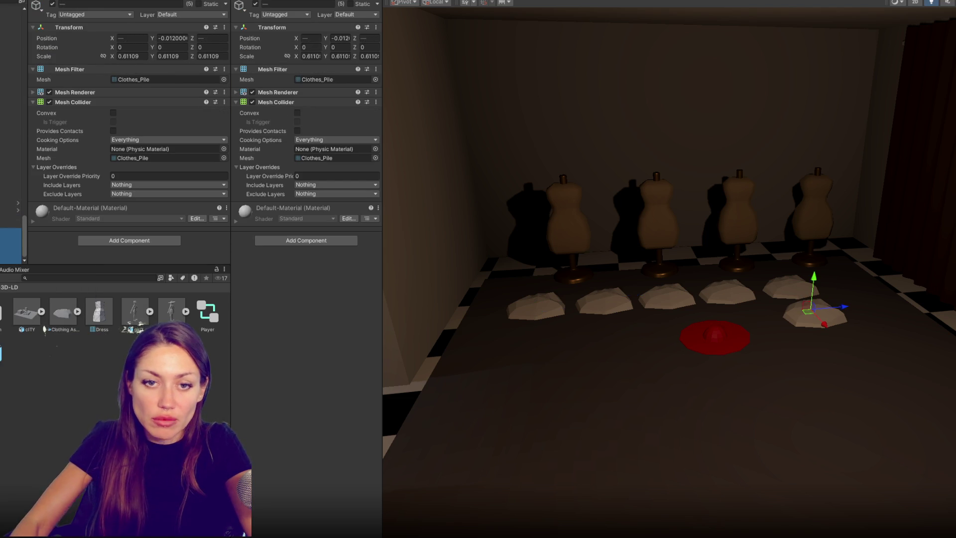
{"action": "key", "text": "Delete"}
{"action": "left_click", "coordinate": [10, 253]}
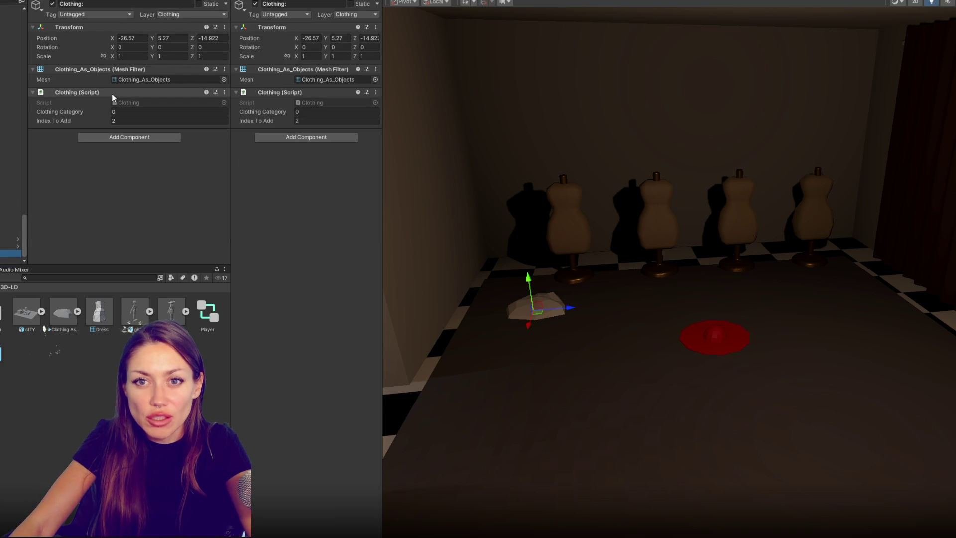
Step: Add a Box Collider flattened to size Y 0.2122, centre Y 0.0857, then open Prefabs
{"action": "left_click", "coordinate": [115, 136]}
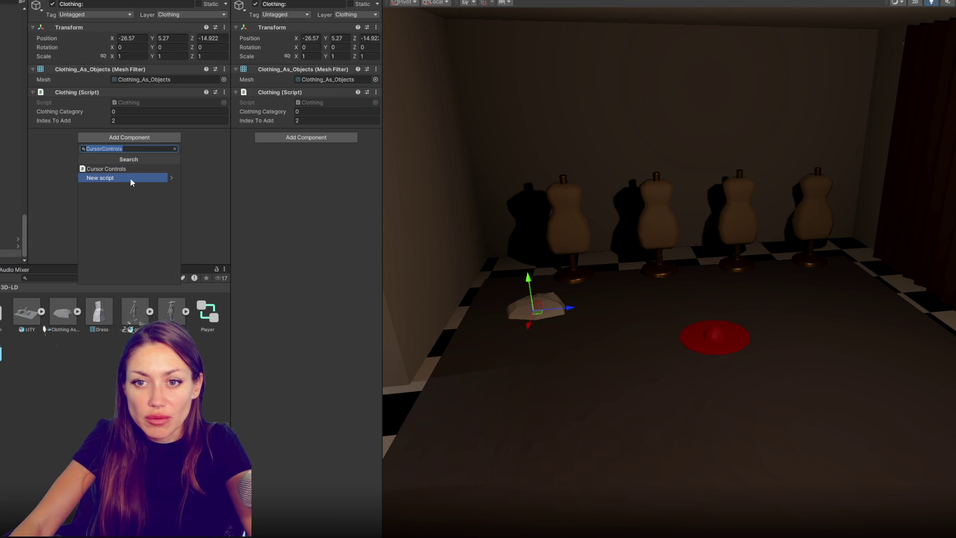
{"action": "type", "text": "collid"}
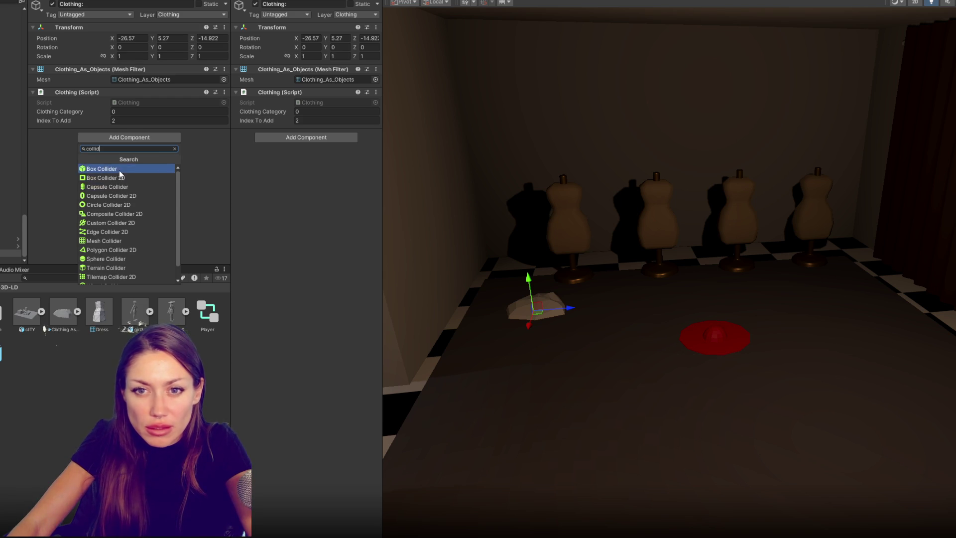
{"action": "left_click", "coordinate": [118, 170]}
{"action": "left_click", "coordinate": [117, 145]}
{"action": "mouse_move", "coordinate": [577, 314]}
{"action": "middle_mouse_down"}
{"action": "mouse_move", "coordinate": [606, 335]}
{"action": "mouse_move", "coordinate": [586, 488]}
{"action": "middle_mouse_up"}
{"action": "left_click_drag", "start_coordinate": [563, 496], "coordinate": [562, 471]}
{"action": "left_click_drag", "start_coordinate": [560, 427], "coordinate": [562, 452]}
{"action": "right_click_drag", "start_coordinate": [565, 454], "coordinate": [580, 475]}
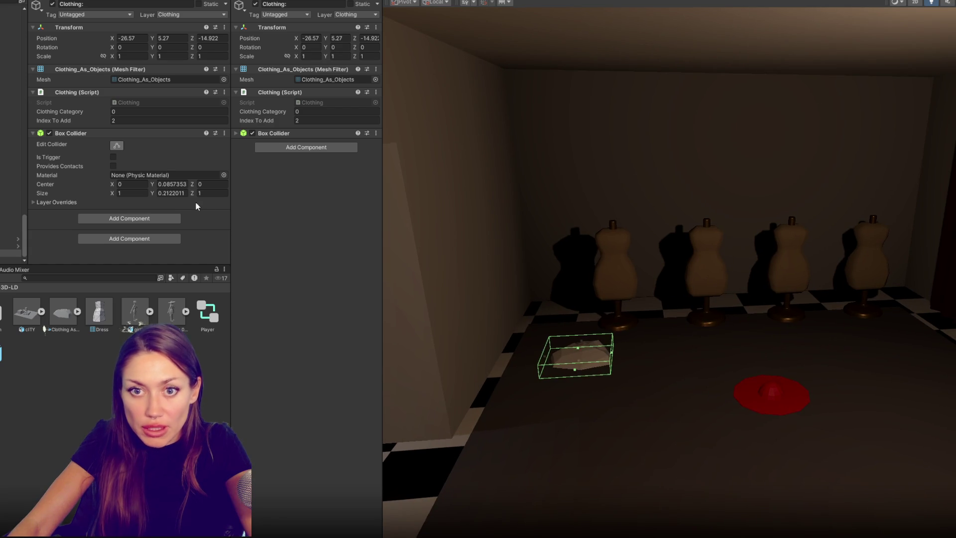
{"action": "left_click", "coordinate": [117, 146]}
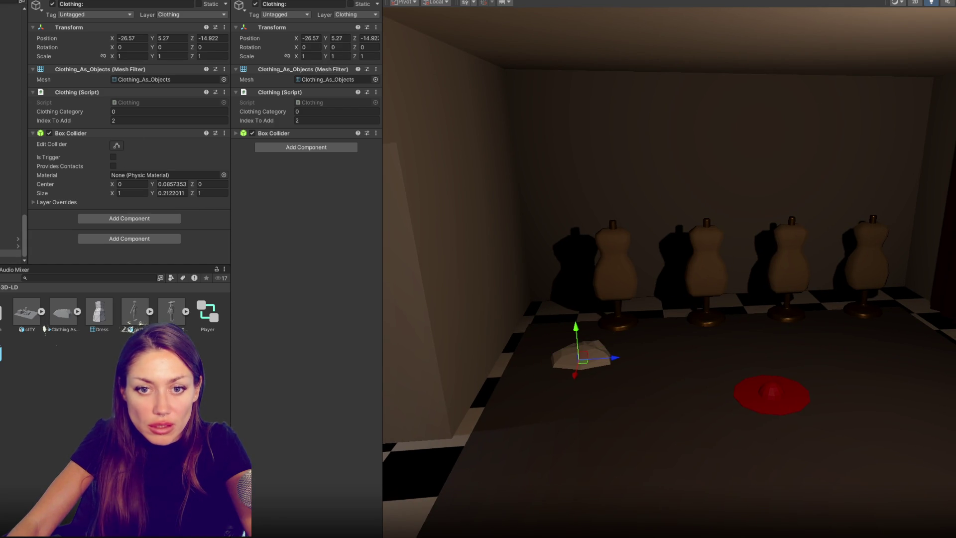
{"action": "double_click", "coordinate": [45, 328]}
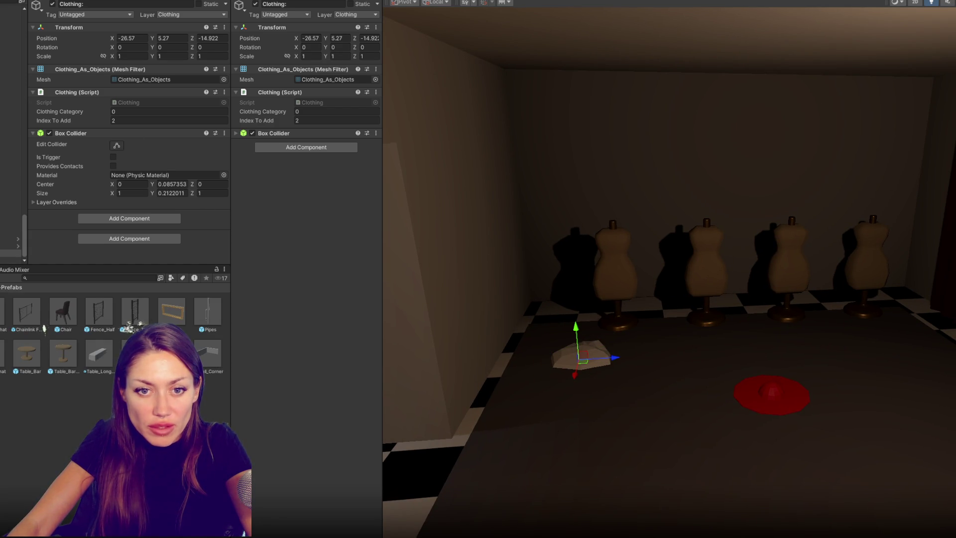
Step: Save the clothing pile as a prefab and duplicate it into a row of five along Z
{"action": "left_click_drag", "start_coordinate": [61, 370], "coordinate": [62, 371]}
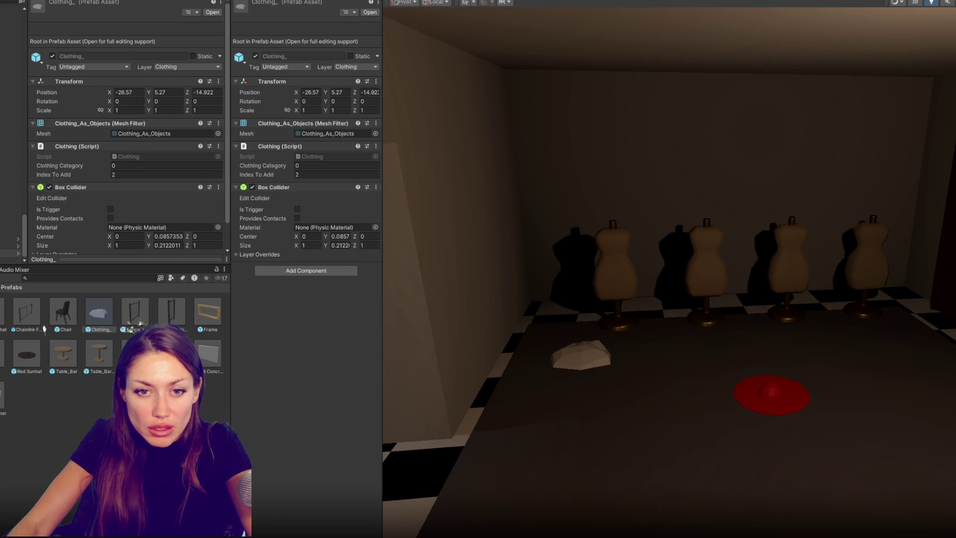
{"action": "left_click", "coordinate": [10, 260]}
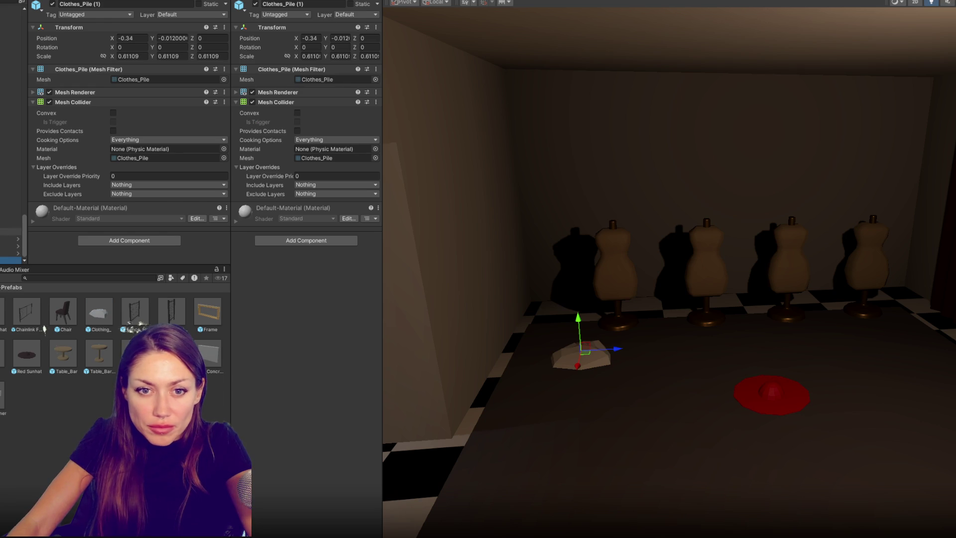
{"action": "key", "text": "Up"}
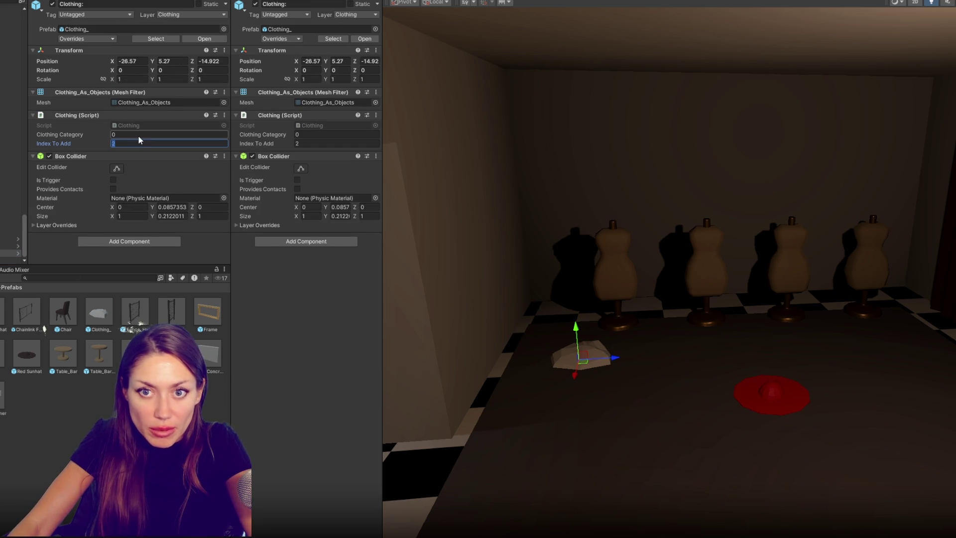
{"action": "left_click", "coordinate": [10, 246]}
{"action": "left_click", "coordinate": [587, 354]}
{"action": "mouse_move", "coordinate": [606, 348]}
{"action": "left_mouse_down"}
{"action": "mouse_move", "coordinate": [694, 353]}
{"action": "mouse_move", "coordinate": [602, 358]}
{"action": "mouse_move", "coordinate": [621, 361]}
{"action": "mouse_move", "coordinate": [891, 349]}
{"action": "left_mouse_up"}
{"action": "key", "text": "ctrl+d"}
{"action": "key", "text": "ctrl+d"}
{"action": "key", "text": "ctrl+d"}
{"action": "left_click", "coordinate": [10, 231]}
Step: Step through the piles setting Index To Add values, giving the fourth pile 3
{"action": "left_click", "coordinate": [10, 224]}
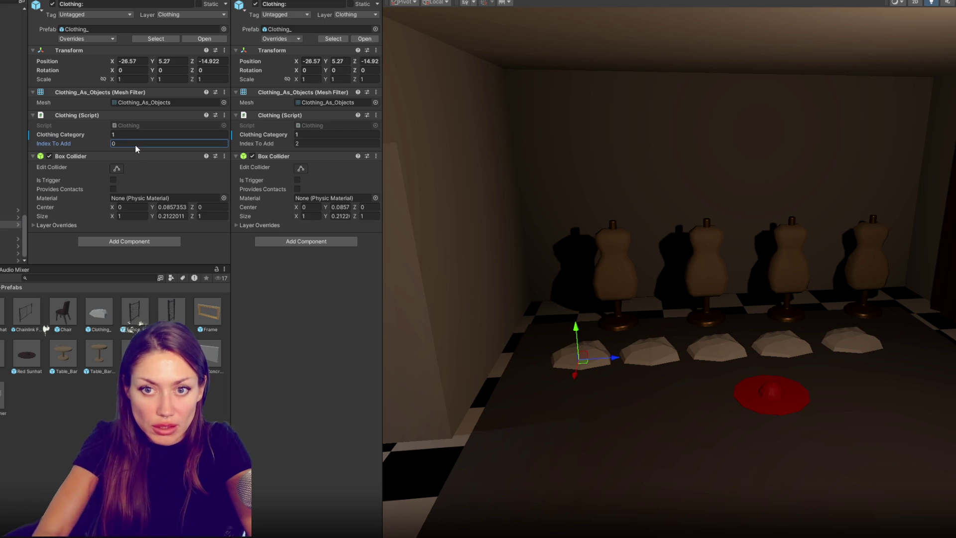
{"action": "key", "text": "Down"}
{"action": "key", "text": "Down"}
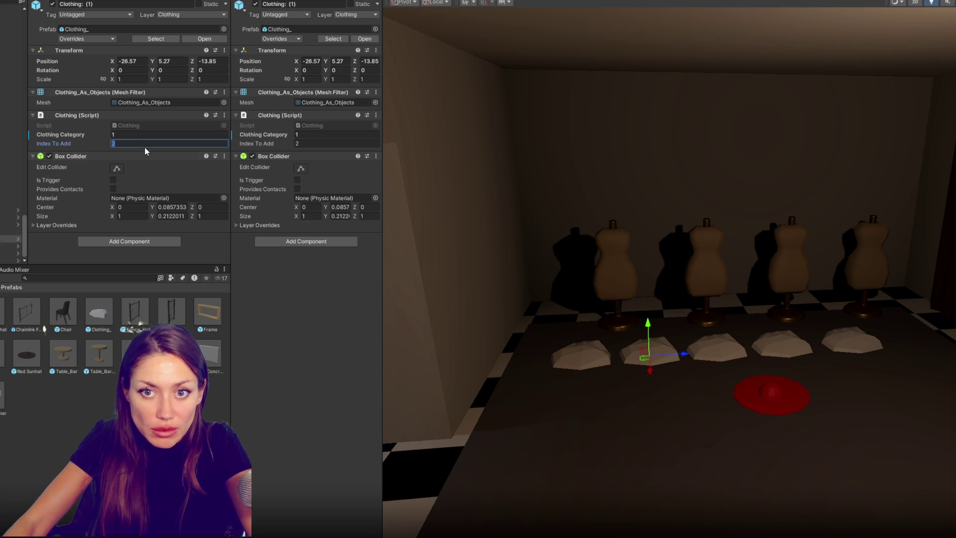
{"action": "key", "text": "Down"}
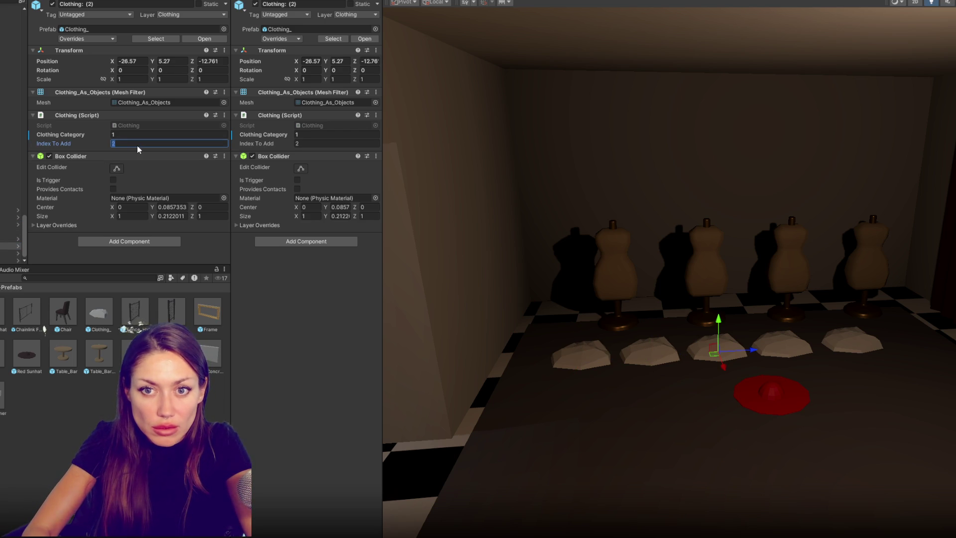
{"action": "key", "text": "Return"}
{"action": "key", "text": "Down"}
{"action": "left_click", "coordinate": [124, 144]}
{"action": "type", "text": "3"}
Step: Set the fifth pile's Index To Add to 4, the first's to 5, and run play mode
{"action": "left_click", "coordinate": [10, 260]}
{"action": "left_click", "coordinate": [124, 143]}
{"action": "type", "text": "4"}
{"action": "left_click", "coordinate": [10, 224]}
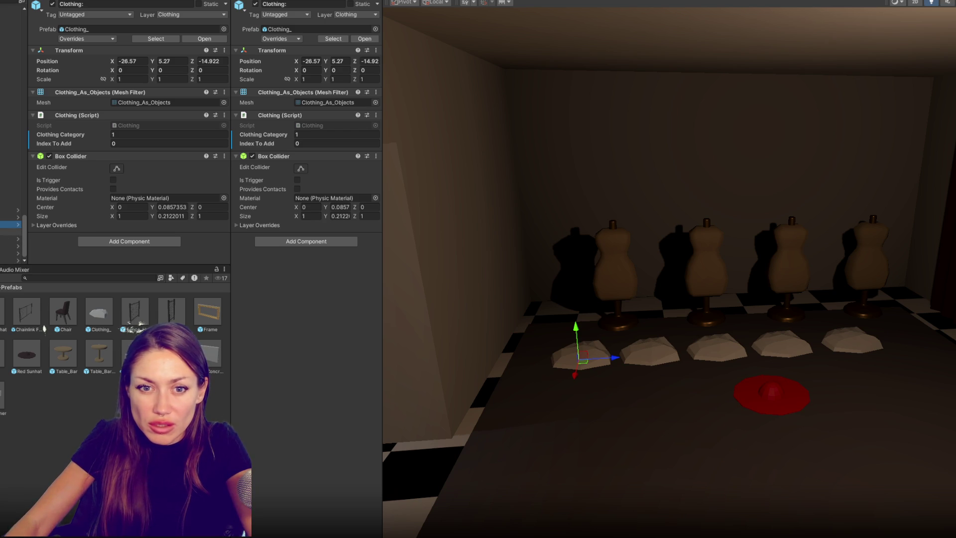
{"action": "left_click", "coordinate": [125, 144]}
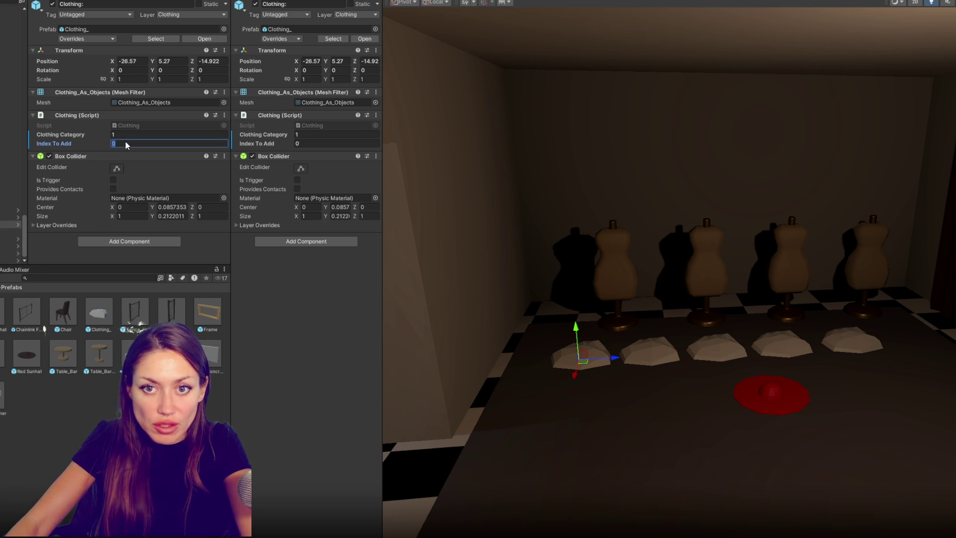
{"action": "type", "text": "5"}
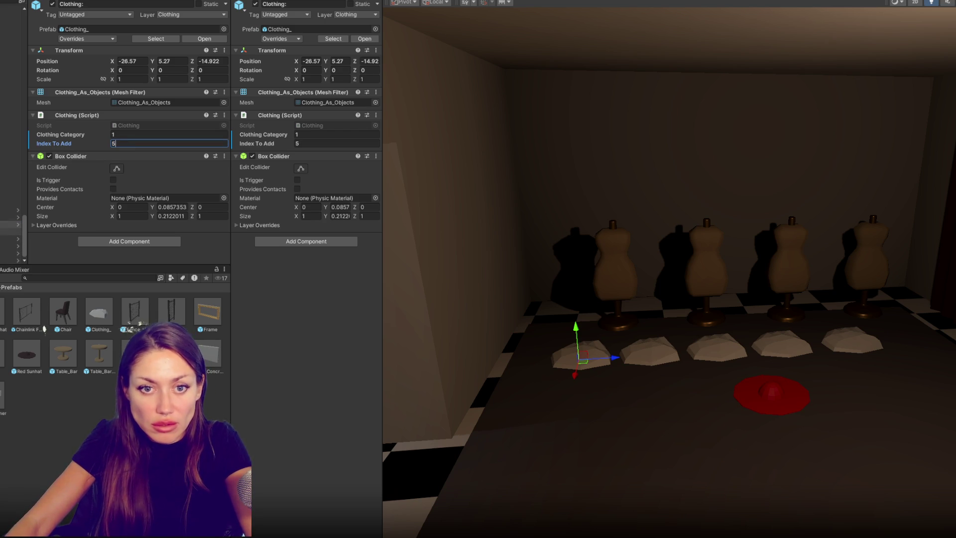
{"action": "mouse_move", "coordinate": [576, 373]}
{"action": "left_mouse_down"}
{"action": "mouse_move", "coordinate": [572, 416]}
{"action": "mouse_move", "coordinate": [588, 376]}
{"action": "mouse_move", "coordinate": [955, 364]}
{"action": "left_mouse_up"}
{"action": "key", "text": "ctrl+p"}
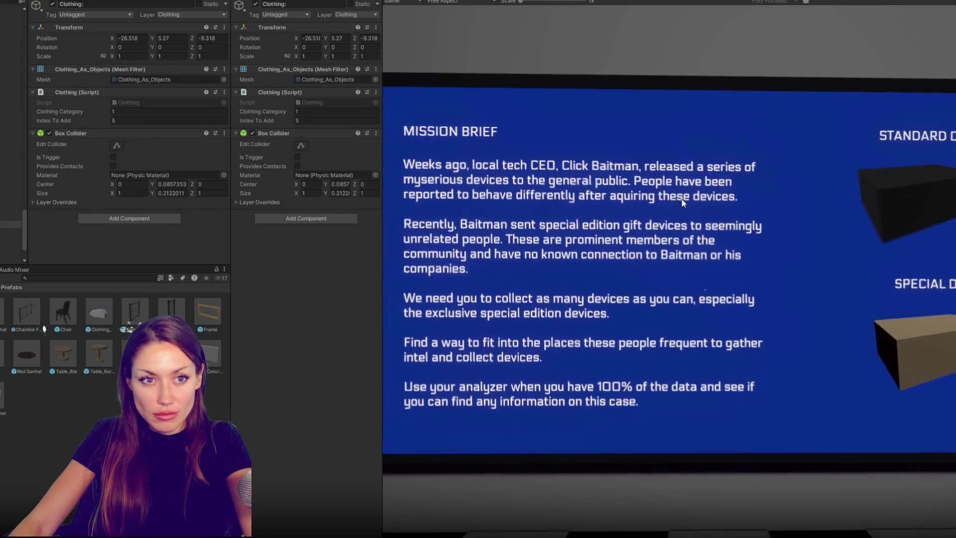
Step: In play mode, go through the red door, pick up a clothing pile, and use the mirror
{"action": "key", "text": "w"}
{"action": "key", "text": "e"}
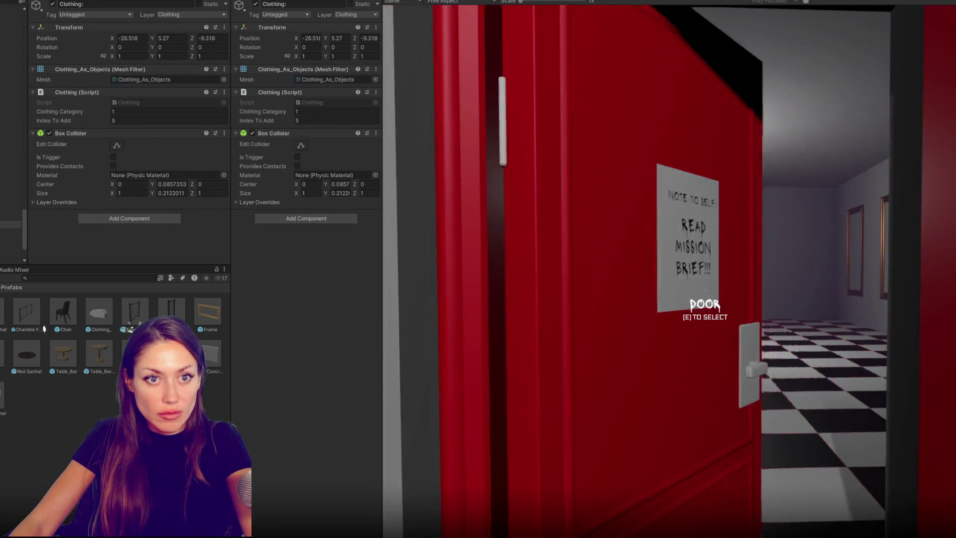
{"action": "key", "text": "w"}
{"action": "key", "text": "w"}
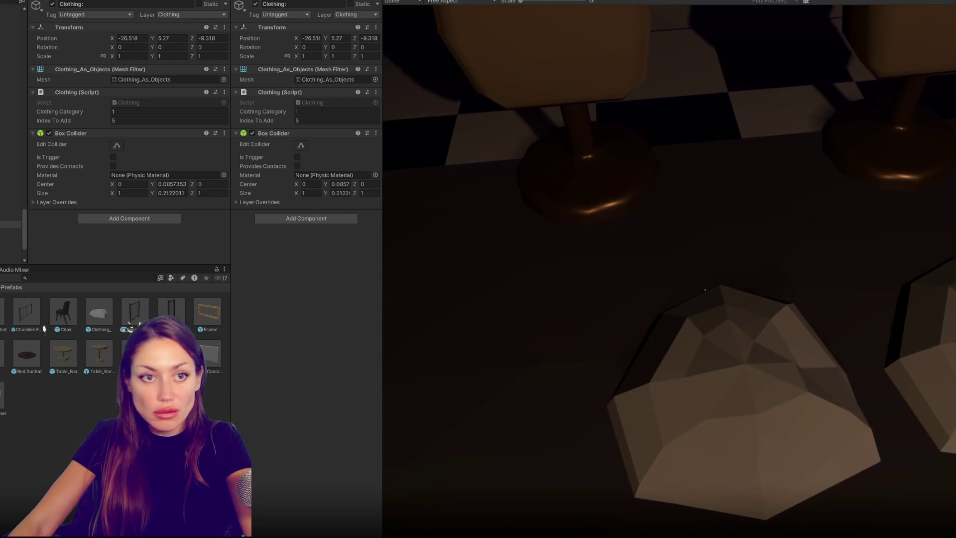
{"action": "key", "text": "w"}
{"action": "key", "text": "e"}
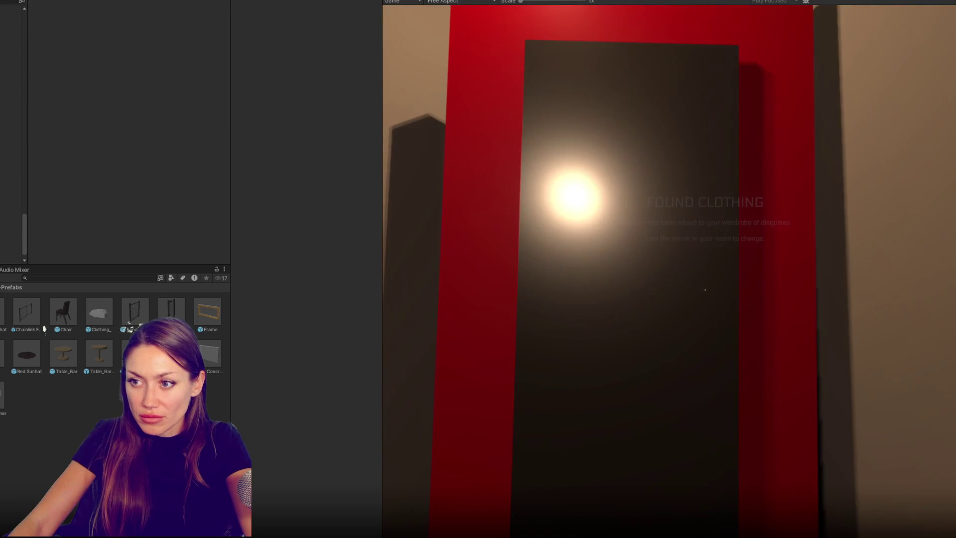
{"action": "key", "text": "e"}
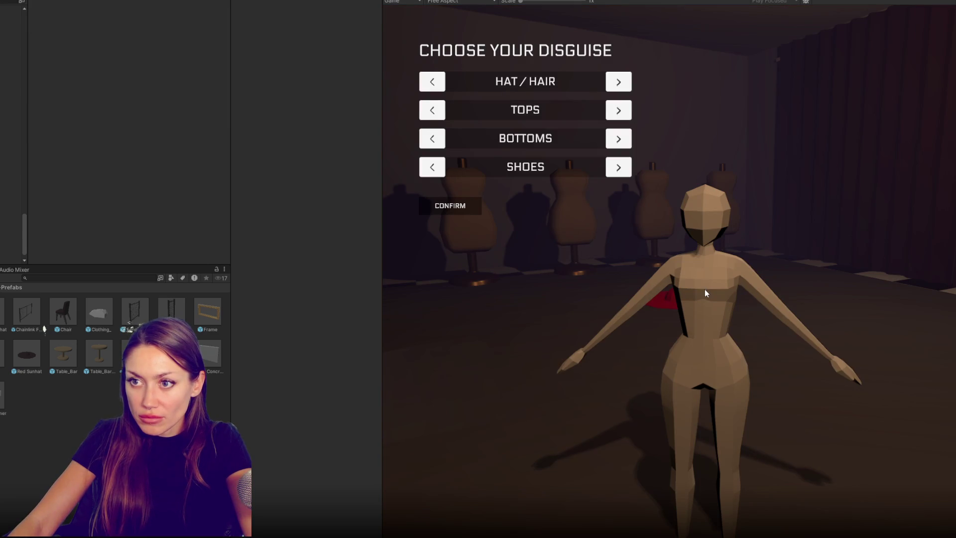
Step: Cycle through the available tops with the TOPS arrow in the disguise menu
{"action": "left_click", "coordinate": [623, 110]}
{"action": "left_click", "coordinate": [623, 111]}
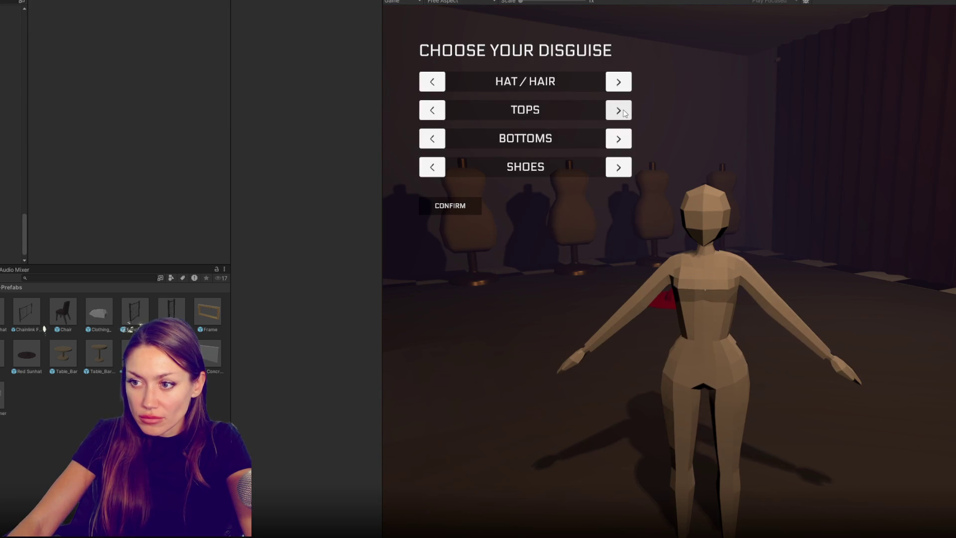
{"action": "left_click", "coordinate": [623, 110]}
{"action": "left_click", "coordinate": [623, 111]}
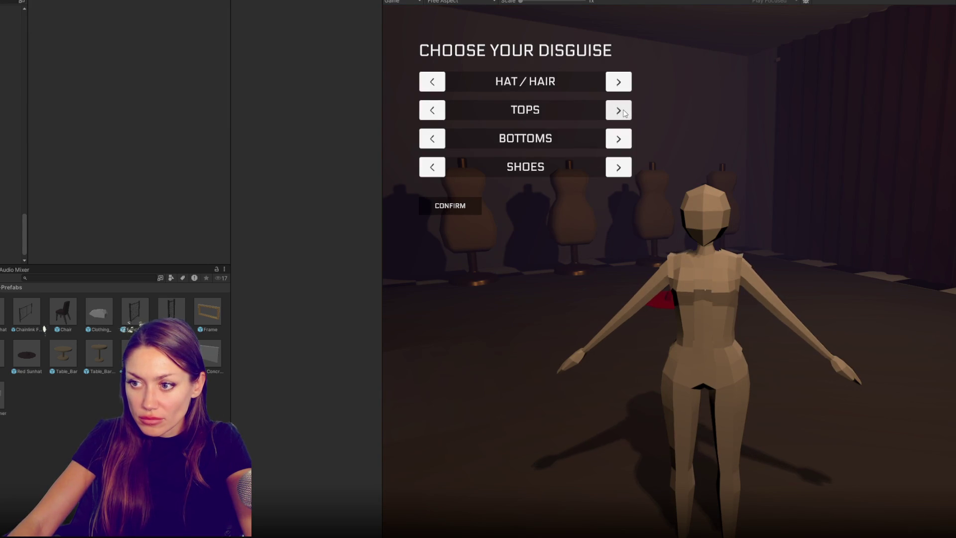
{"action": "left_click", "coordinate": [622, 110]}
{"action": "left_click", "coordinate": [624, 111]}
{"action": "left_click", "coordinate": [624, 111]}
{"action": "left_click", "coordinate": [623, 111]}
{"action": "left_click", "coordinate": [624, 112]}
{"action": "left_click", "coordinate": [623, 112]}
{"action": "left_click", "coordinate": [624, 111]}
{"action": "left_click", "coordinate": [623, 111]}
{"action": "left_click", "coordinate": [624, 112]}
{"action": "left_click", "coordinate": [624, 112]}
{"action": "left_click", "coordinate": [624, 111]}
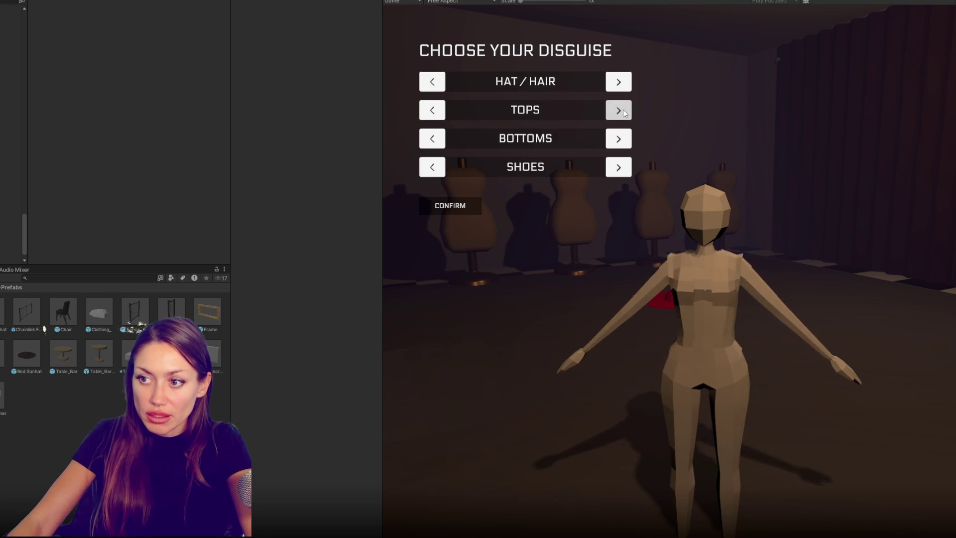
{"action": "left_click", "coordinate": [623, 111]}
{"action": "left_click", "coordinate": [623, 111]}
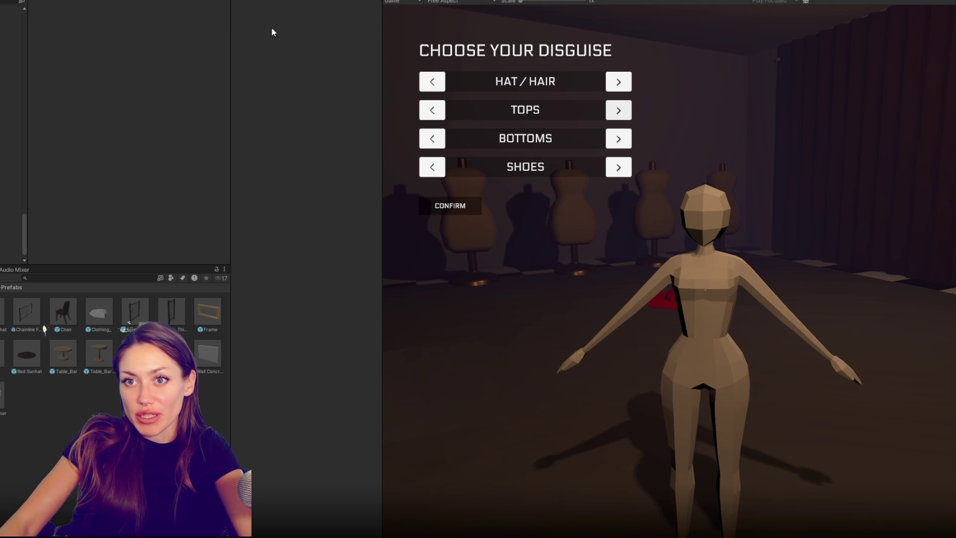
{"action": "right_click", "coordinate": [255, 2]}
Step: Close the extra editor tab, exit Play mode, and select the LD Char 001 model
{"action": "left_click", "coordinate": [298, 102]}
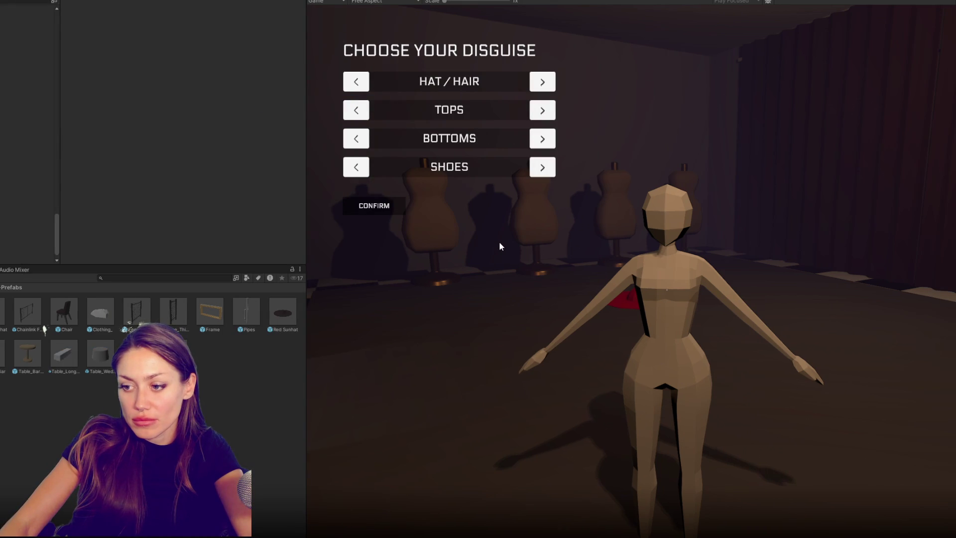
{"action": "key", "text": "ctrl+p"}
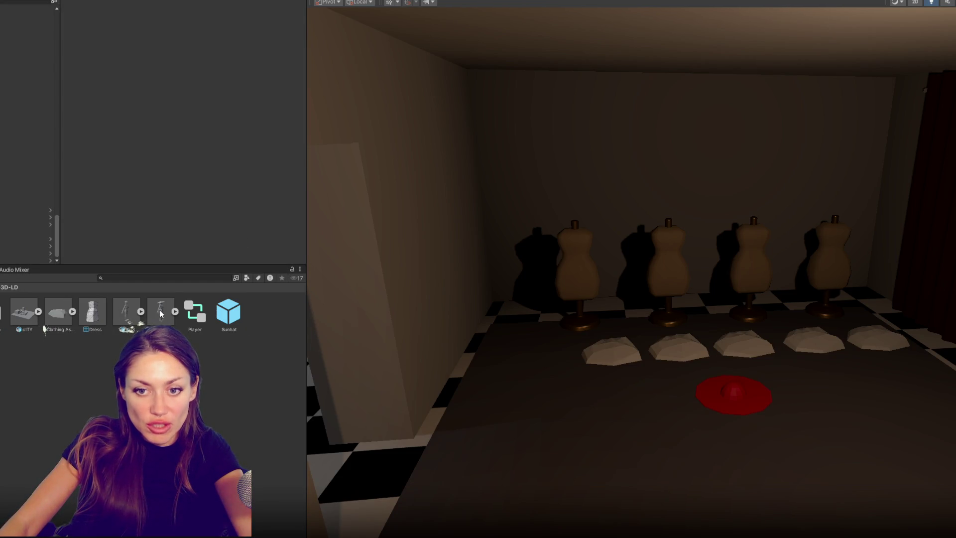
{"action": "left_click", "coordinate": [161, 311]}
Step: Reset LD Char 001's Rig Animation Type to Humanoid and apply it
{"action": "left_click", "coordinate": [164, 29]}
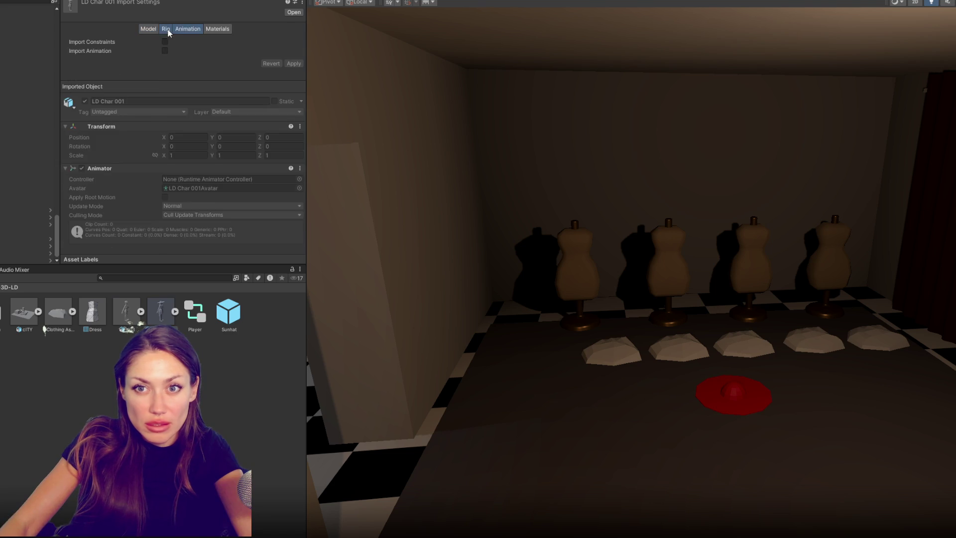
{"action": "left_click", "coordinate": [183, 64]}
{"action": "left_click", "coordinate": [241, 81]}
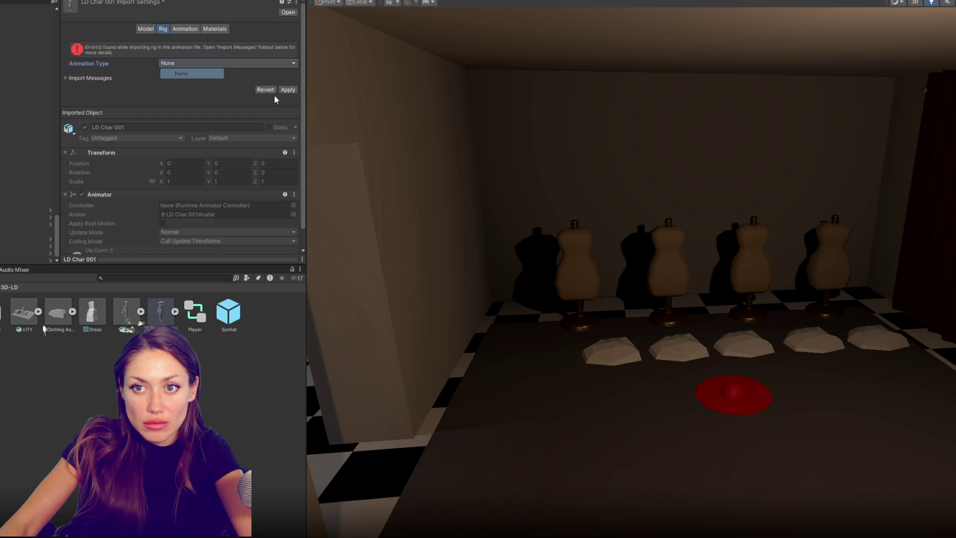
{"action": "left_click", "coordinate": [185, 63]}
{"action": "left_click", "coordinate": [181, 73]}
{"action": "left_click", "coordinate": [189, 41]}
{"action": "left_click", "coordinate": [190, 82]}
{"action": "left_click", "coordinate": [288, 112]}
{"action": "left_click", "coordinate": [188, 29]}
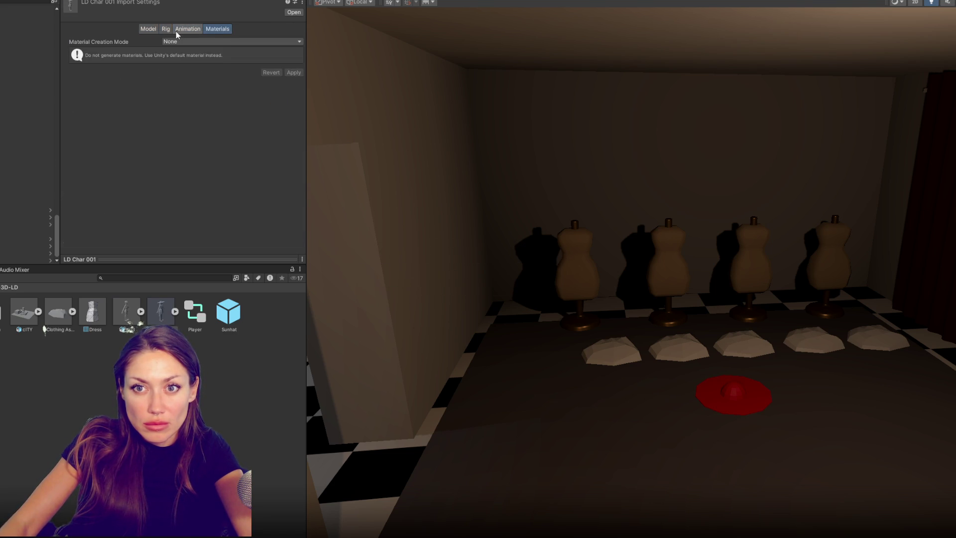
{"action": "left_click", "coordinate": [146, 29]}
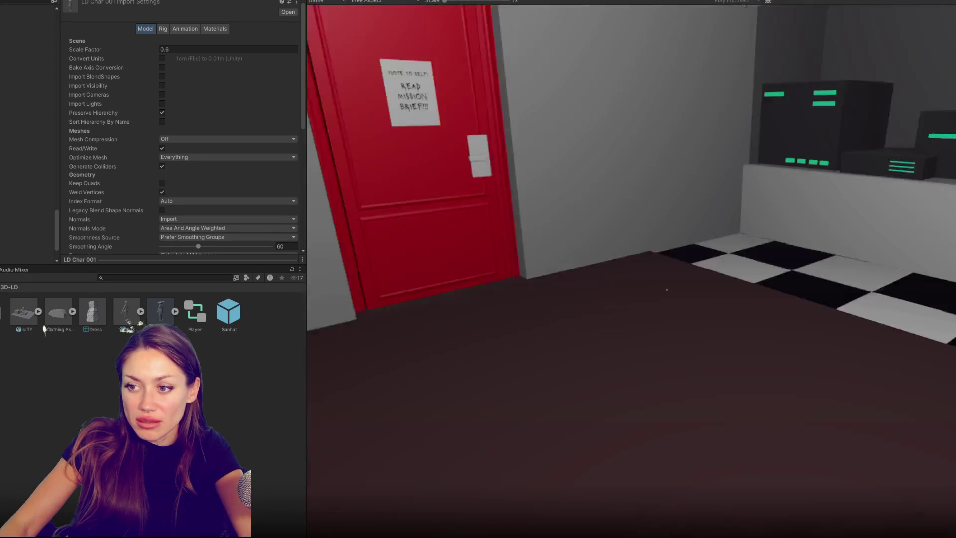
Step: Walk through the red door, pick up a clothing pile, and open the mirror's disguise menu
{"action": "key", "text": "e"}
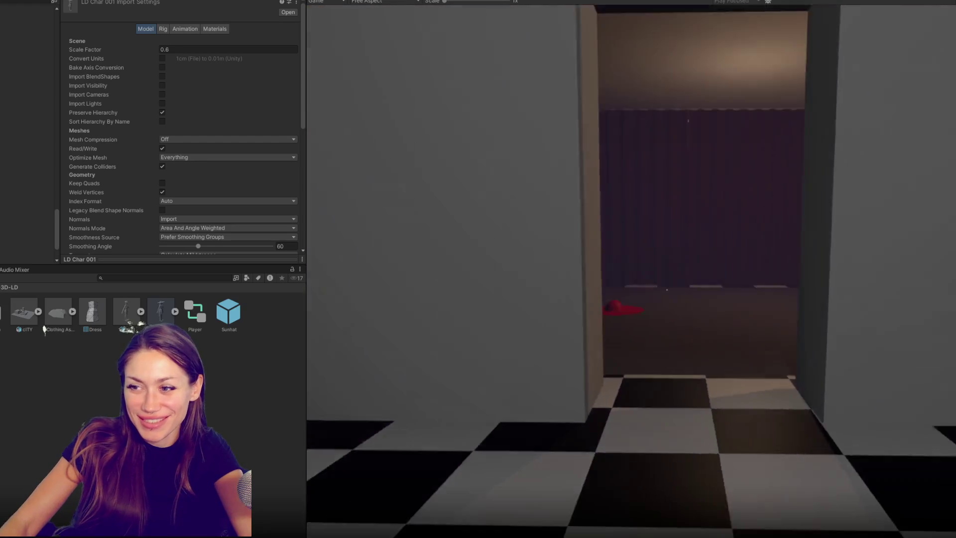
{"action": "key", "text": "e"}
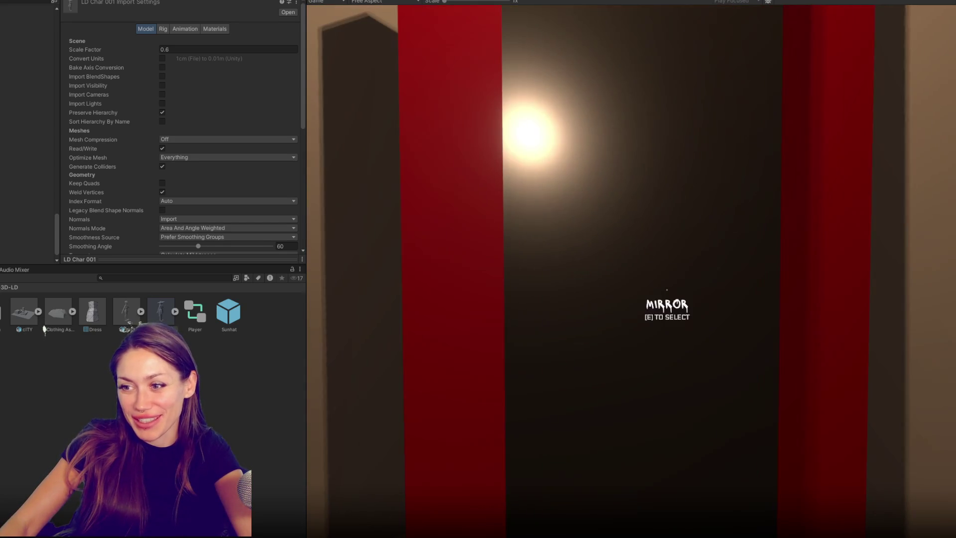
{"action": "key", "text": "e"}
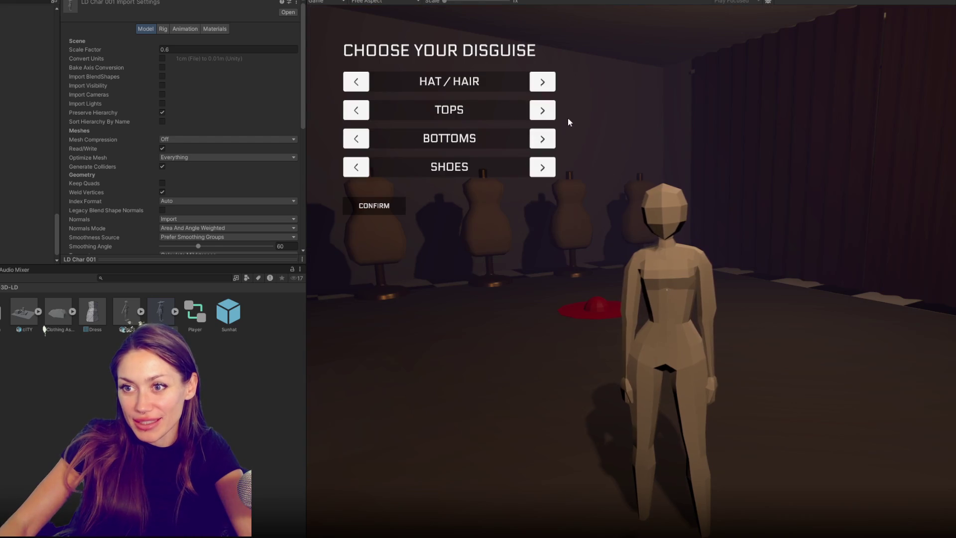
Step: Cycle the character's tops from the corset through the long coat to the dark dress
{"action": "left_click", "coordinate": [547, 118]}
{"action": "left_click", "coordinate": [546, 117]}
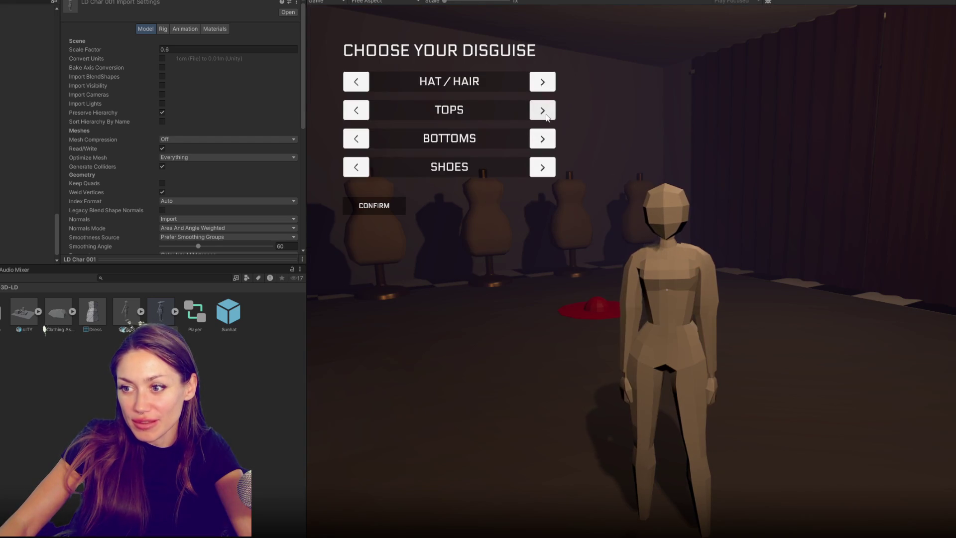
{"action": "left_click", "coordinate": [546, 117]}
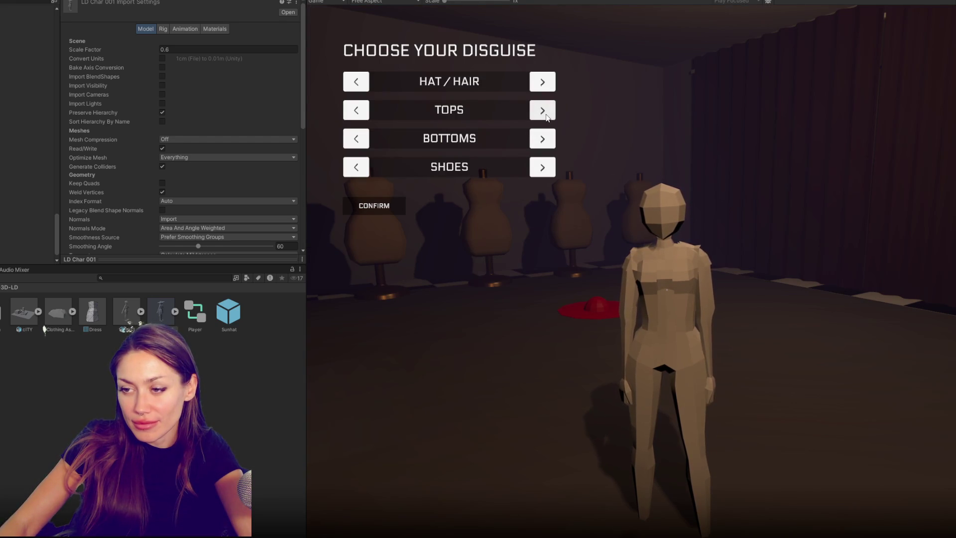
{"action": "left_click", "coordinate": [547, 117]}
{"action": "left_click", "coordinate": [547, 117]}
{"action": "left_click", "coordinate": [547, 117]}
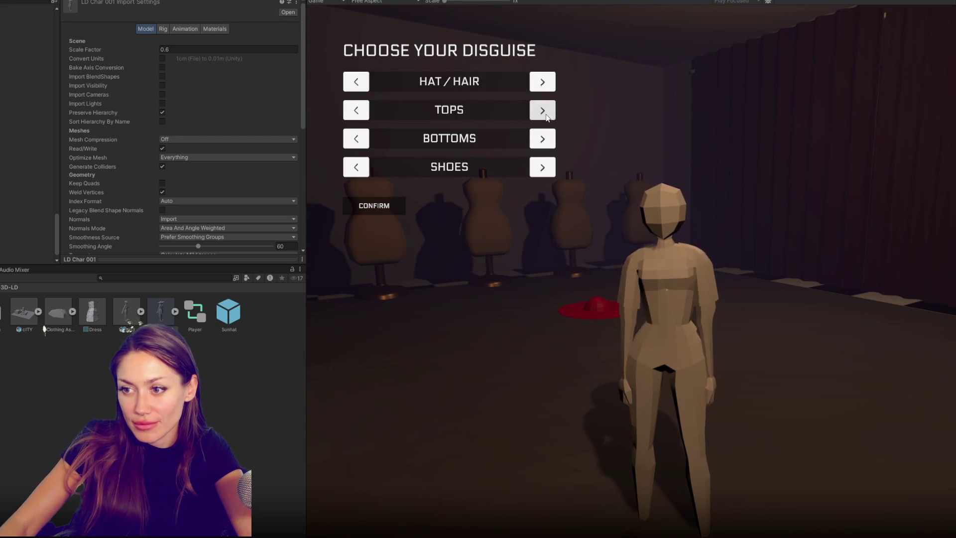
{"action": "left_click", "coordinate": [547, 117]}
{"action": "left_click", "coordinate": [544, 112]}
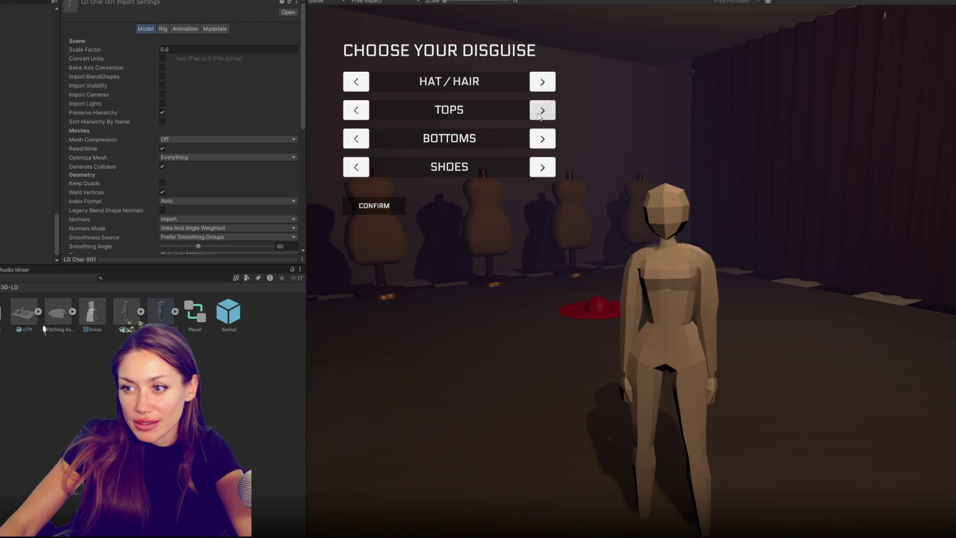
{"action": "left_click", "coordinate": [533, 113]}
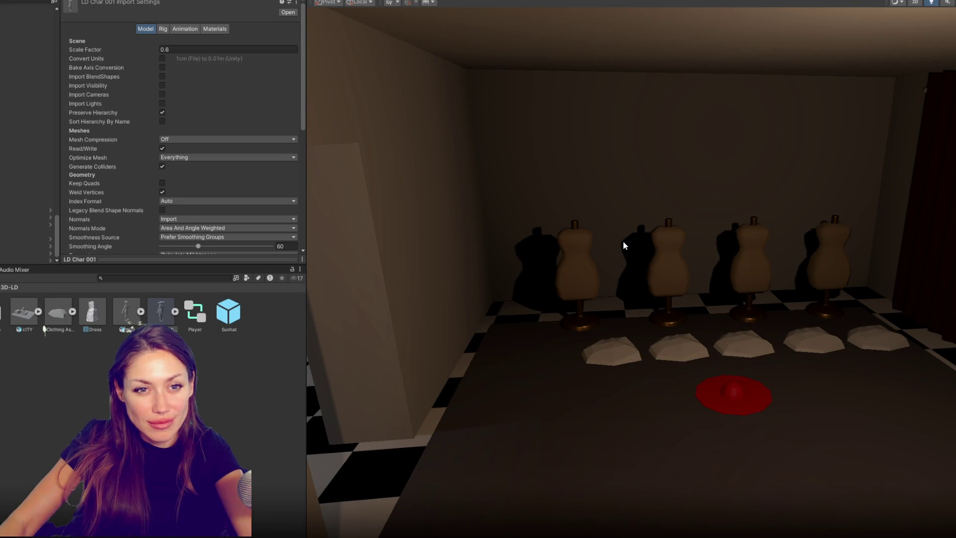
Step: Face the mannequins and shift the Clothing (5) pile along its depth
{"action": "left_click", "coordinate": [682, 353]}
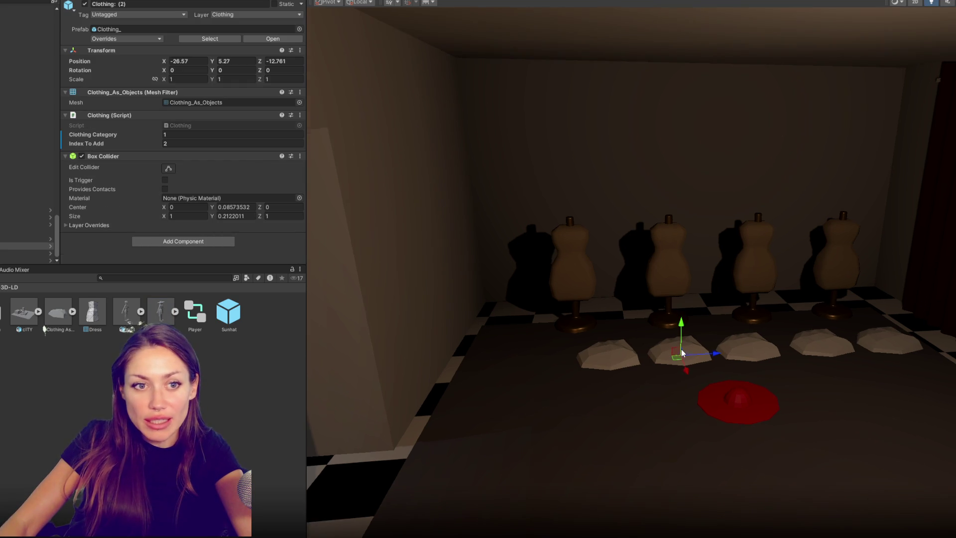
{"action": "mouse_move", "coordinate": [671, 372]}
{"action": "left_mouse_down", "text": "alt"}
{"action": "mouse_move", "coordinate": [578, 250]}
{"action": "mouse_move", "coordinate": [727, 258]}
{"action": "mouse_move", "coordinate": [634, 294]}
{"action": "mouse_move", "coordinate": [799, 222]}
{"action": "mouse_move", "coordinate": [800, 332]}
{"action": "mouse_move", "coordinate": [608, 329]}
{"action": "mouse_move", "coordinate": [640, 369]}
{"action": "mouse_move", "coordinate": [389, 388]}
{"action": "mouse_move", "coordinate": [378, 346]}
{"action": "left_mouse_up", "text": "alt"}
{"action": "left_click", "coordinate": [608, 333]}
{"action": "left_click", "coordinate": [511, 322]}
{"action": "left_click", "coordinate": [603, 358]}
{"action": "left_click", "coordinate": [474, 319]}
{"action": "mouse_move", "coordinate": [480, 331]}
{"action": "left_mouse_down"}
{"action": "mouse_move", "coordinate": [504, 421]}
{"action": "mouse_move", "coordinate": [508, 377]}
{"action": "left_mouse_up"}
Step: Duplicate clothing piles with Ctrl+D and arrange the copies into a front row
{"action": "key", "text": "ctrl+d"}
{"action": "left_click_drag", "start_coordinate": [568, 327], "coordinate": [594, 403]}
{"action": "key", "text": "ctrl+d"}
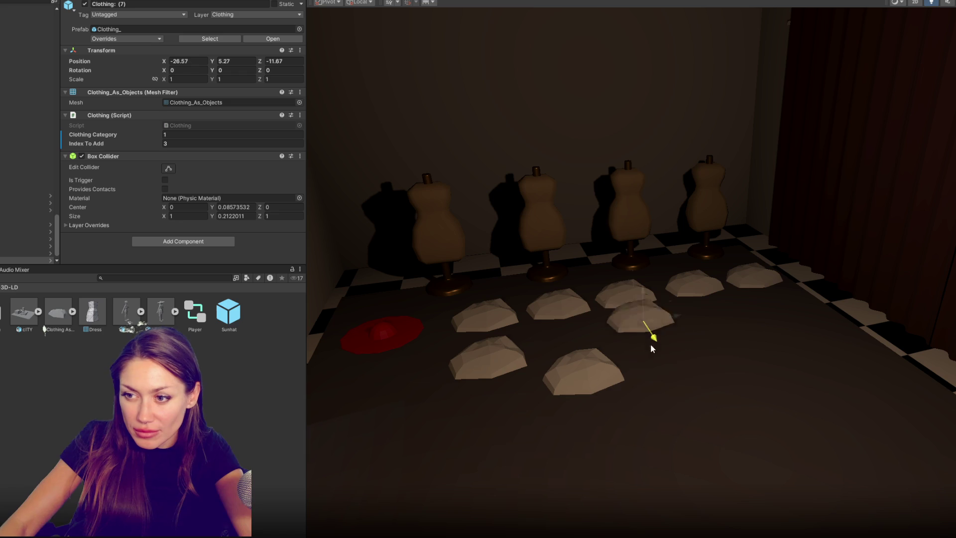
{"action": "left_click_drag", "start_coordinate": [641, 320], "coordinate": [695, 389]}
{"action": "left_click", "coordinate": [694, 279]}
{"action": "mouse_move", "coordinate": [711, 301]}
{"action": "left_mouse_down"}
{"action": "mouse_move", "coordinate": [743, 336]}
{"action": "mouse_move", "coordinate": [719, 311]}
{"action": "left_mouse_up"}
{"action": "left_click", "coordinate": [523, 366]}
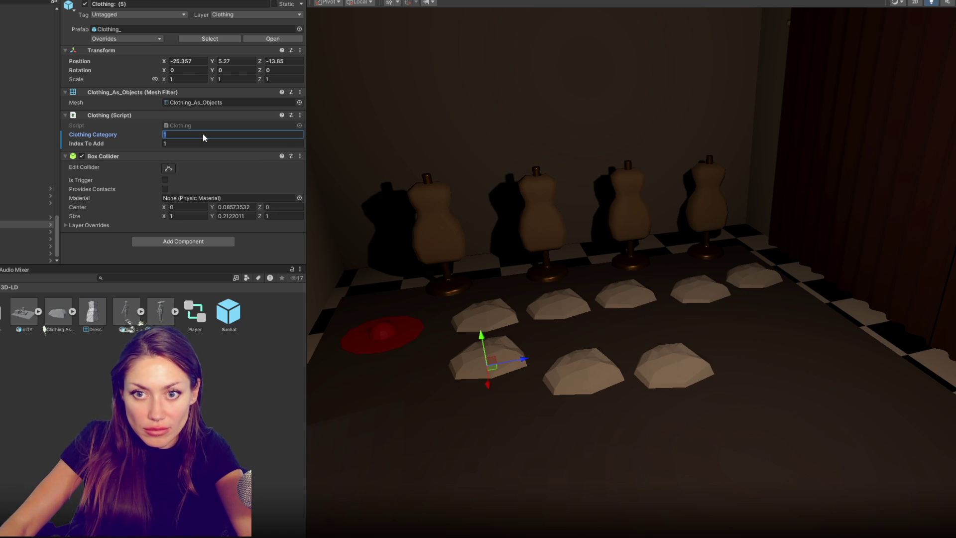
Step: Set the front-row piles to Clothing Category 2, with Index To Add 3 and 4
{"action": "type", "text": "2"}
{"action": "left_click", "coordinate": [576, 374]}
{"action": "left_click", "coordinate": [222, 136]}
{"action": "type", "text": "2"}
{"action": "key", "text": "Tab"}
{"action": "type", "text": "3"}
{"action": "left_click", "coordinate": [668, 364]}
{"action": "left_click", "coordinate": [219, 134]}
{"action": "type", "text": "2"}
{"action": "key", "text": "Tab"}
{"action": "type", "text": "4"}
Step: Duplicate the third front-row pile to the row's right end with Index To Add 5
{"action": "left_click", "coordinate": [662, 373]}
{"action": "key", "text": "ctrl+d"}
{"action": "left_click_drag", "start_coordinate": [709, 367], "coordinate": [796, 351]}
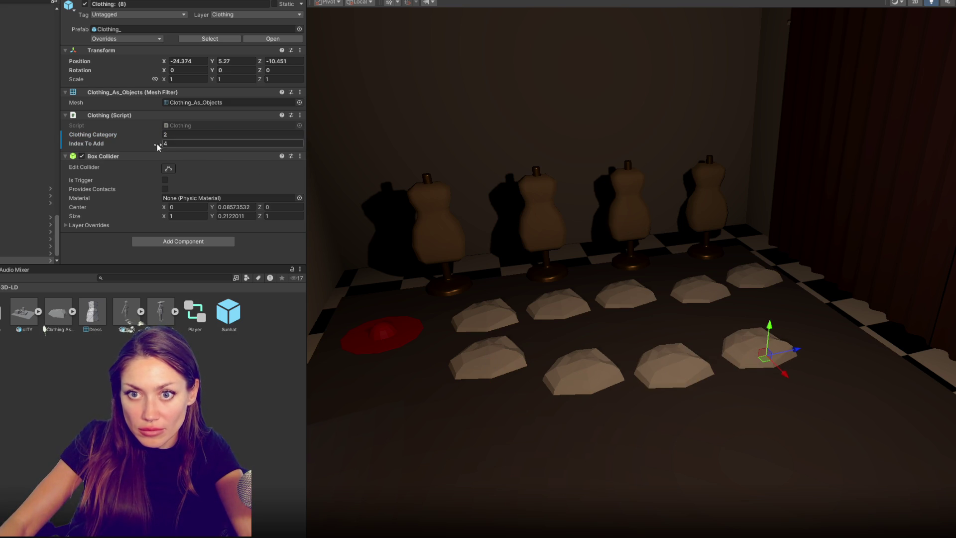
{"action": "left_click", "coordinate": [182, 143]}
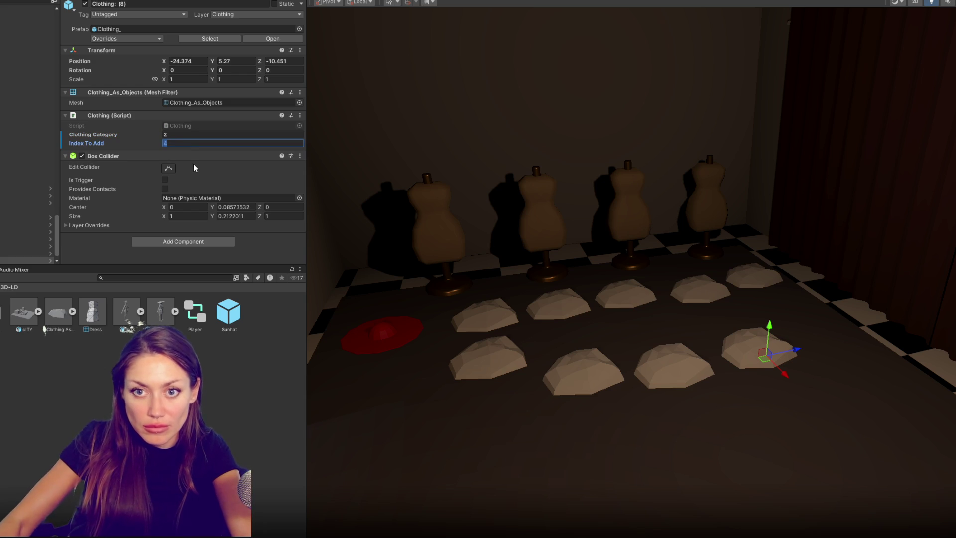
{"action": "type", "text": "5"}
Step: Review each front-row pile's clothing category and index values in the Inspector
{"action": "scroll", "coordinate": [5, 142], "scroll_direction": "up", "scroll_amount": 3}
{"action": "scroll", "coordinate": [8, 141], "scroll_direction": "up", "scroll_amount": 10}
{"action": "scroll", "coordinate": [14, 140], "scroll_direction": "up", "scroll_amount": 3}
{"action": "scroll", "coordinate": [25, 150], "scroll_direction": "up", "scroll_amount": 3}
{"action": "left_click", "coordinate": [675, 373]}
{"action": "left_click", "coordinate": [499, 360]}
{"action": "left_click", "coordinate": [594, 383]}
{"action": "left_click", "coordinate": [676, 368]}
{"action": "left_click", "coordinate": [741, 363]}
{"action": "left_click", "coordinate": [666, 363]}
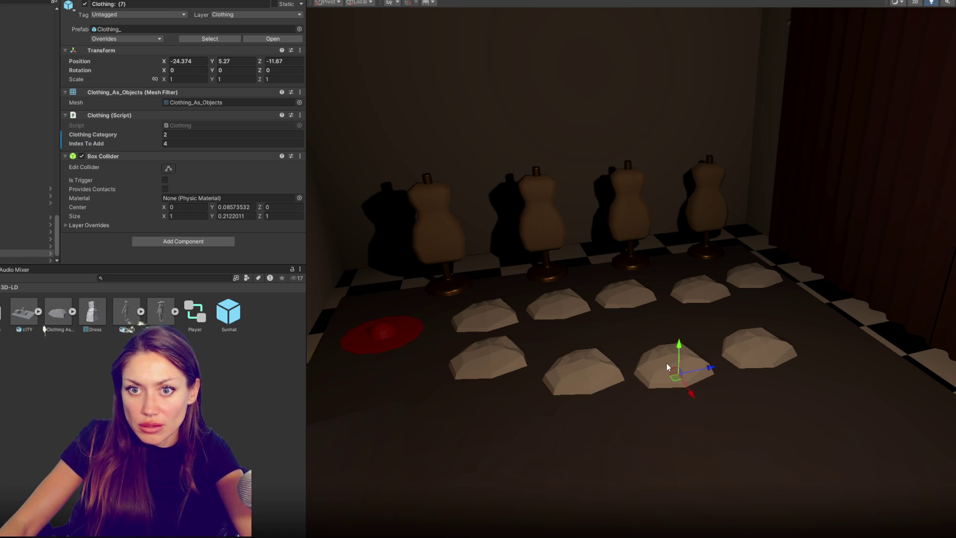
Step: Change the second front-row pile's Index To Add to 2 and recheck the others
{"action": "left_click", "coordinate": [474, 363]}
{"action": "left_click", "coordinate": [592, 385]}
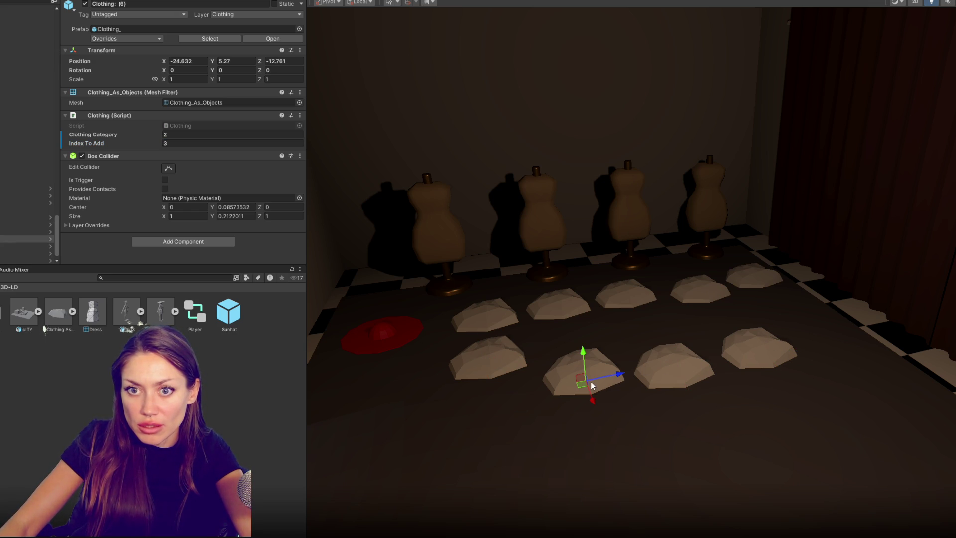
{"action": "left_click", "coordinate": [255, 145]}
{"action": "type", "text": "2"}
{"action": "left_click", "coordinate": [659, 362]}
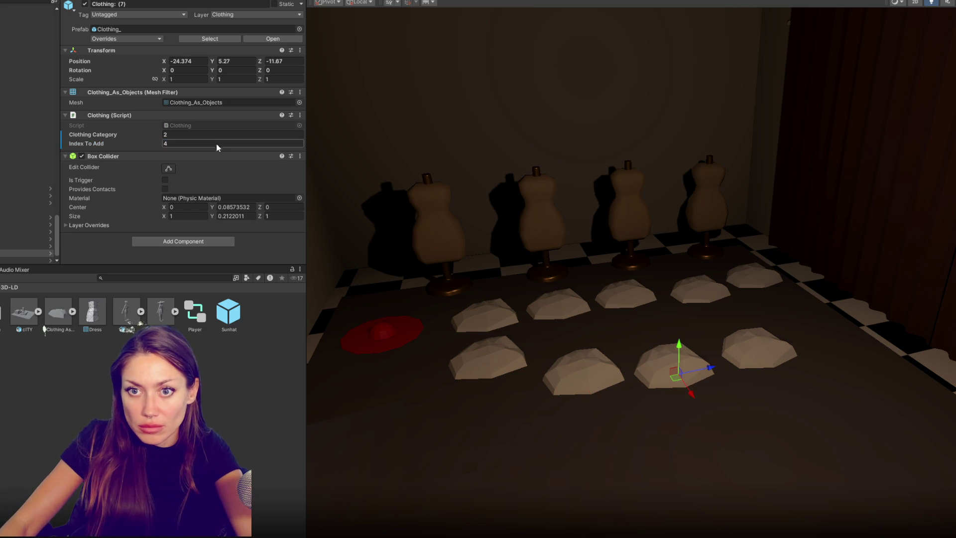
{"action": "left_click", "coordinate": [756, 350]}
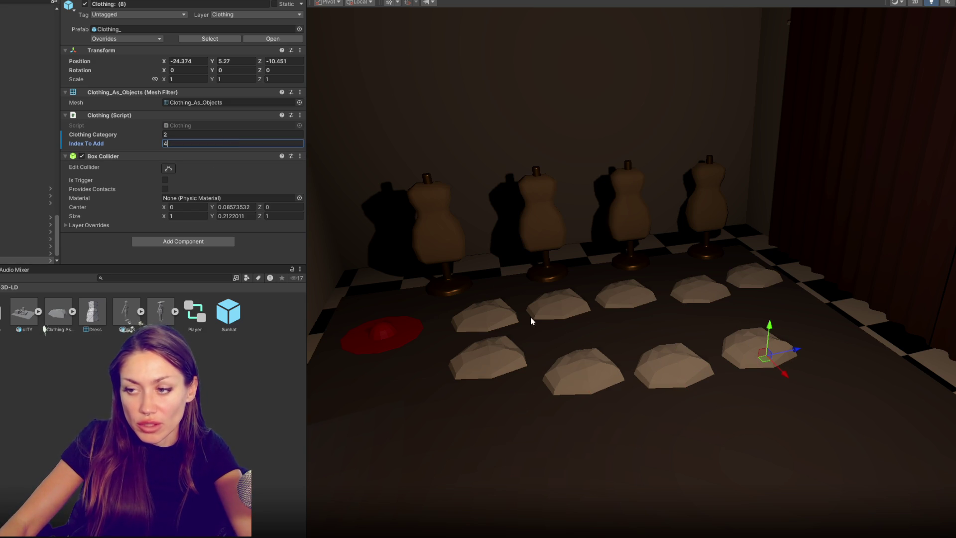
{"action": "left_click", "coordinate": [515, 349]}
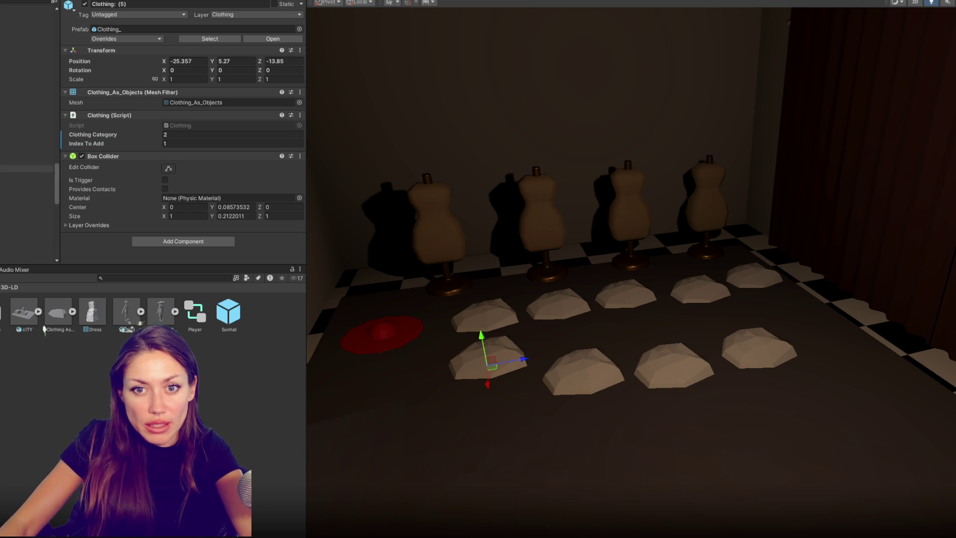
{"action": "scroll", "coordinate": [28, 130], "scroll_direction": "up", "scroll_amount": 10}
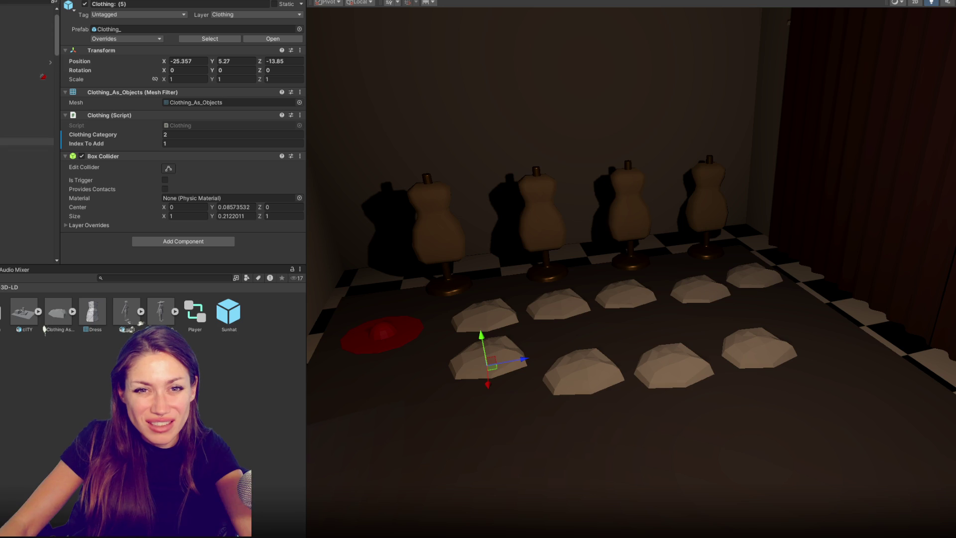
{"action": "scroll", "coordinate": [27, 130], "scroll_direction": "down", "scroll_amount": 1}
{"action": "scroll", "coordinate": [28, 140], "scroll_direction": "up", "scroll_amount": 2}
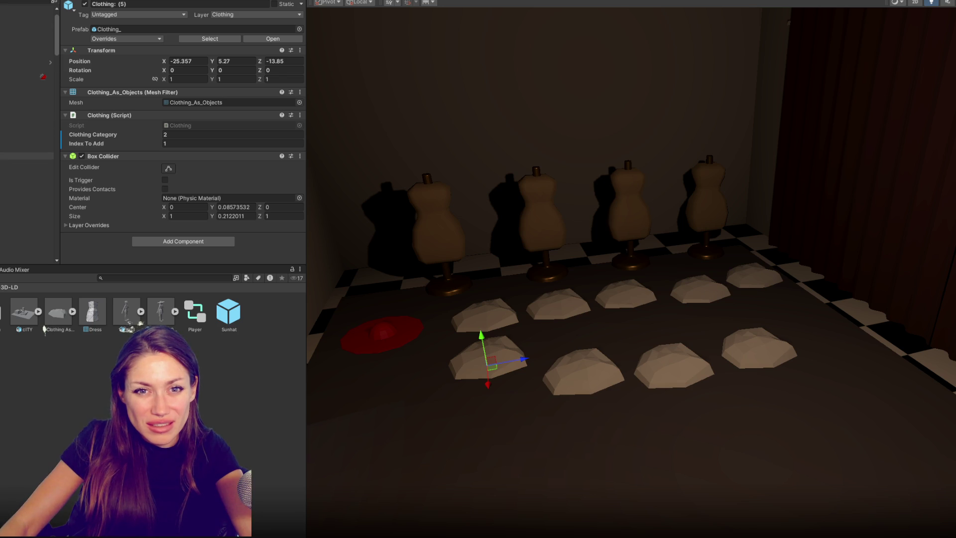
{"action": "scroll", "coordinate": [28, 139], "scroll_direction": "down", "scroll_amount": 4}
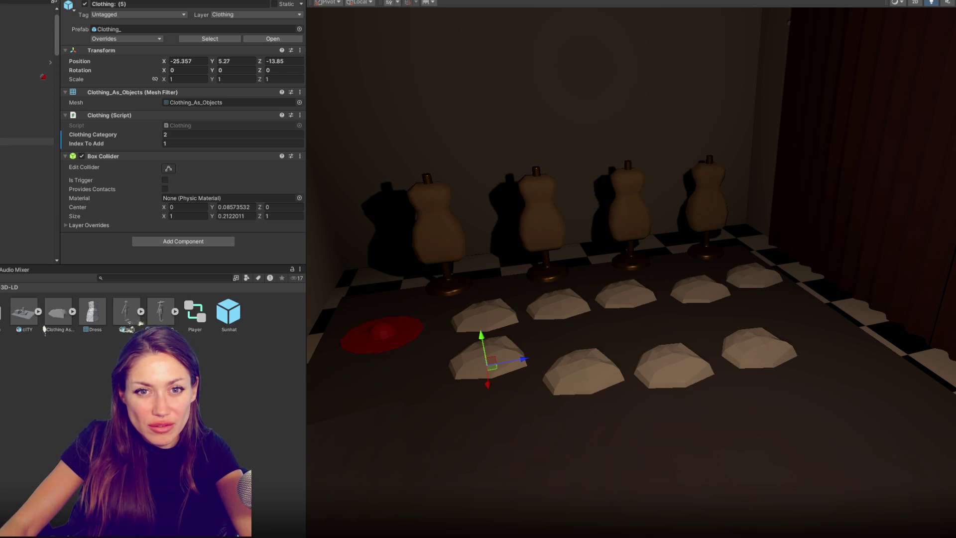
{"action": "scroll", "coordinate": [28, 140], "scroll_direction": "up", "scroll_amount": 3}
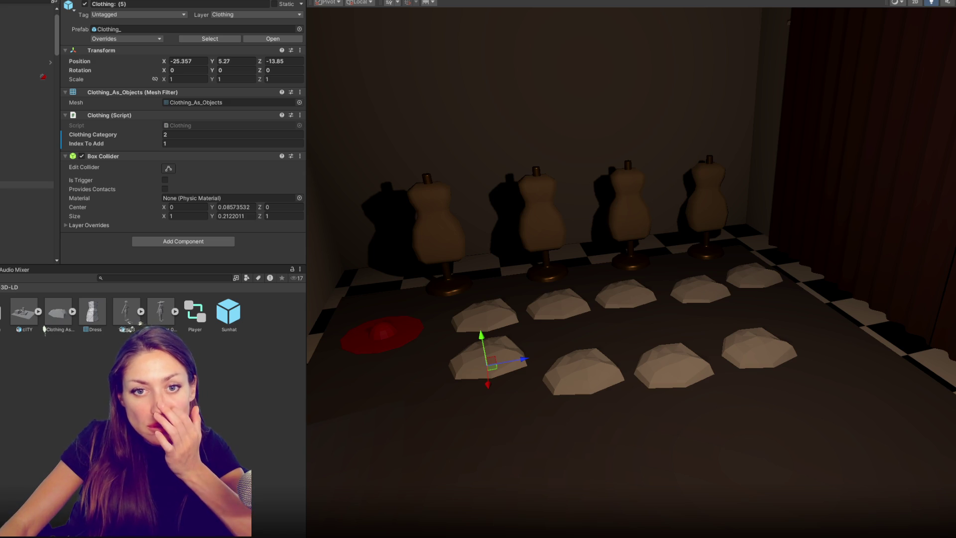
{"action": "scroll", "coordinate": [27, 193], "scroll_direction": "down", "scroll_amount": 1}
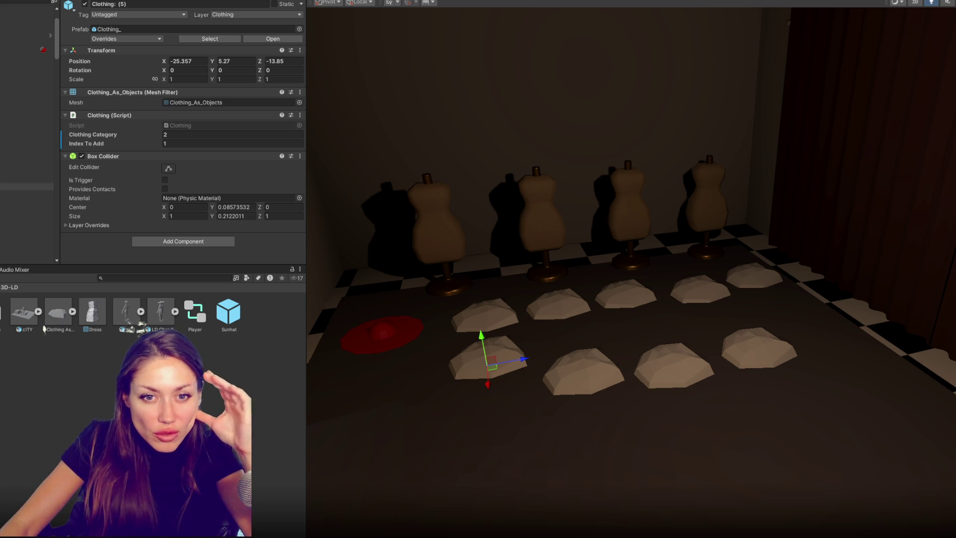
{"action": "scroll", "coordinate": [27, 179], "scroll_direction": "down", "scroll_amount": 2}
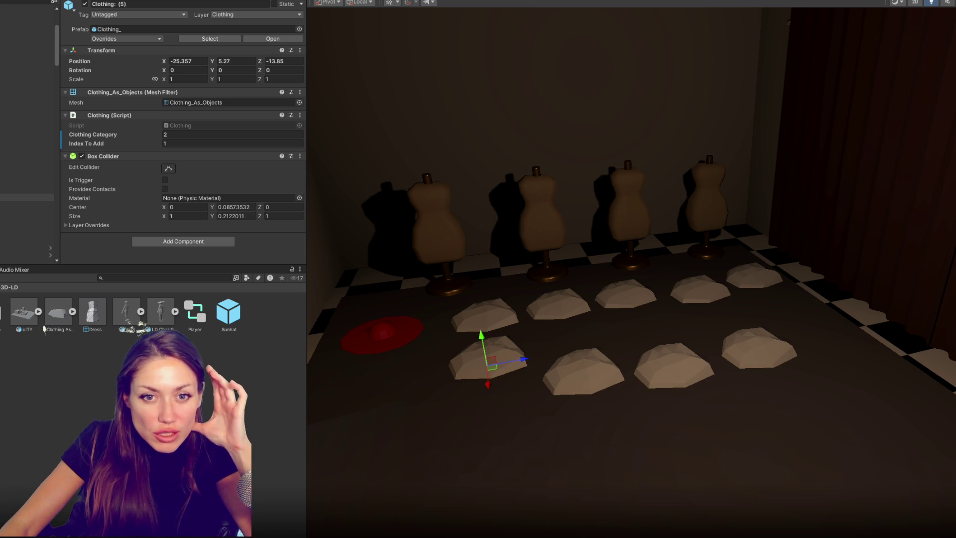
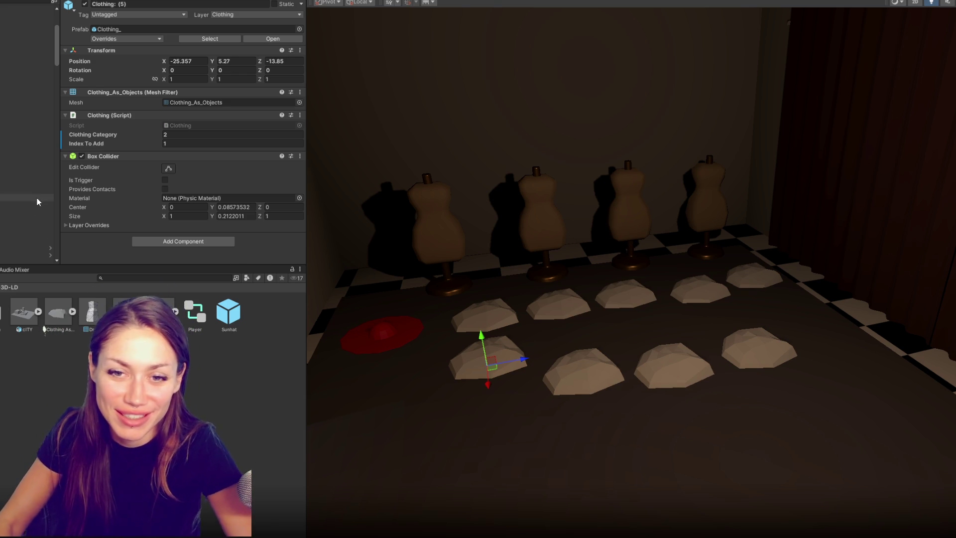
Step: Select the five hat pads across the row and move them lower
{"action": "left_click", "coordinate": [15, 204]}
{"action": "left_click", "coordinate": [2, 205]}
{"action": "left_click", "coordinate": [18, 193]}
{"action": "left_click", "coordinate": [9, 213]}
{"action": "mouse_move", "coordinate": [518, 358]}
{"action": "middle_mouse_down"}
{"action": "mouse_move", "coordinate": [604, 309]}
{"action": "mouse_move", "coordinate": [590, 301]}
{"action": "mouse_move", "coordinate": [592, 333]}
{"action": "middle_mouse_up"}
{"action": "left_click", "coordinate": [542, 248]}
{"action": "left_click", "coordinate": [608, 240], "text": "shift"}
{"action": "left_click", "coordinate": [676, 232], "text": "shift"}
{"action": "left_click", "coordinate": [793, 225]}
{"action": "key", "text": "ctrl+z"}
{"action": "left_click", "coordinate": [823, 216], "text": "shift"}
{"action": "left_click_drag", "start_coordinate": [837, 249], "coordinate": [844, 274]}
Step: Shift the red sunhat to the right and set Index To Add to 1
{"action": "left_click", "coordinate": [463, 250]}
{"action": "left_click_drag", "start_coordinate": [477, 248], "coordinate": [543, 236]}
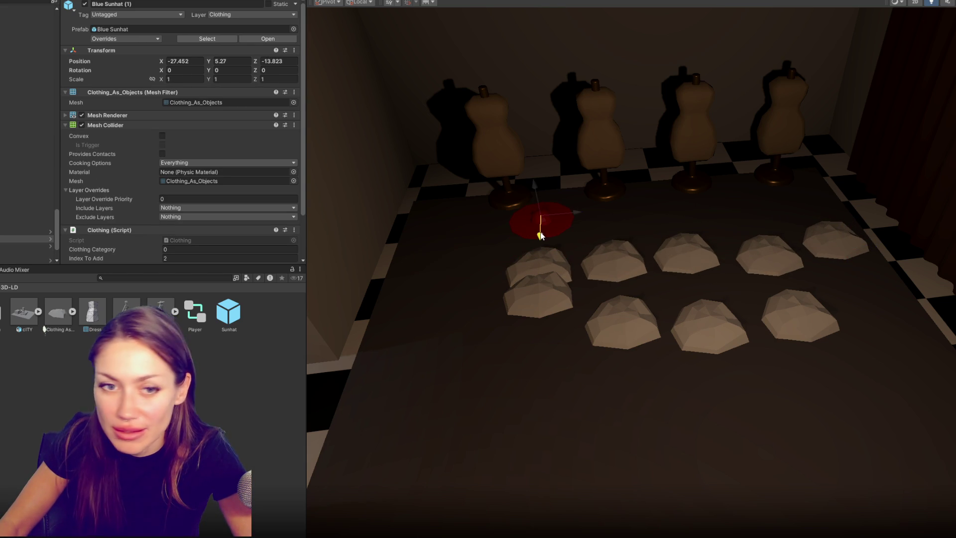
{"action": "scroll", "coordinate": [57, 238], "scroll_direction": "up", "scroll_amount": 10}
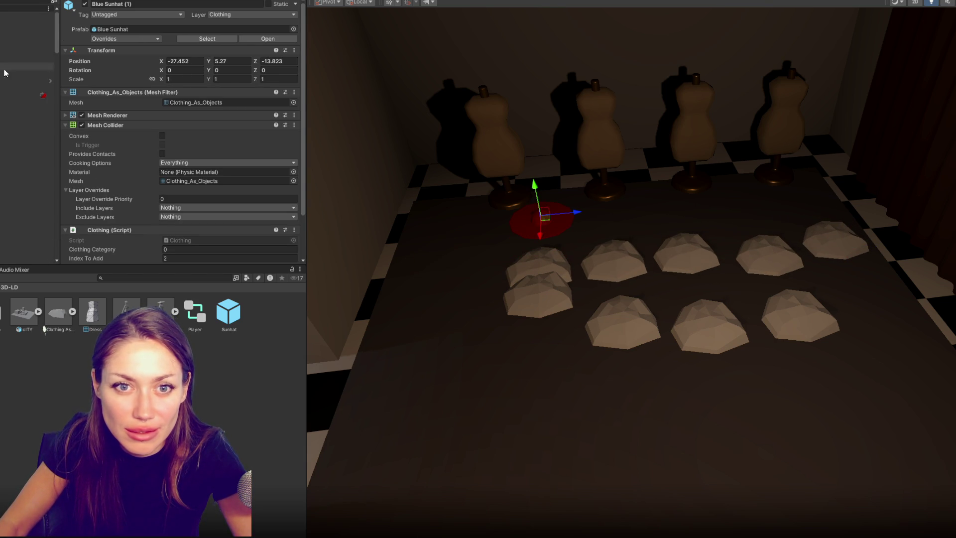
{"action": "scroll", "coordinate": [27, 189], "scroll_direction": "down", "scroll_amount": 3}
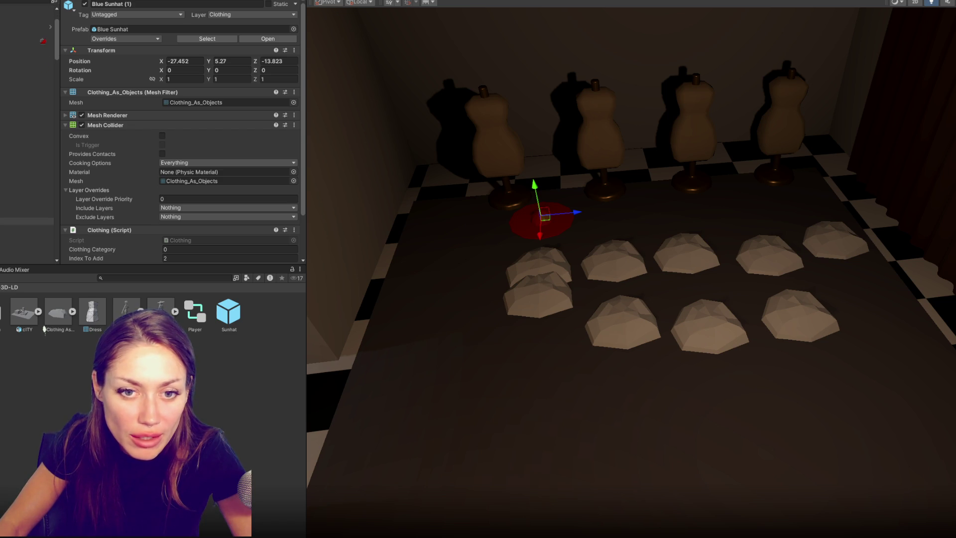
{"action": "scroll", "coordinate": [94, 199], "scroll_direction": "down", "scroll_amount": 3}
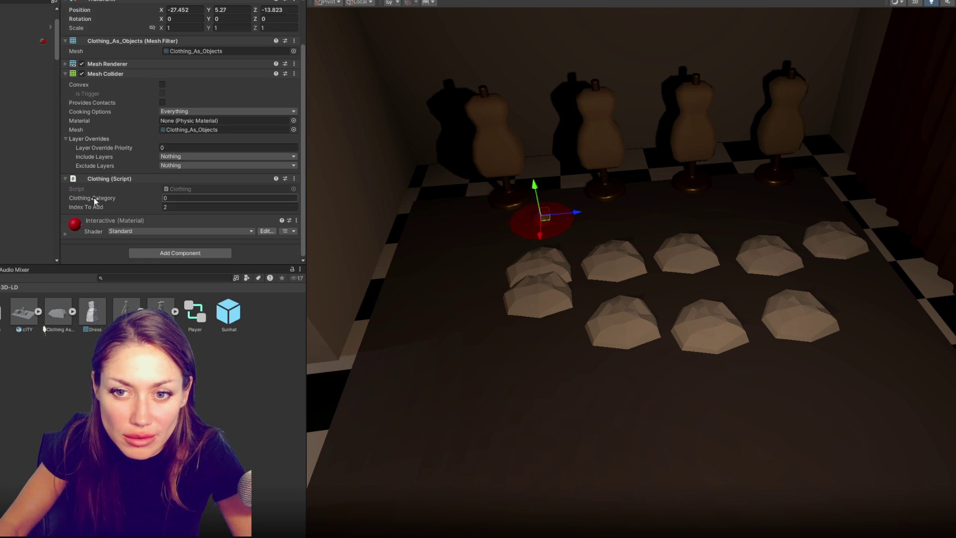
{"action": "left_click", "coordinate": [194, 207]}
{"action": "type", "text": "1"}
Step: Duplicate the red sunhat and slide the copy before the rightmost mannequin
{"action": "left_click", "coordinate": [521, 222]}
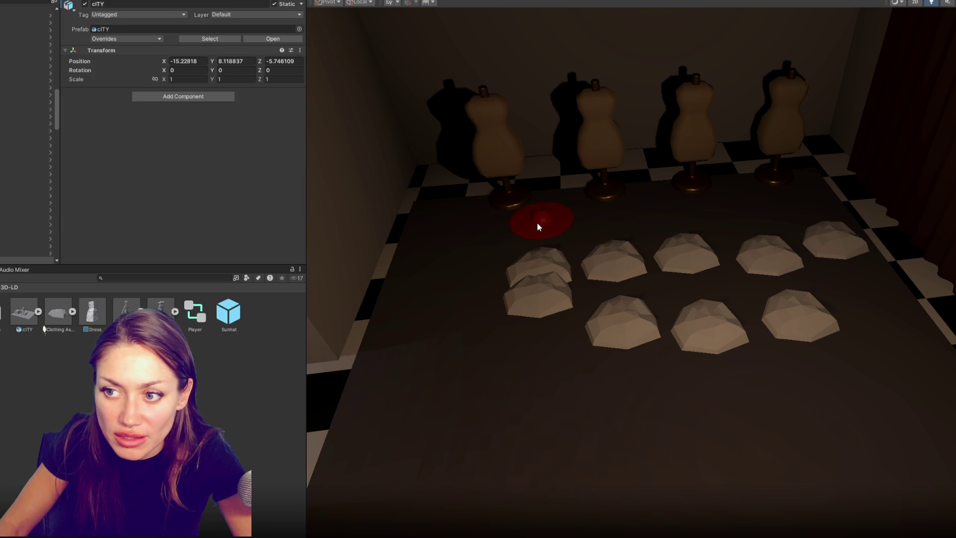
{"action": "left_click", "coordinate": [540, 219]}
{"action": "key", "text": "ctrl+d"}
{"action": "left_click_drag", "start_coordinate": [577, 212], "coordinate": [785, 205]}
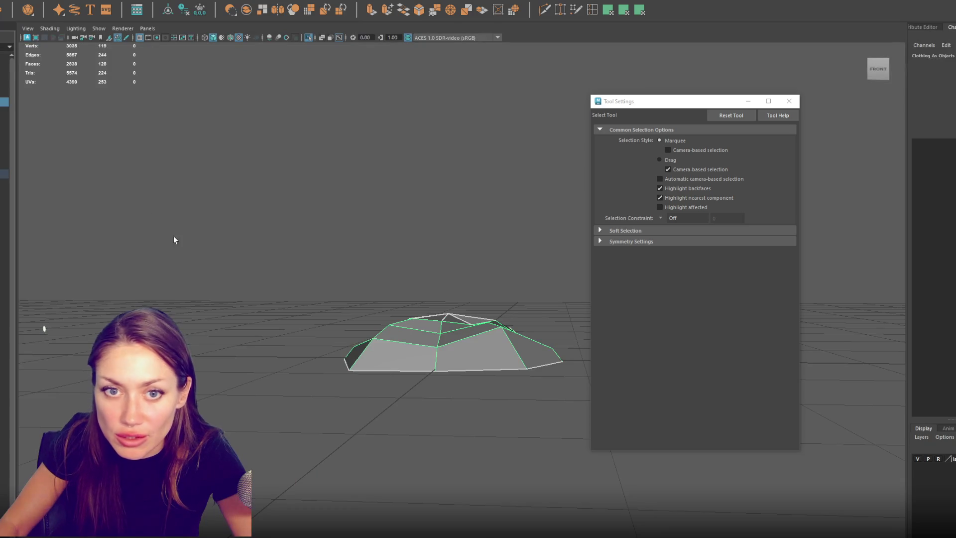
{"action": "left_click_drag", "start_coordinate": [174, 240], "coordinate": [232, 248], "text": "alt"}
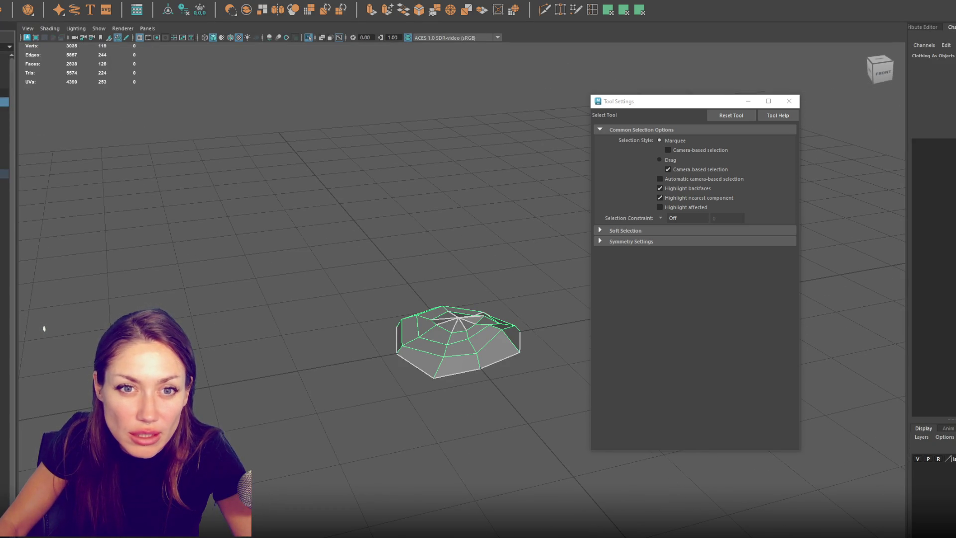
Step: Add the Shoes group to the isolated view and select the Boots inside it
{"action": "left_click", "coordinate": [4, 120]}
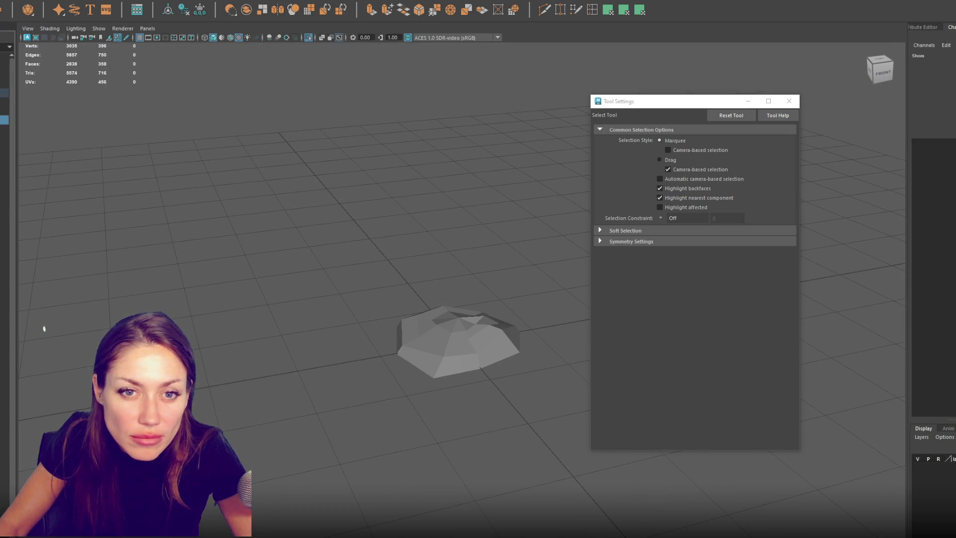
{"action": "key", "text": "ctrl+d"}
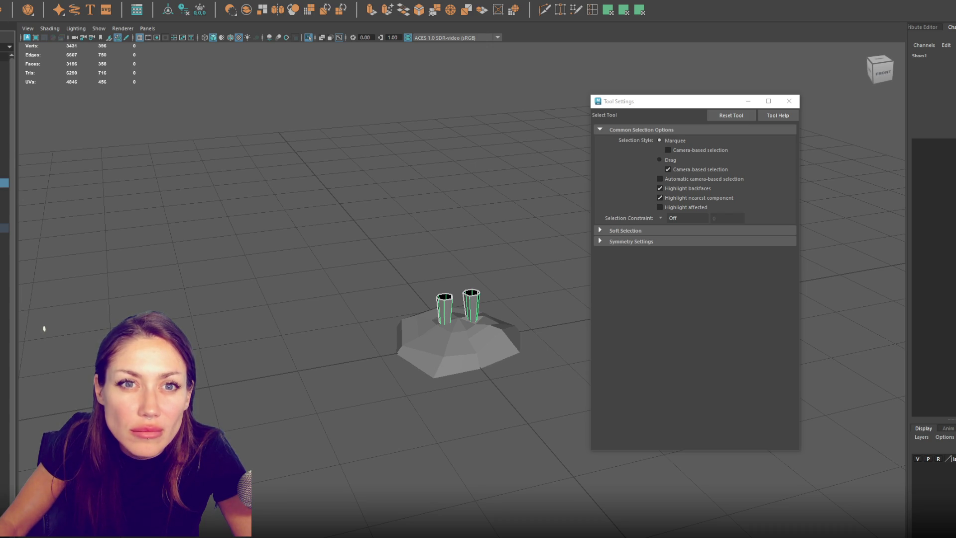
{"action": "left_click", "coordinate": [25, 3]}
{"action": "left_click", "coordinate": [93, 14]}
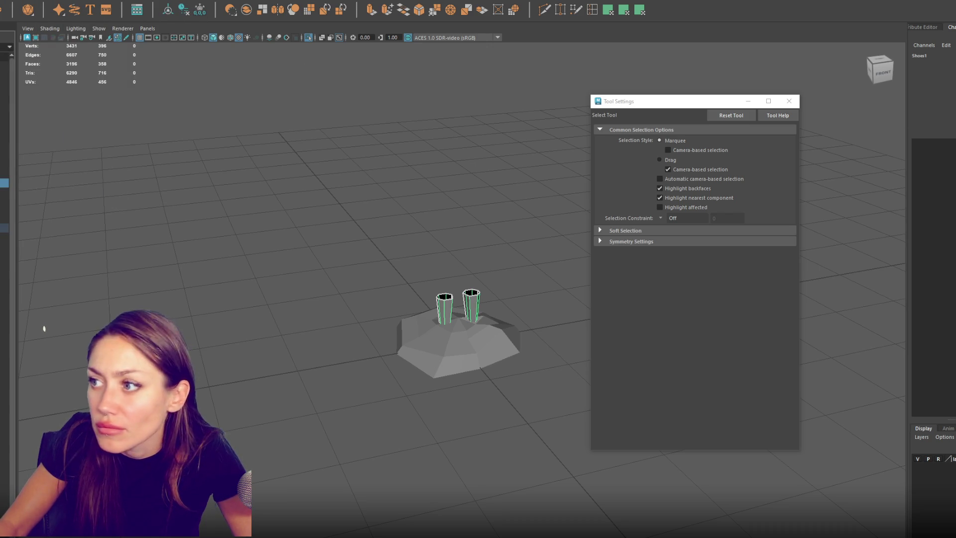
{"action": "key", "text": "Down"}
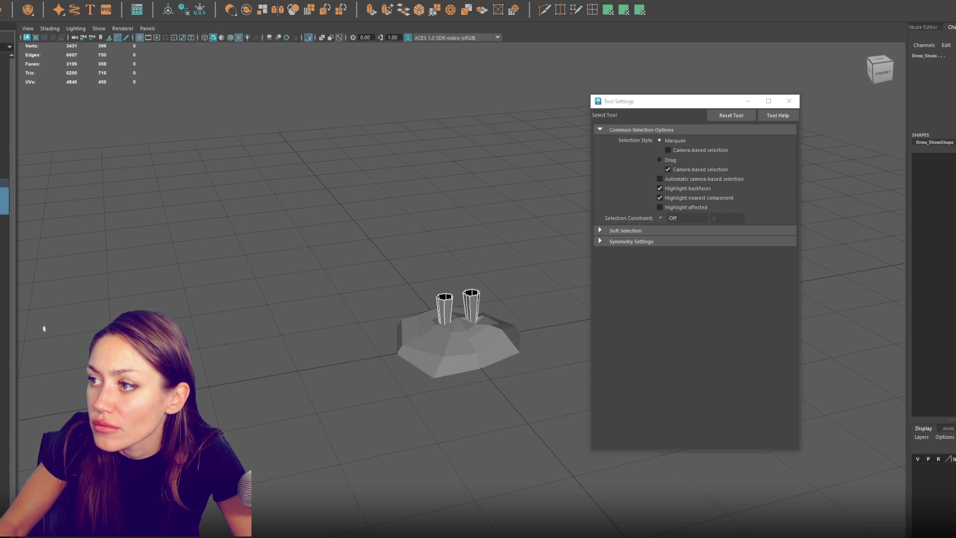
Step: Select the Boots and Dress_Shoes, then the Shoes1 group, and show the whole character again
{"action": "right_click", "coordinate": [919, 96]}
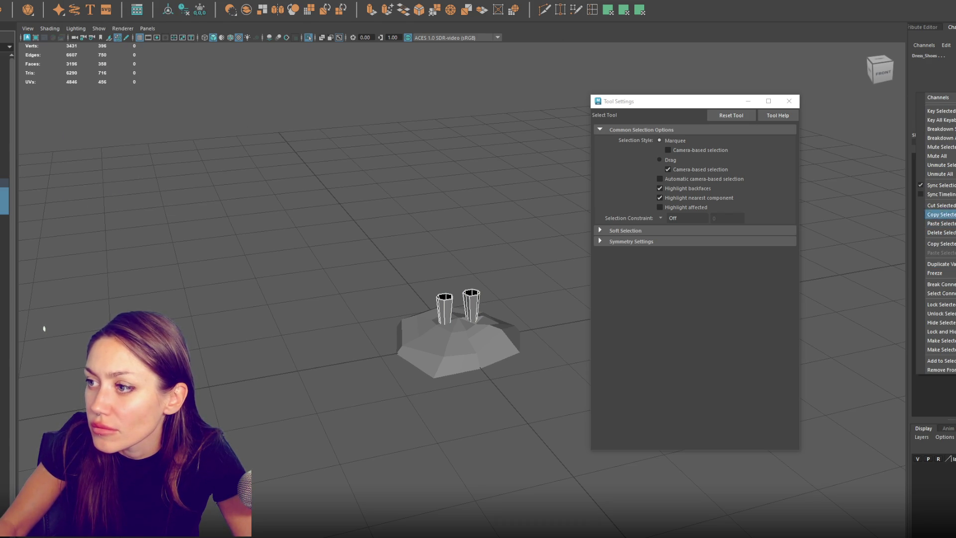
{"action": "left_click", "coordinate": [664, 275]}
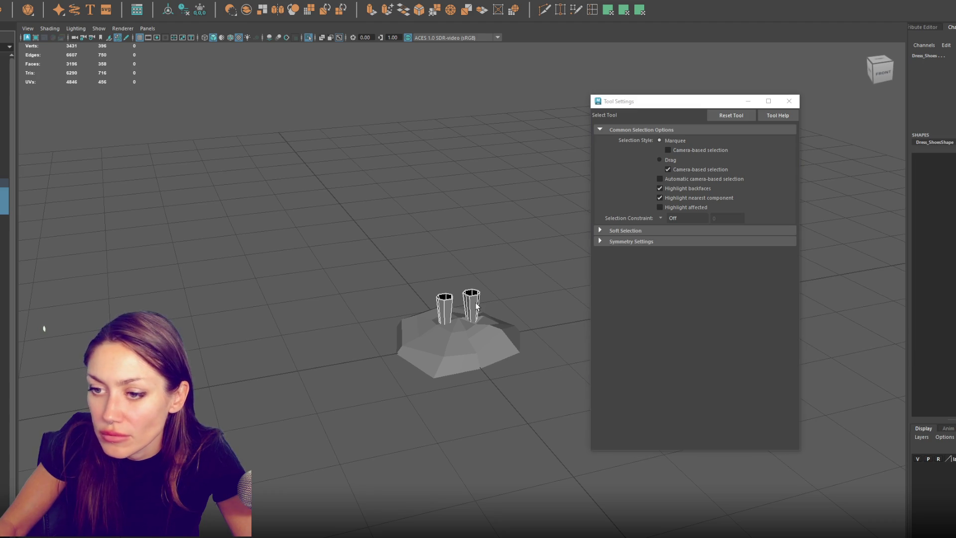
{"action": "left_click", "coordinate": [3, 192]}
{"action": "left_click", "coordinate": [4, 211], "text": "shift"}
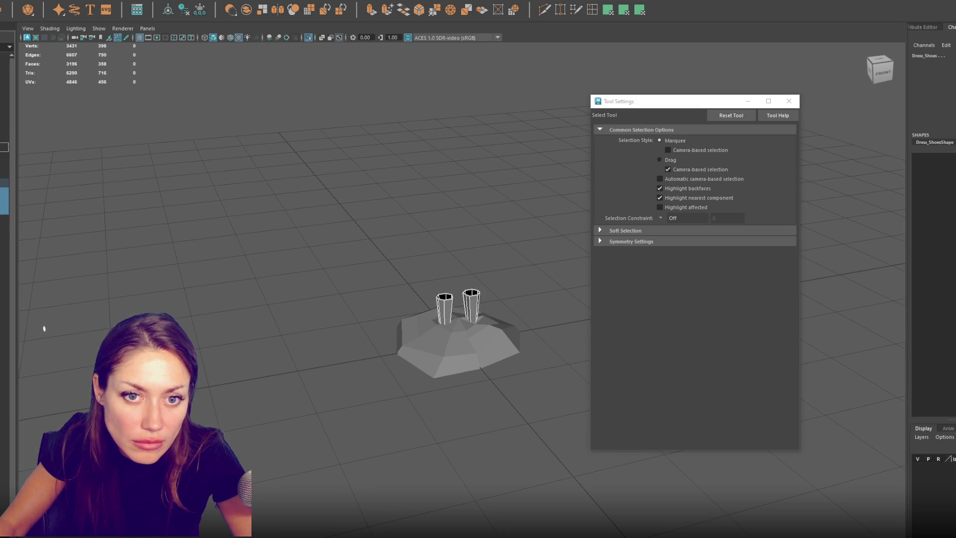
{"action": "left_click", "coordinate": [3, 182], "text": "ctrl"}
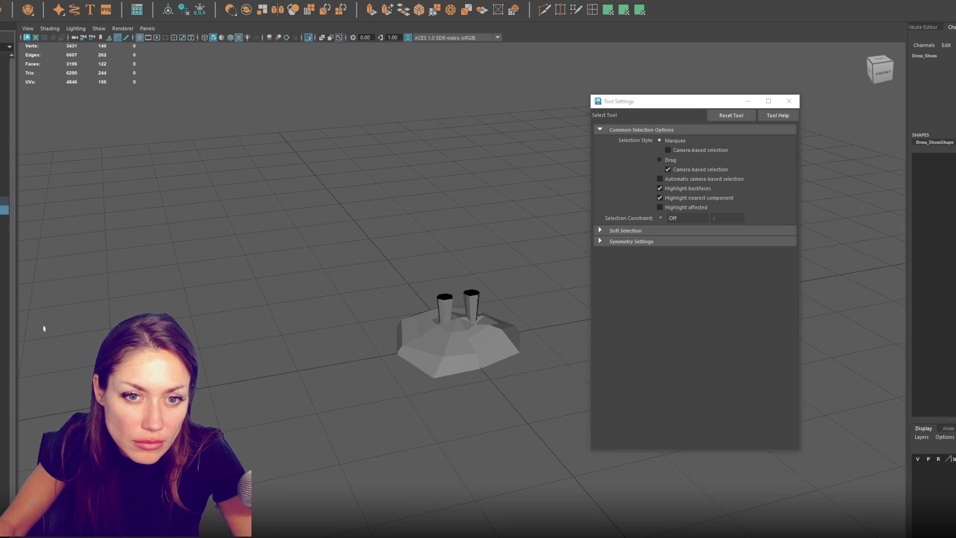
{"action": "left_click", "coordinate": [3, 185], "text": "ctrl"}
{"action": "left_click", "coordinate": [3, 183]}
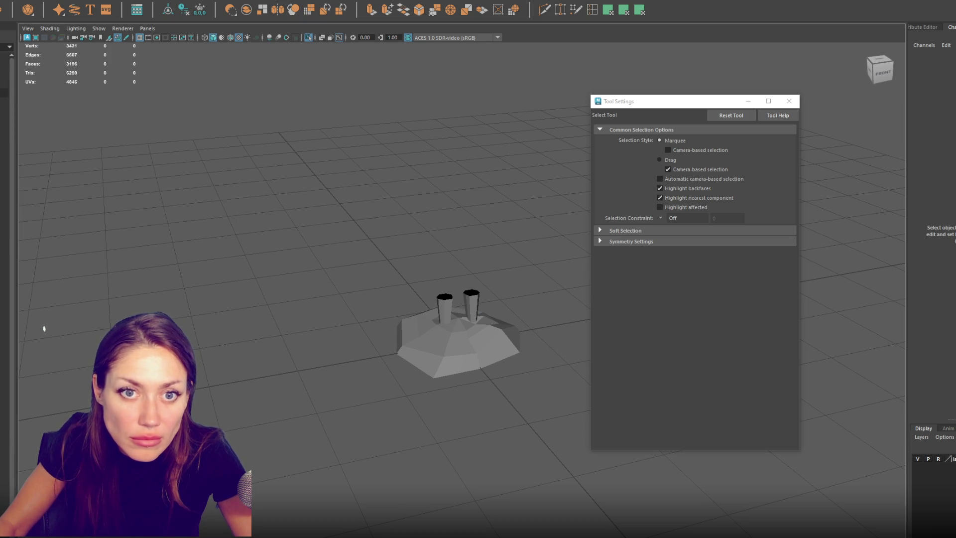
{"action": "key", "text": "ctrl+1"}
Step: Unhide the Clothing_As_Objects skirt mesh and pick Glasses1 in the Outliner
{"action": "left_click", "coordinate": [4, 147]}
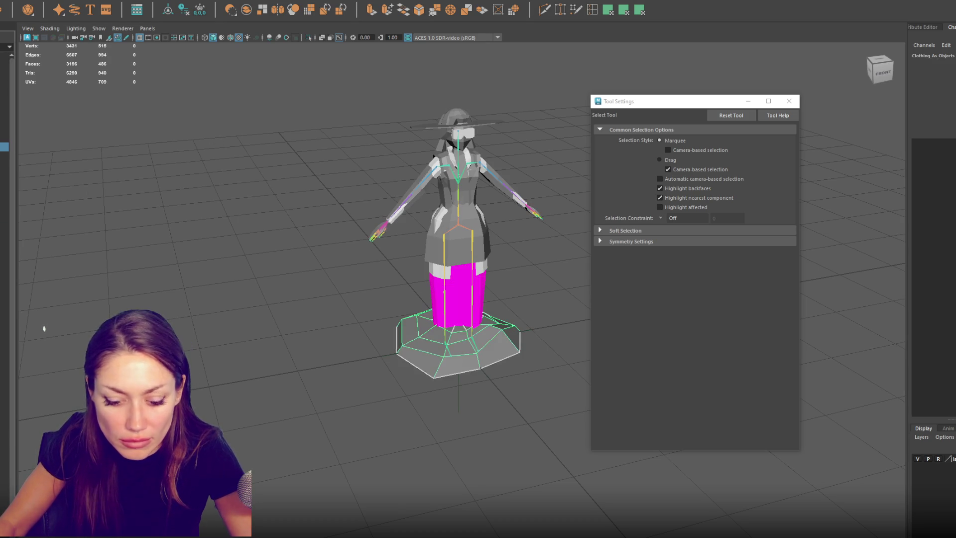
{"action": "key", "text": "shift+h"}
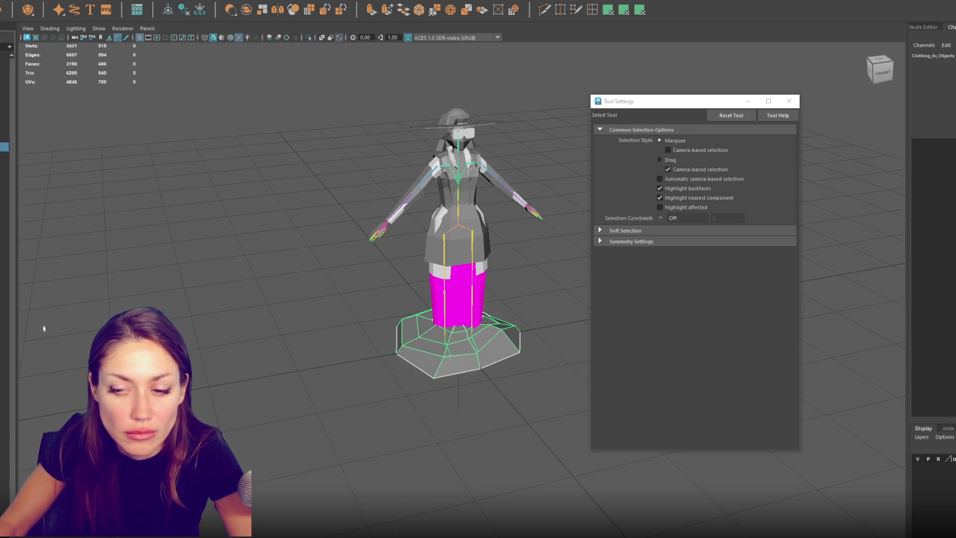
{"action": "left_click", "coordinate": [4, 165]}
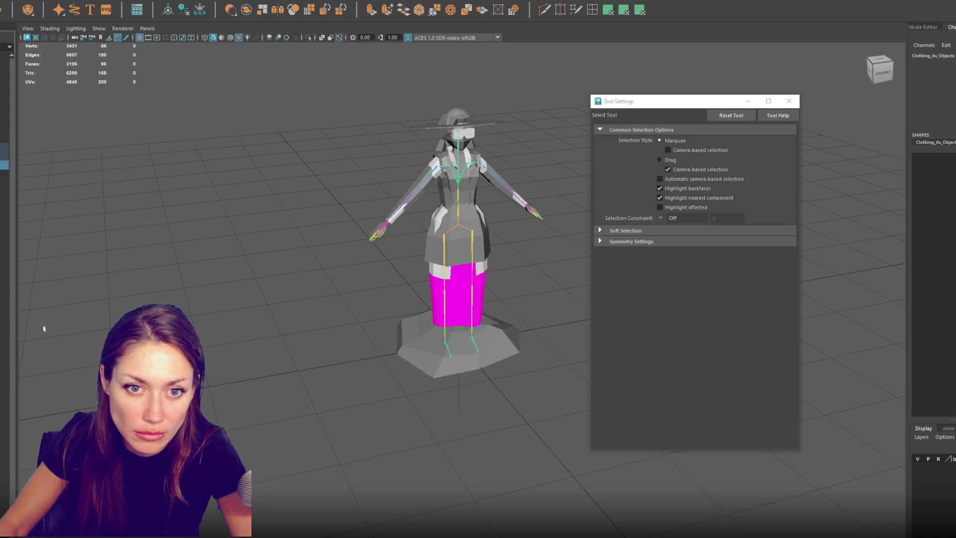
{"action": "left_click", "coordinate": [4, 183]}
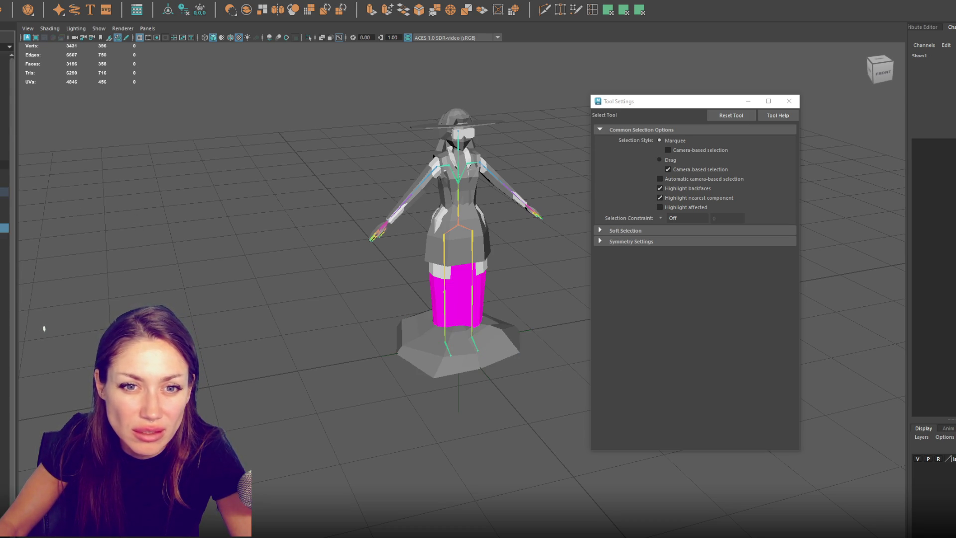
{"action": "left_click", "coordinate": [4, 165]}
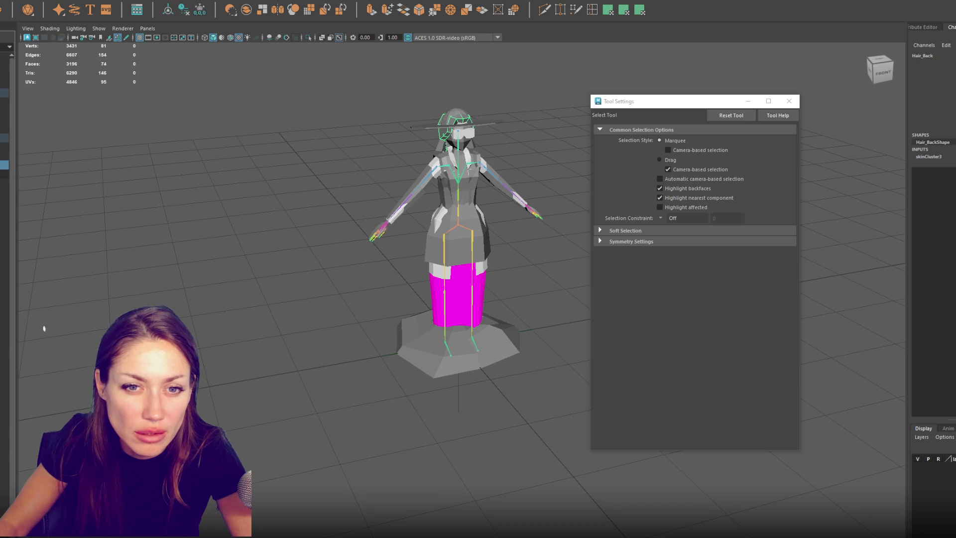
{"action": "left_click", "coordinate": [4, 183]}
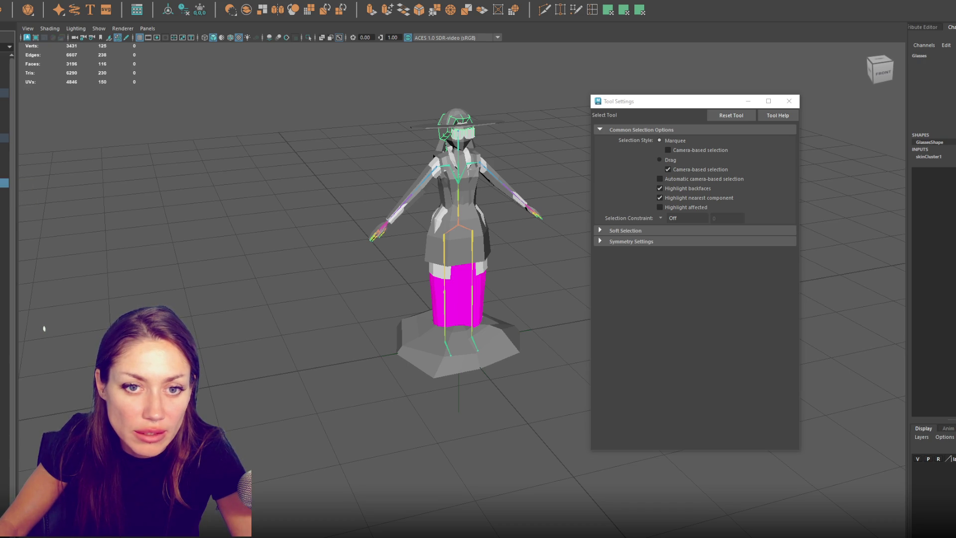
{"action": "left_click", "coordinate": [4, 192]}
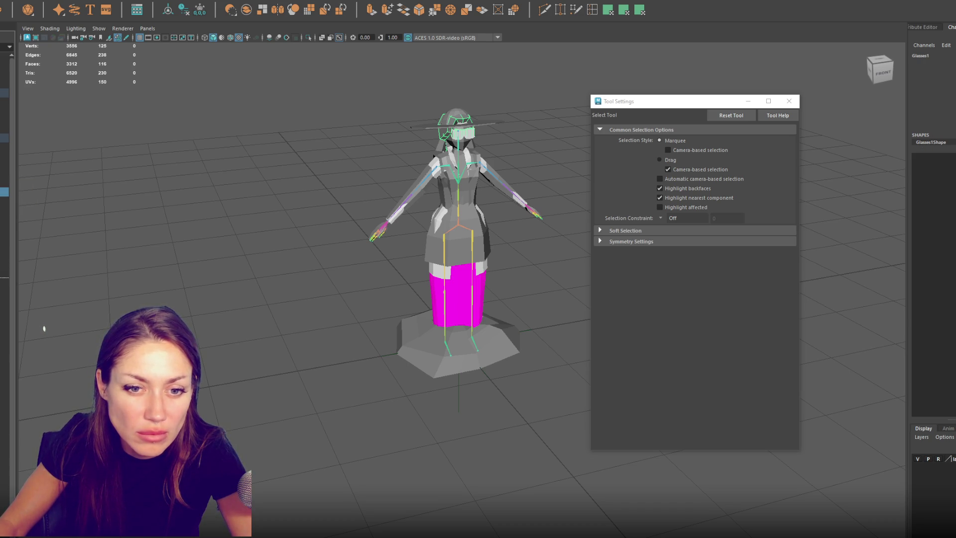
Step: Isolate the Glasses1 mesh in the viewport
{"action": "right_click", "coordinate": [64, 20]}
{"action": "key", "text": "Escape"}
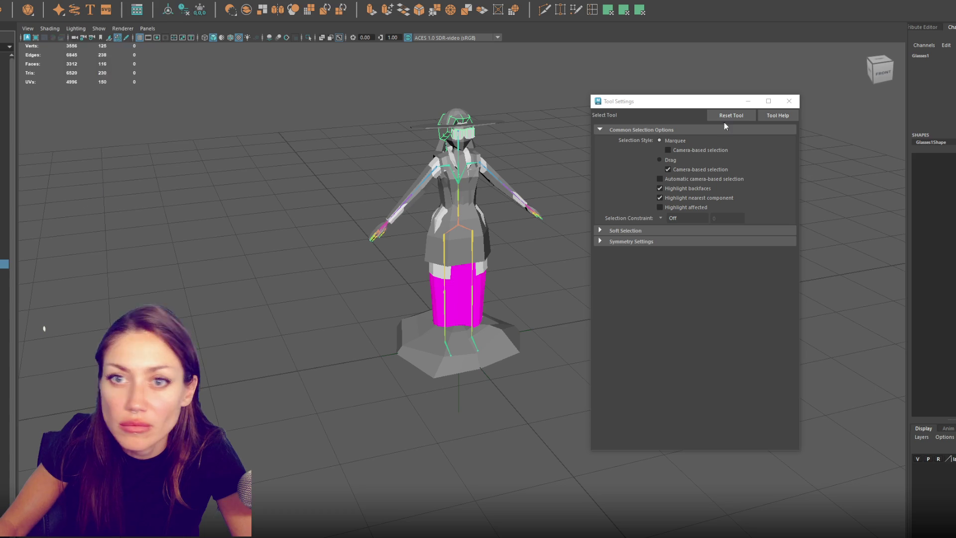
{"action": "right_click", "coordinate": [926, 102]}
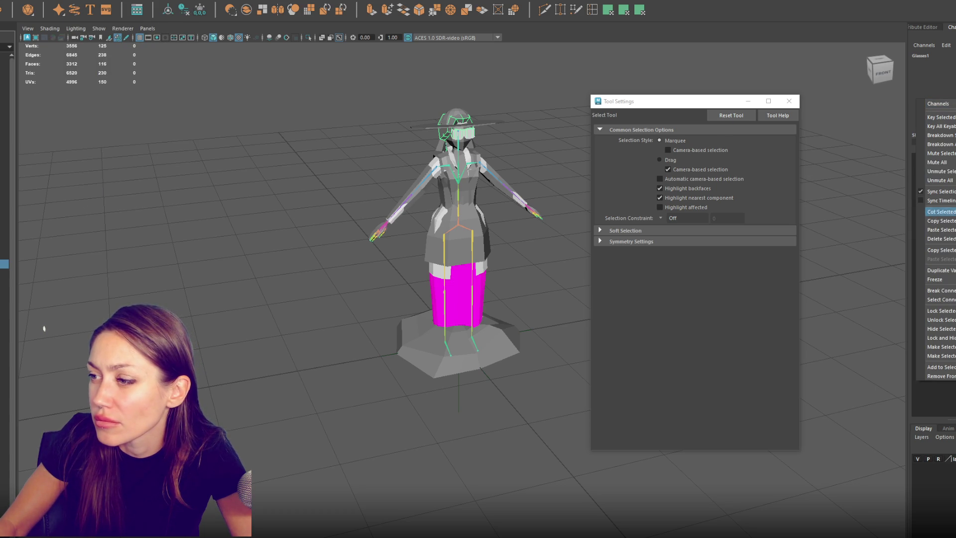
{"action": "left_click", "coordinate": [953, 299]}
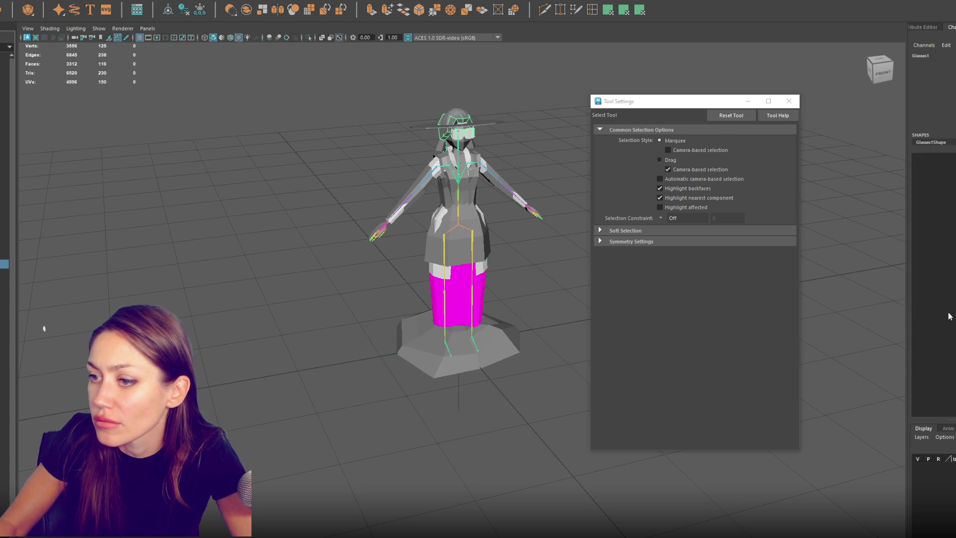
{"action": "key", "text": "ctrl+1"}
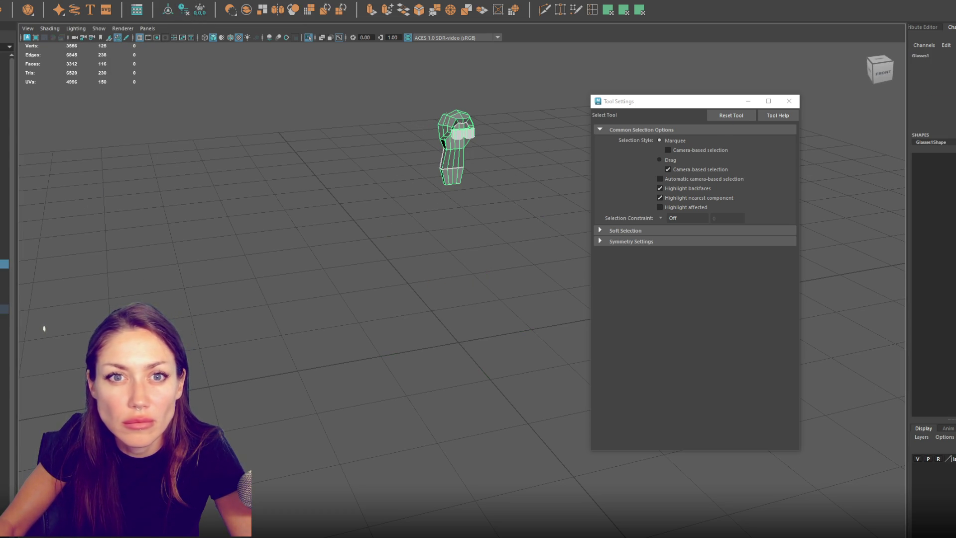
Step: Move the glasses straight down
{"action": "key", "text": "w"}
{"action": "mouse_move", "coordinate": [477, 134]}
{"action": "left_mouse_down"}
{"action": "mouse_move", "coordinate": [477, 332]}
{"action": "mouse_move", "coordinate": [454, 238]}
{"action": "mouse_move", "coordinate": [476, 321]}
{"action": "mouse_move", "coordinate": [477, 298]}
{"action": "left_mouse_up"}
{"action": "key", "text": "e"}
{"action": "key", "text": "r"}
{"action": "key", "text": "w"}
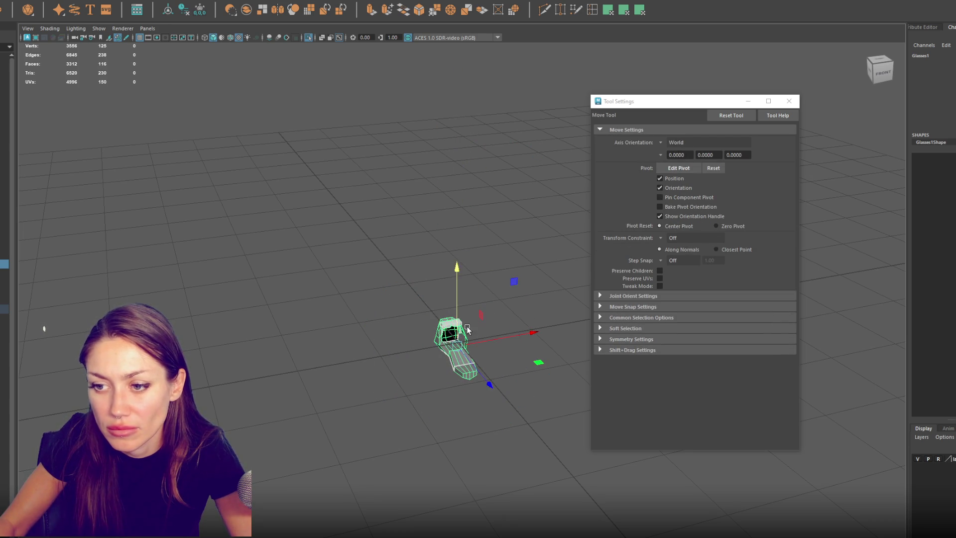
Step: Recentre the mesh pivot and frame the mesh in the view
{"action": "left_click", "coordinate": [81, 1]}
{"action": "left_click", "coordinate": [55, 22]}
{"action": "left_click", "coordinate": [199, 8]}
{"action": "key", "text": "f"}
{"action": "left_click_drag", "start_coordinate": [379, 319], "coordinate": [446, 308], "text": "alt"}
Step: Lower the upper vertices and another vertex loop of the mesh
{"action": "right_click_drag", "start_coordinate": [446, 309], "coordinate": [397, 160]}
{"action": "left_click_drag", "start_coordinate": [272, 168], "coordinate": [460, 307]}
{"action": "mouse_move", "coordinate": [401, 245]}
{"action": "middle_mouse_down"}
{"action": "mouse_move", "coordinate": [389, 264]}
{"action": "mouse_move", "coordinate": [365, 251]}
{"action": "mouse_move", "coordinate": [356, 294]}
{"action": "mouse_move", "coordinate": [356, 259]}
{"action": "middle_mouse_up"}
{"action": "left_click_drag", "start_coordinate": [447, 184], "coordinate": [234, 338]}
{"action": "mouse_move", "coordinate": [349, 276]}
{"action": "middle_mouse_down"}
{"action": "mouse_move", "coordinate": [349, 310]}
{"action": "mouse_move", "coordinate": [355, 299]}
{"action": "middle_mouse_up"}
{"action": "key", "text": "r"}
{"action": "key", "text": "e"}
{"action": "key", "text": "w"}
{"action": "mouse_move", "coordinate": [354, 299]}
{"action": "left_mouse_down", "text": "alt"}
{"action": "mouse_move", "coordinate": [327, 325]}
{"action": "mouse_move", "coordinate": [343, 323]}
{"action": "left_mouse_up", "text": "alt"}
{"action": "scroll", "coordinate": [515, 267], "scroll_direction": "up", "scroll_amount": 3}
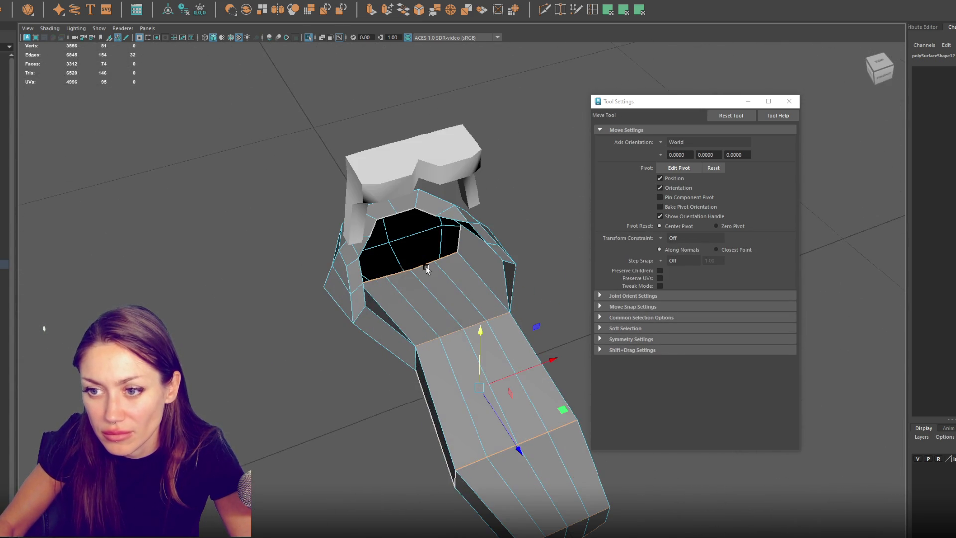
Step: Fill the hole in the wig mesh and rename it Wig_1
{"action": "left_click", "coordinate": [403, 9]}
{"action": "left_click", "coordinate": [247, 155]}
{"action": "scroll", "coordinate": [451, 286], "scroll_direction": "down", "scroll_amount": 2}
{"action": "left_click_drag", "start_coordinate": [450, 285], "coordinate": [454, 324], "text": "alt"}
{"action": "left_click", "coordinate": [454, 325]}
{"action": "type", "text": "Wig_1"}
{"action": "key", "text": "Return"}
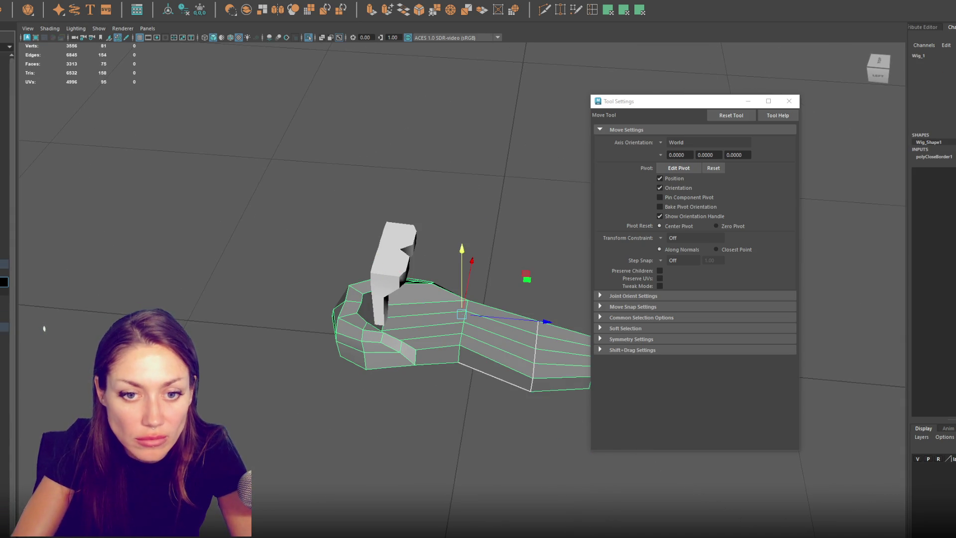
Step: Duplicate the wig, name it Wig_Long, and select just the copy
{"action": "key", "text": "ctrl+d"}
{"action": "type", "text": "Wig_Long"}
{"action": "key", "text": "Return"}
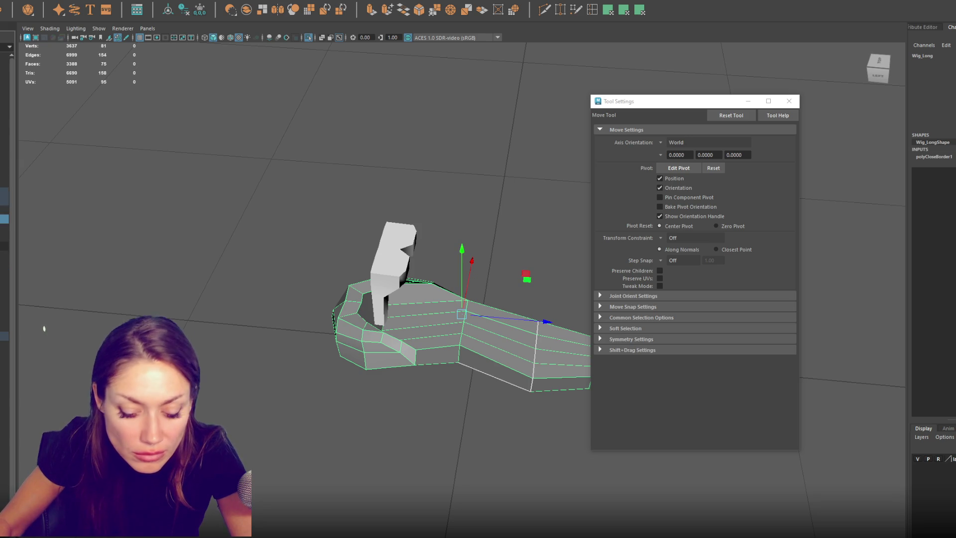
{"action": "key", "text": "Up"}
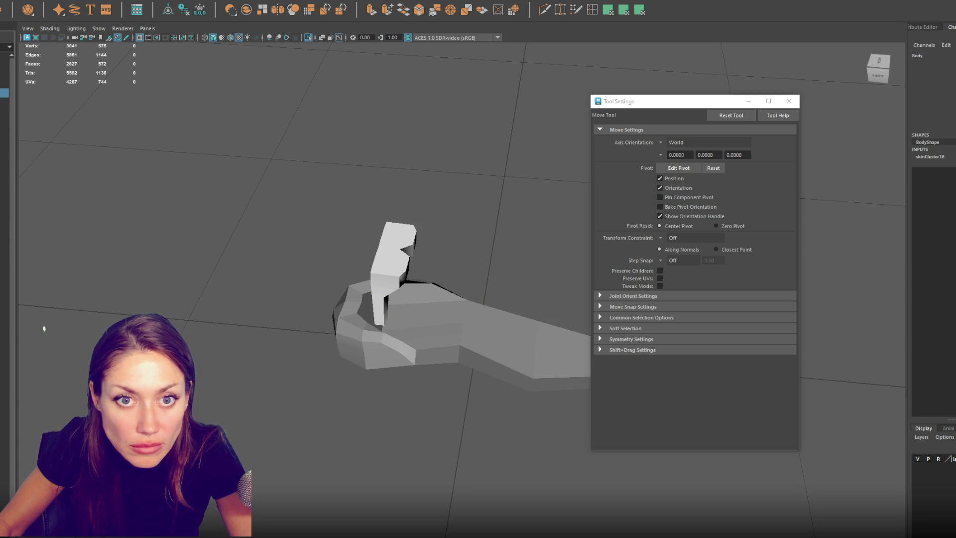
{"action": "left_click", "coordinate": [341, 330]}
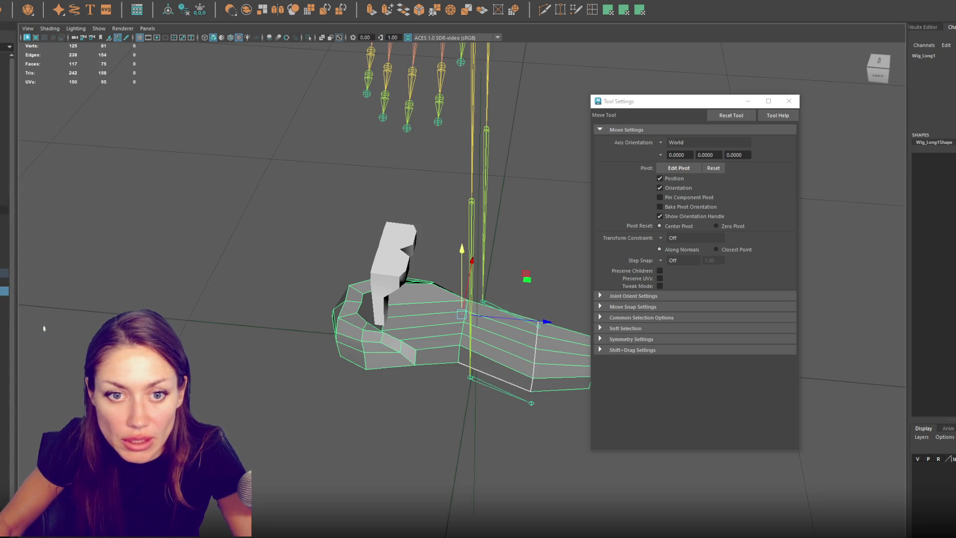
{"action": "left_click", "coordinate": [305, 325]}
{"action": "left_click", "coordinate": [395, 324]}
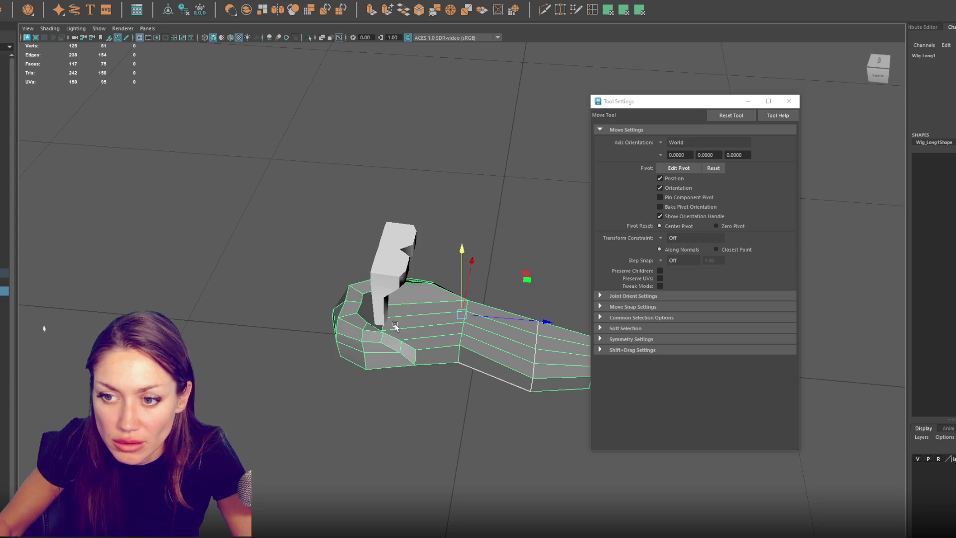
Step: Delete the wig copy's long tail faces and bridge the cut edges shut
{"action": "left_click_drag", "start_coordinate": [346, 261], "coordinate": [235, 226], "text": "alt"}
{"action": "key", "text": "q"}
{"action": "left_click_drag", "start_coordinate": [405, 199], "coordinate": [536, 398]}
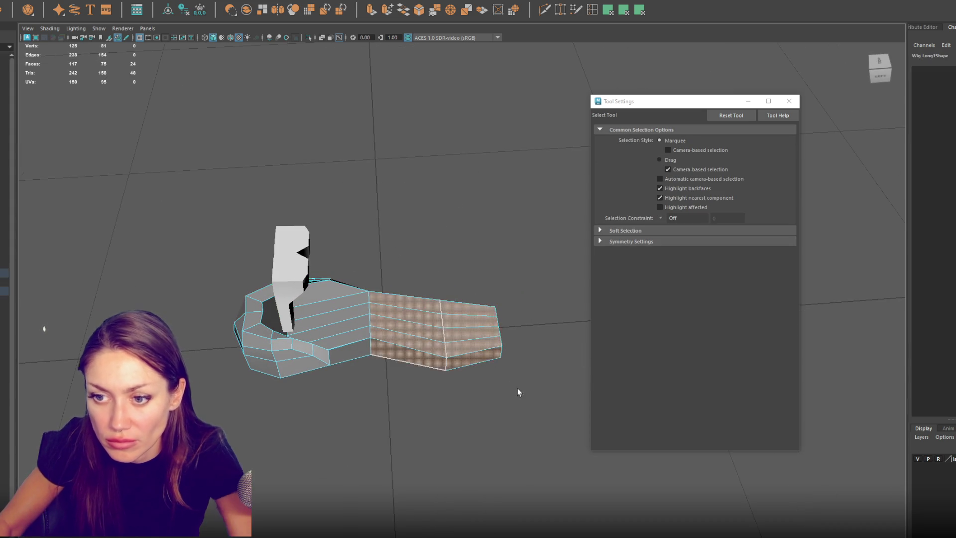
{"action": "key", "text": "Delete"}
{"action": "left_click_drag", "start_coordinate": [393, 231], "coordinate": [424, 65], "text": "alt"}
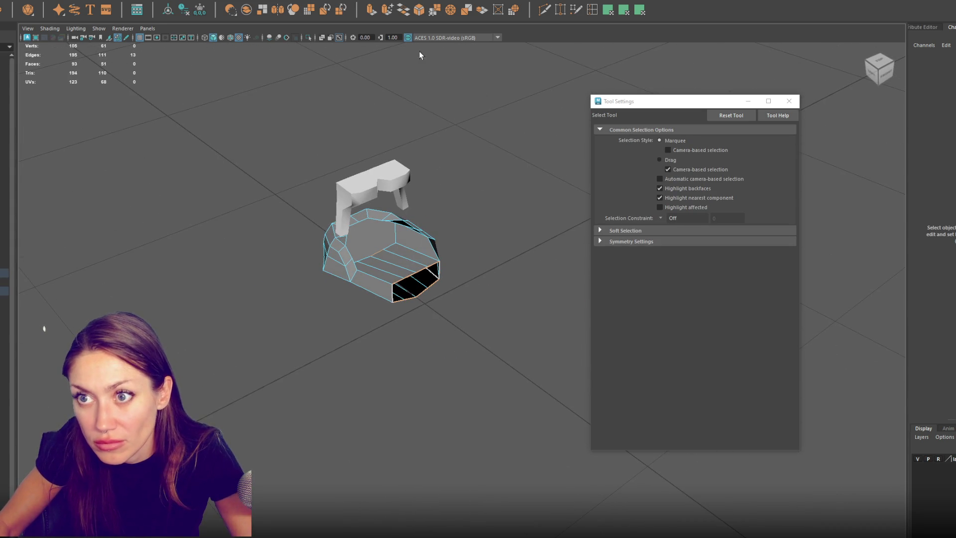
{"action": "left_click", "coordinate": [402, 20]}
Step: Raise the wig's front vertex, name it Wig_Short, and hide it
{"action": "right_click_drag", "start_coordinate": [503, 244], "coordinate": [395, 280]}
{"action": "key", "text": "w"}
{"action": "mouse_move", "coordinate": [409, 314]}
{"action": "middle_mouse_down"}
{"action": "mouse_move", "coordinate": [425, 305]}
{"action": "mouse_move", "coordinate": [425, 272]}
{"action": "middle_mouse_up"}
{"action": "key", "text": "q"}
{"action": "key", "text": "w"}
{"action": "mouse_move", "coordinate": [434, 300]}
{"action": "left_mouse_down", "text": "alt"}
{"action": "mouse_move", "coordinate": [509, 180]}
{"action": "mouse_move", "coordinate": [318, 289]}
{"action": "left_mouse_up", "text": "alt"}
{"action": "left_click", "coordinate": [320, 289]}
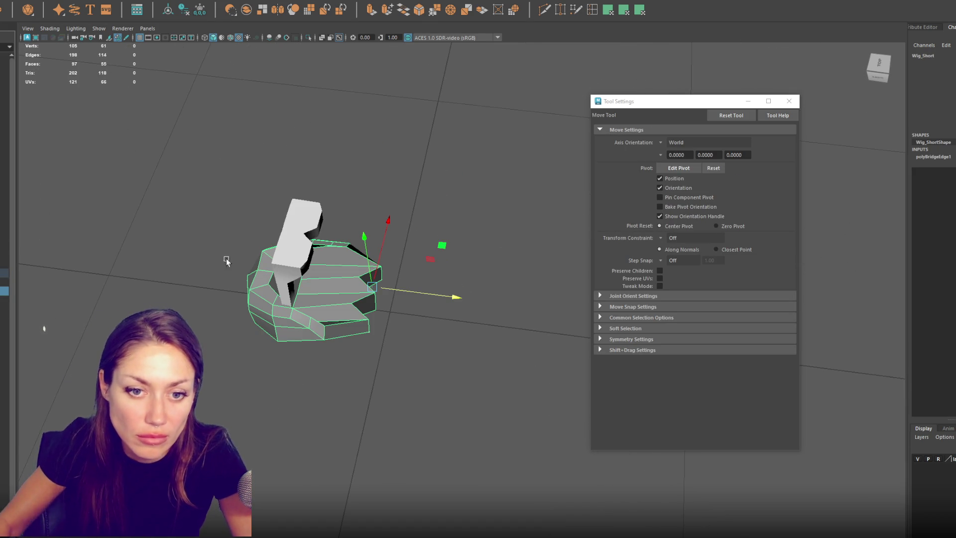
{"action": "key", "text": "Return"}
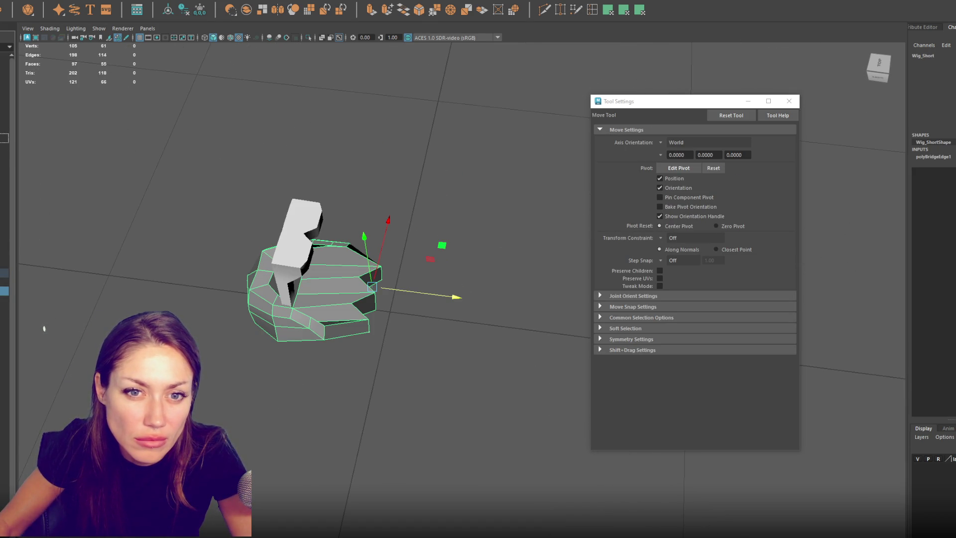
{"action": "key", "text": "ctrl+h"}
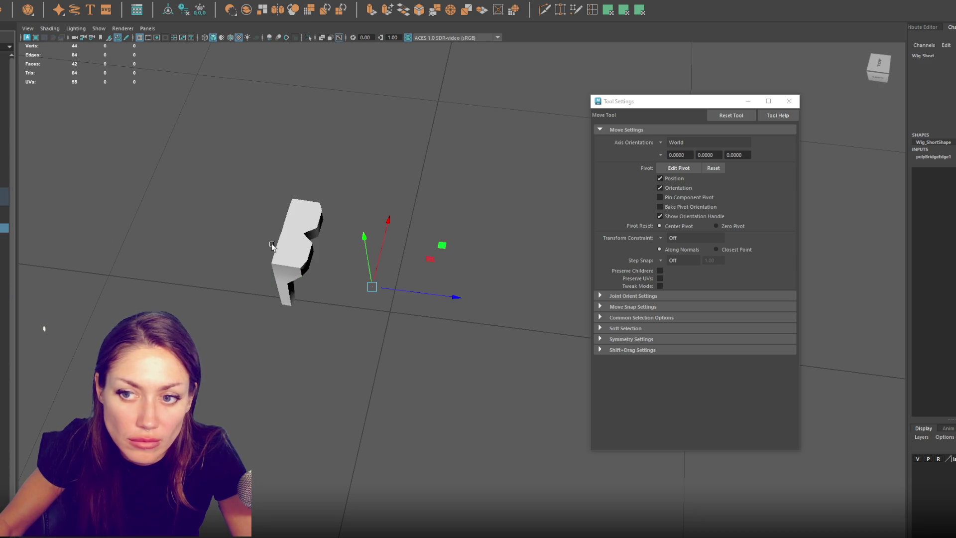
Step: Rotate the white glasses strip into a bracket shape
{"action": "left_click", "coordinate": [273, 249]}
{"action": "key", "text": "e"}
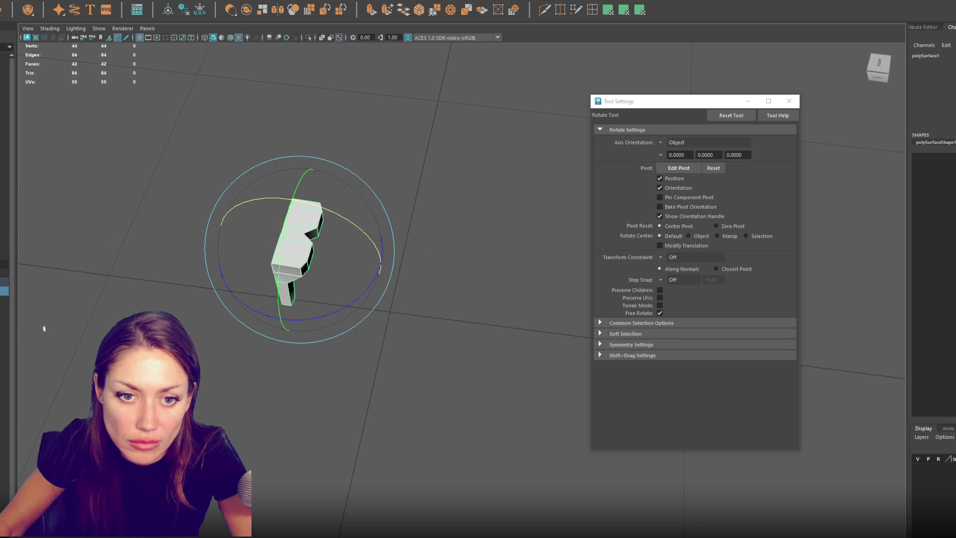
{"action": "key", "text": "ctrl+z"}
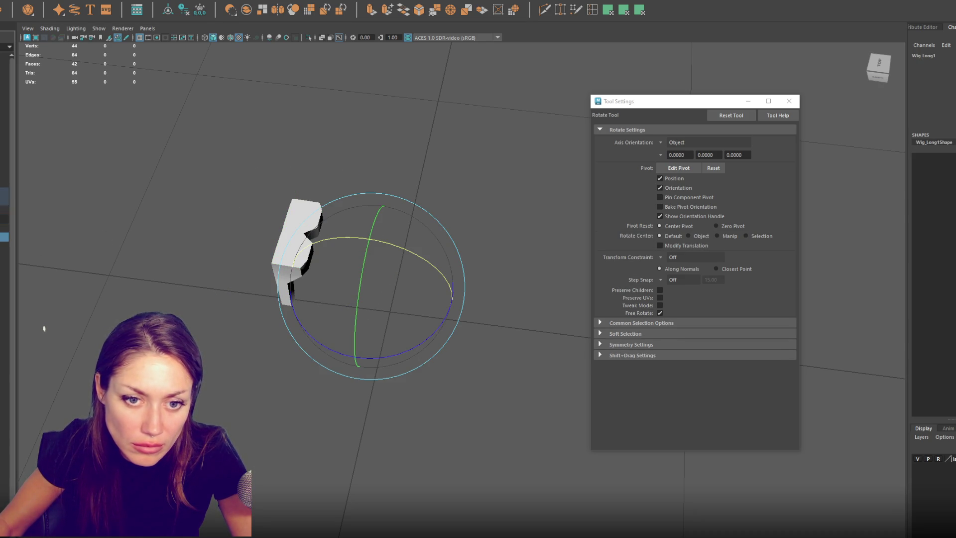
{"action": "key", "text": "ctrl+z"}
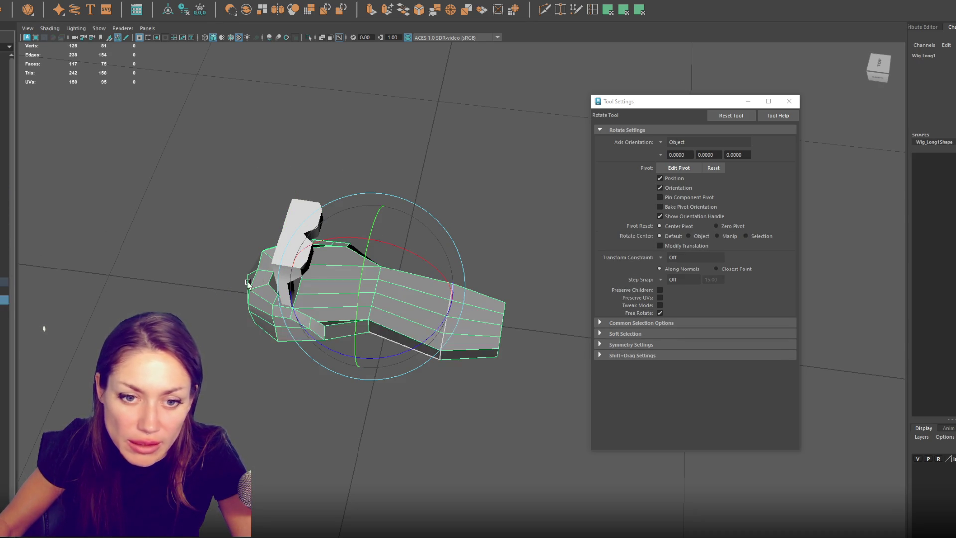
{"action": "left_click", "coordinate": [302, 219]}
{"action": "left_click_drag", "start_coordinate": [333, 213], "coordinate": [399, 277]}
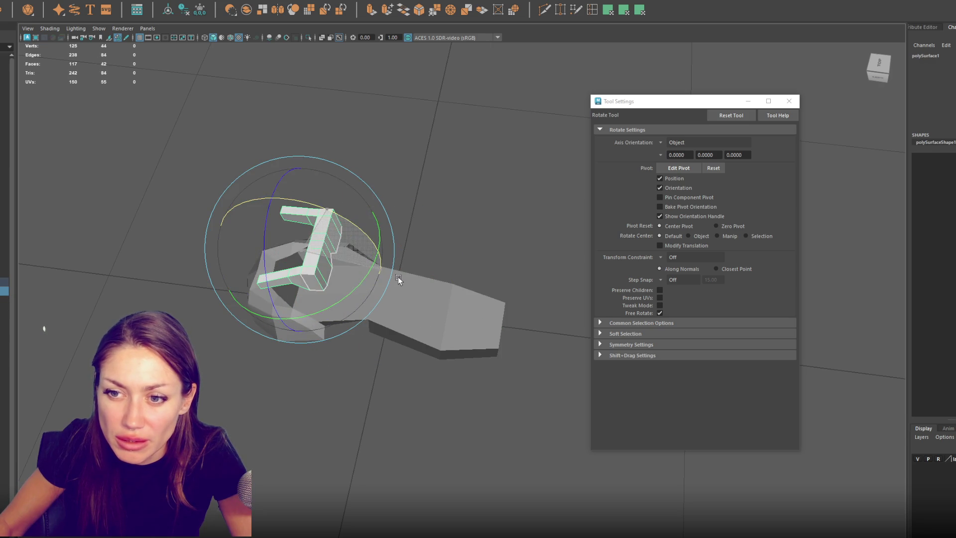
{"action": "key", "text": "w"}
{"action": "key", "text": "ctrl+z"}
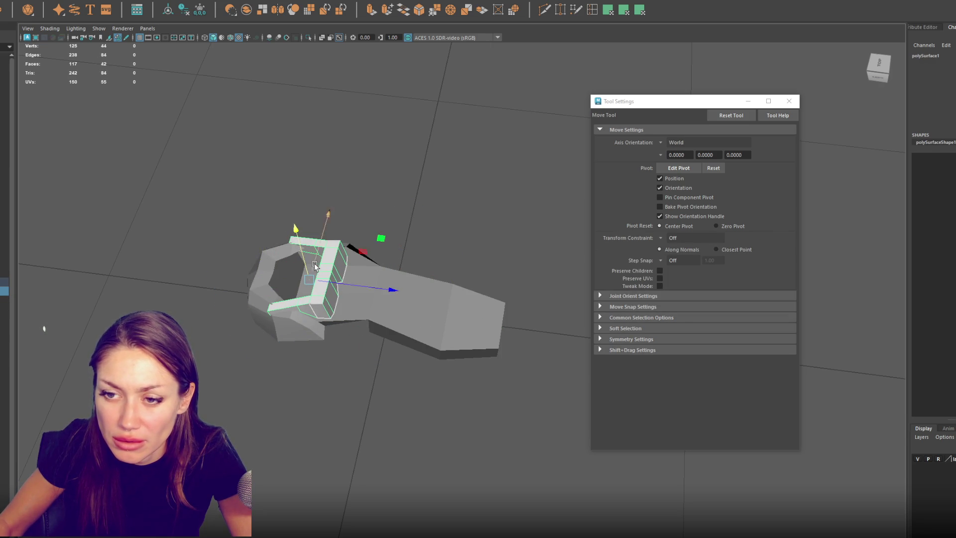
{"action": "key", "text": "e"}
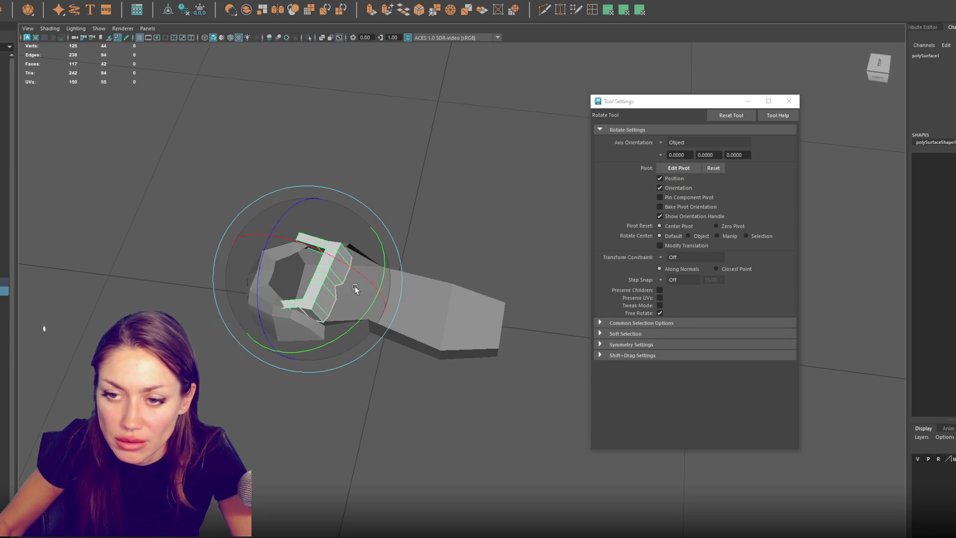
Step: Combine the long wig and strip into one mesh, delete its history, and hide it
{"action": "key", "text": "Up"}
{"action": "right_click_drag", "start_coordinate": [85, 123], "coordinate": [106, 9], "text": "shift"}
{"action": "left_click", "coordinate": [180, 13]}
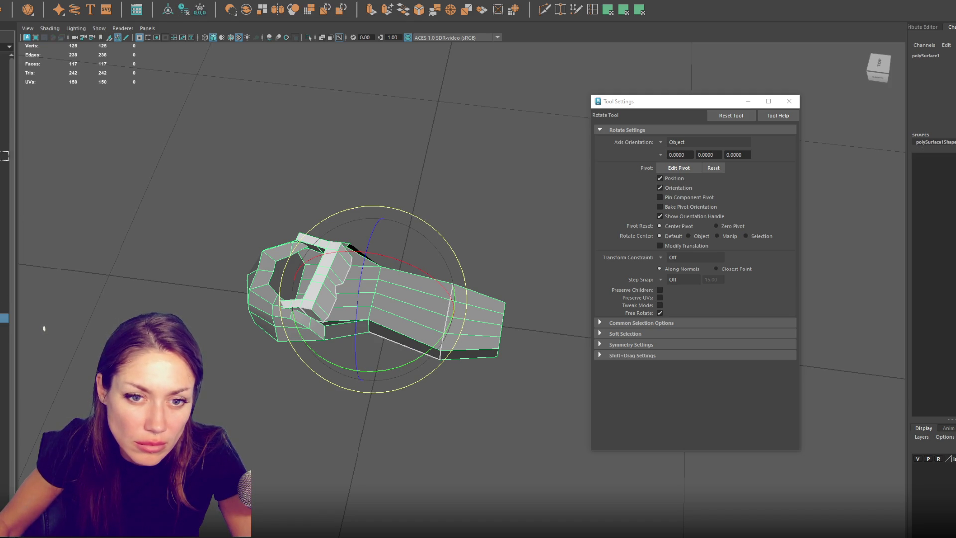
{"action": "key", "text": "ctrl+h"}
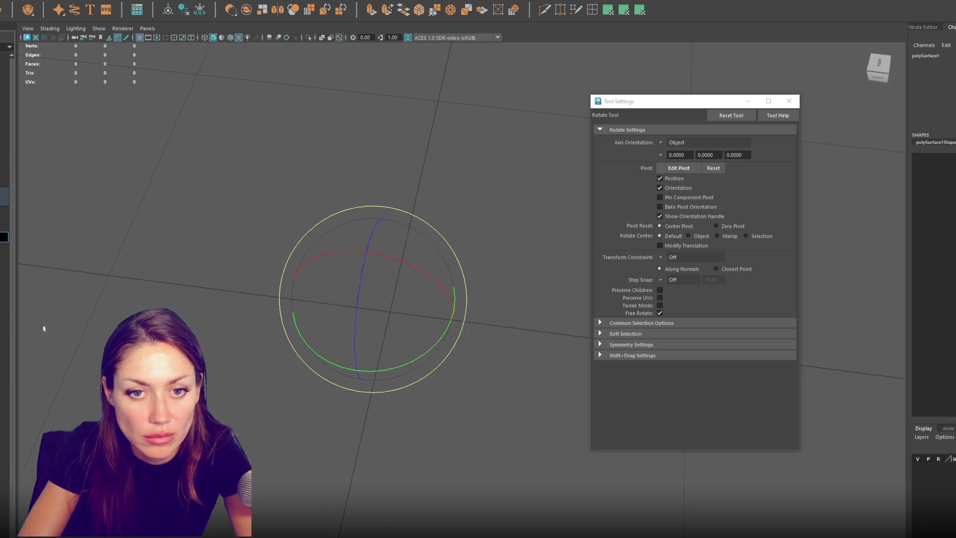
{"action": "key", "text": "Up"}
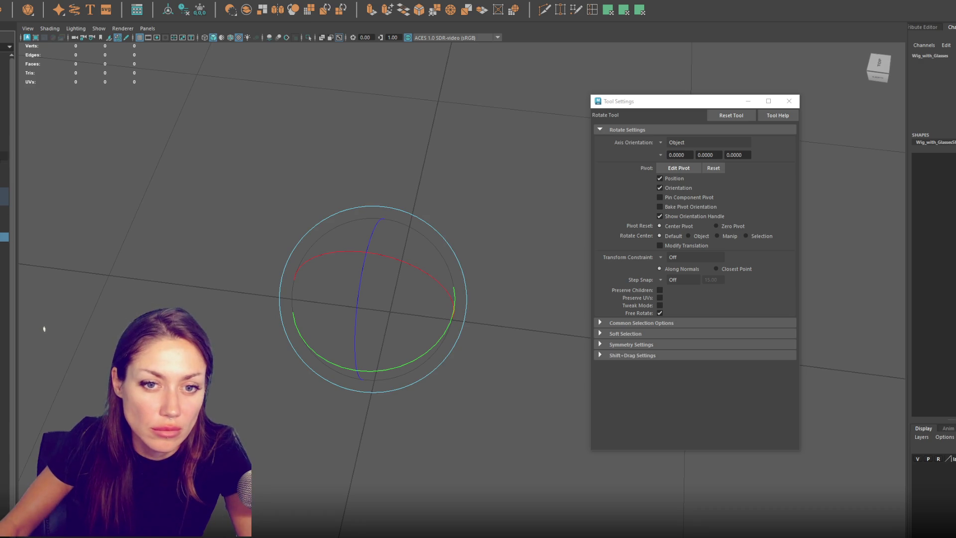
{"action": "key", "text": "Up"}
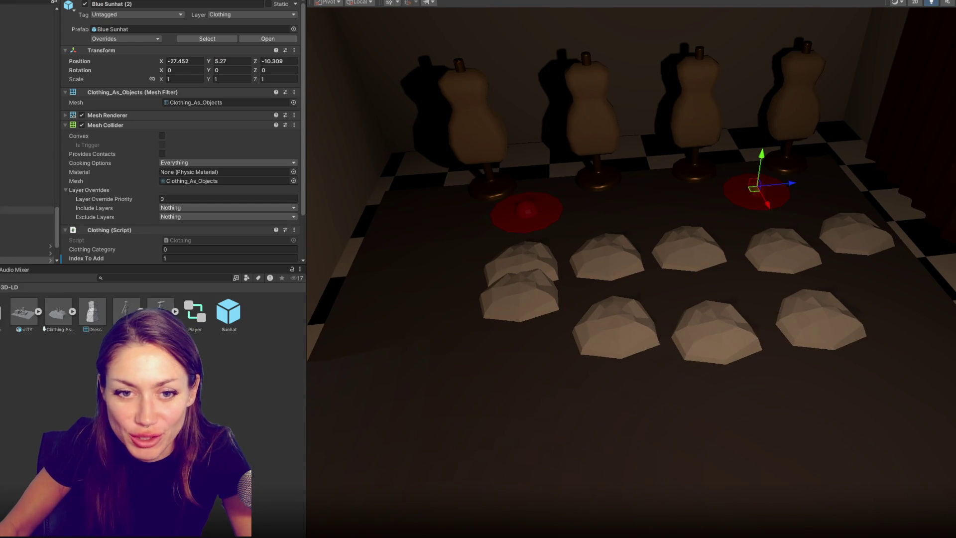
Step: Nudge the front-left clothing pile and drop a new Clothing As Objects pile into the scene
{"action": "scroll", "coordinate": [0, 202], "scroll_direction": "down", "scroll_amount": 2}
{"action": "left_click", "coordinate": [25, 210]}
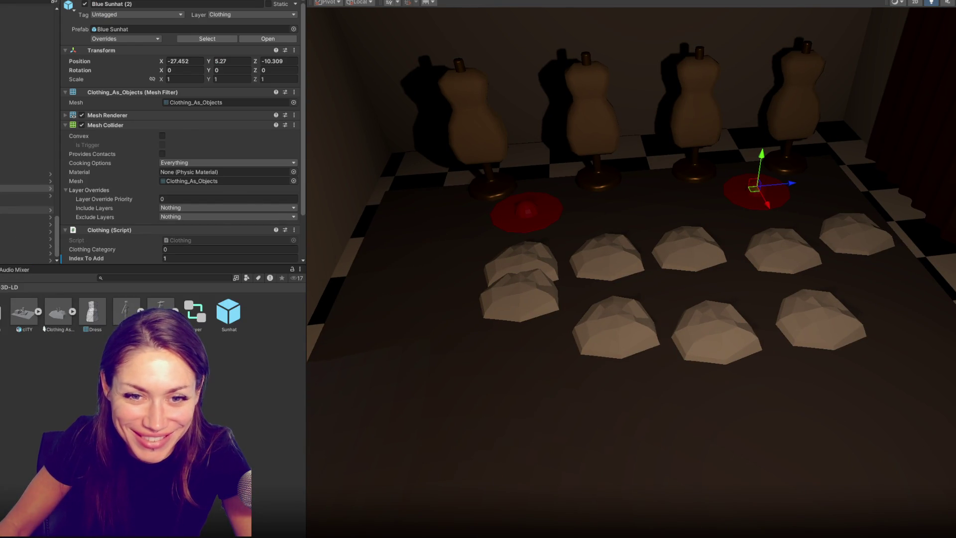
{"action": "left_click", "coordinate": [502, 304]}
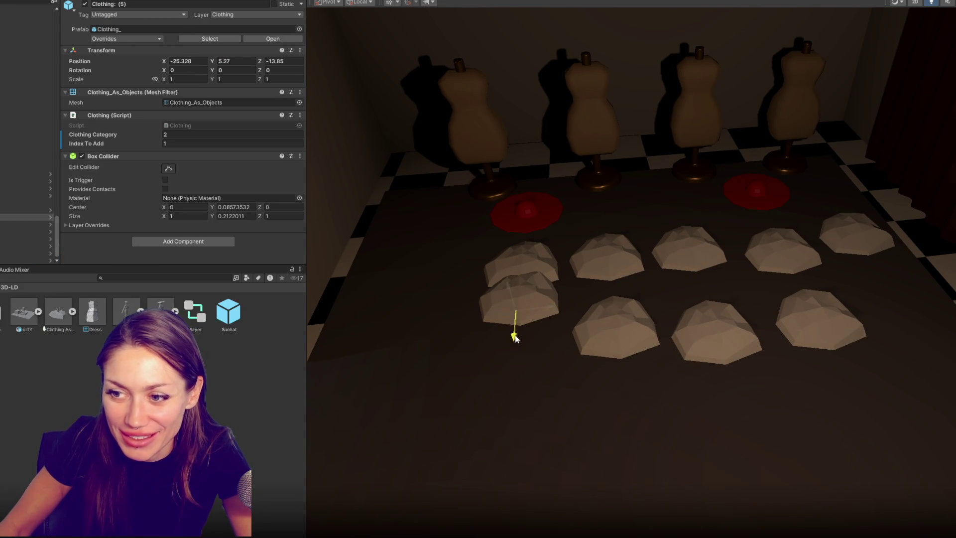
{"action": "left_click_drag", "start_coordinate": [516, 334], "coordinate": [508, 382]}
{"action": "left_click_drag", "start_coordinate": [62, 319], "coordinate": [418, 262]}
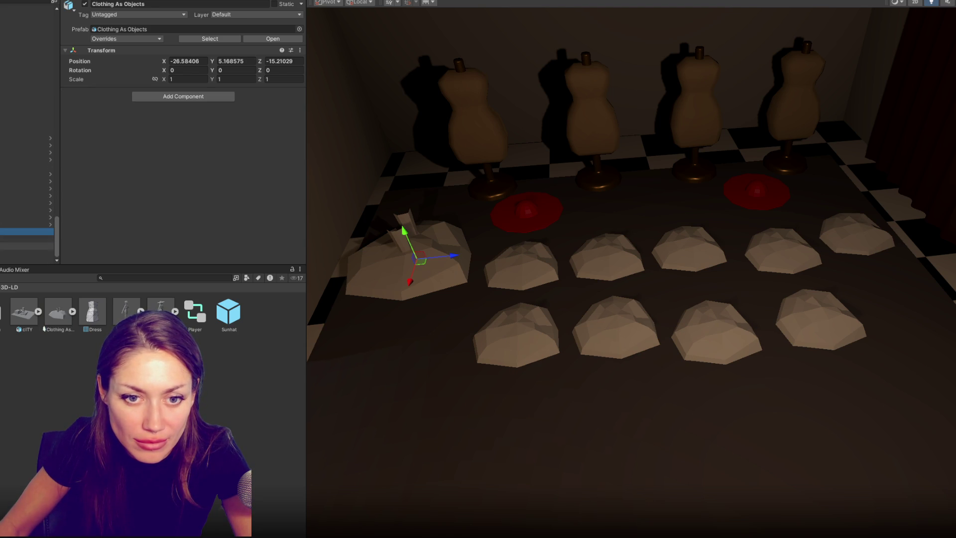
Step: Select the dress shoe objects and slide them into place on the floor
{"action": "scroll", "coordinate": [27, 224], "scroll_direction": "down", "scroll_amount": 2}
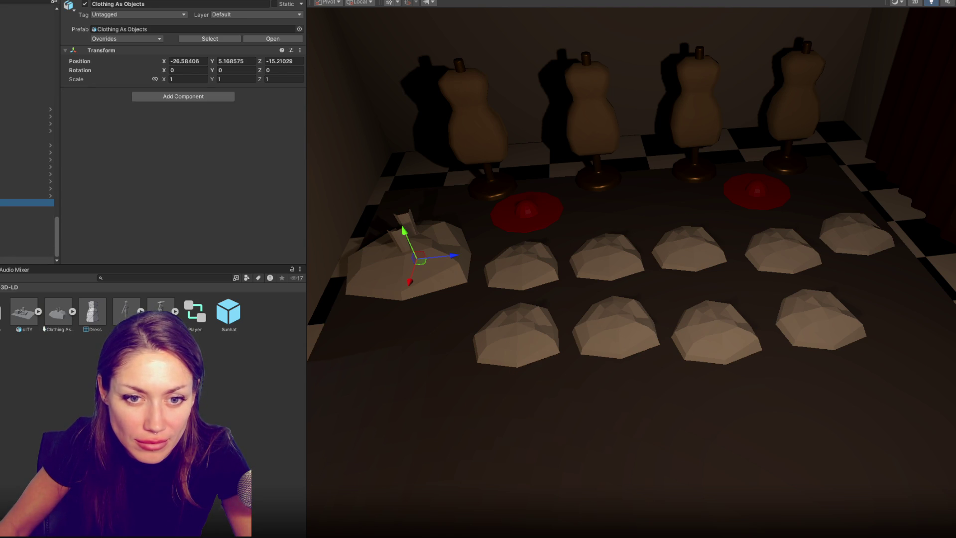
{"action": "scroll", "coordinate": [26, 224], "scroll_direction": "down", "scroll_amount": 2}
{"action": "left_click", "coordinate": [27, 252], "text": "shift"}
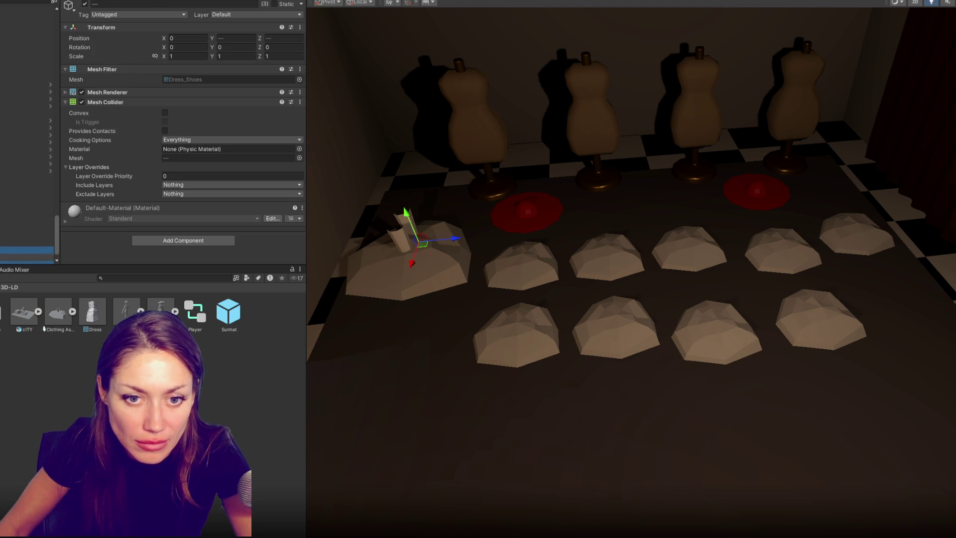
{"action": "left_click", "coordinate": [384, 231]}
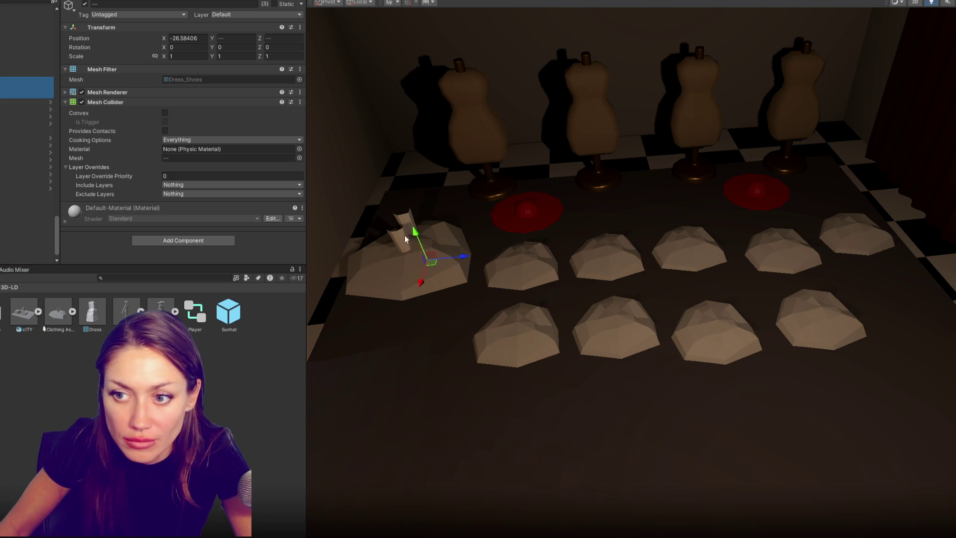
{"action": "mouse_move", "coordinate": [464, 257]}
{"action": "left_mouse_down"}
{"action": "mouse_move", "coordinate": [668, 245]}
{"action": "mouse_move", "coordinate": [661, 431]}
{"action": "left_mouse_up"}
{"action": "mouse_move", "coordinate": [697, 398]}
{"action": "left_mouse_down"}
{"action": "mouse_move", "coordinate": [583, 412]}
{"action": "mouse_move", "coordinate": [463, 470]}
{"action": "left_mouse_up"}
Step: Select Dress_Shoes (1) and nudge it slightly along Z
{"action": "key", "text": "e"}
{"action": "left_click", "coordinate": [597, 414]}
{"action": "key", "text": "w"}
{"action": "left_click_drag", "start_coordinate": [592, 413], "coordinate": [595, 413]}
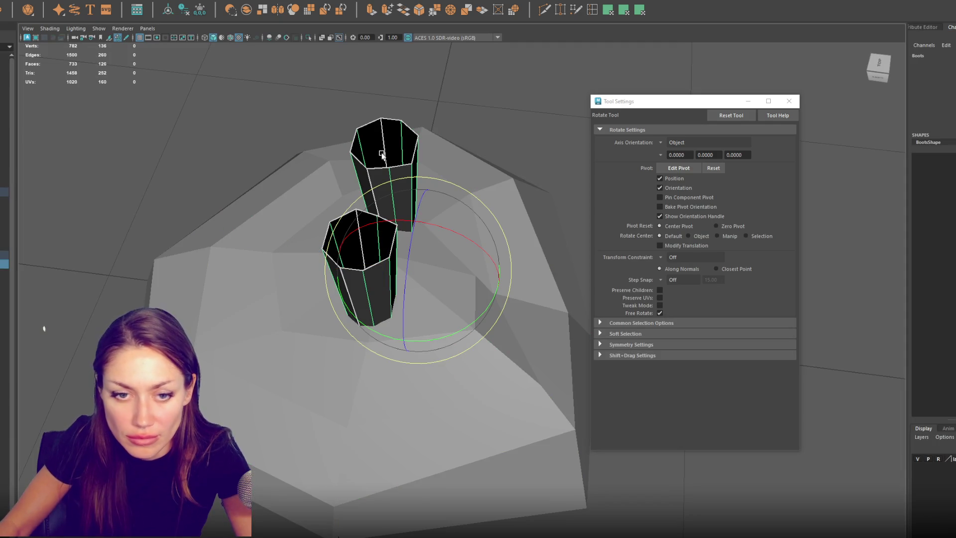
Step: With object X symmetry on, extrude both boots' top rim edges and scale them inward into thick rims
{"action": "key", "text": "q"}
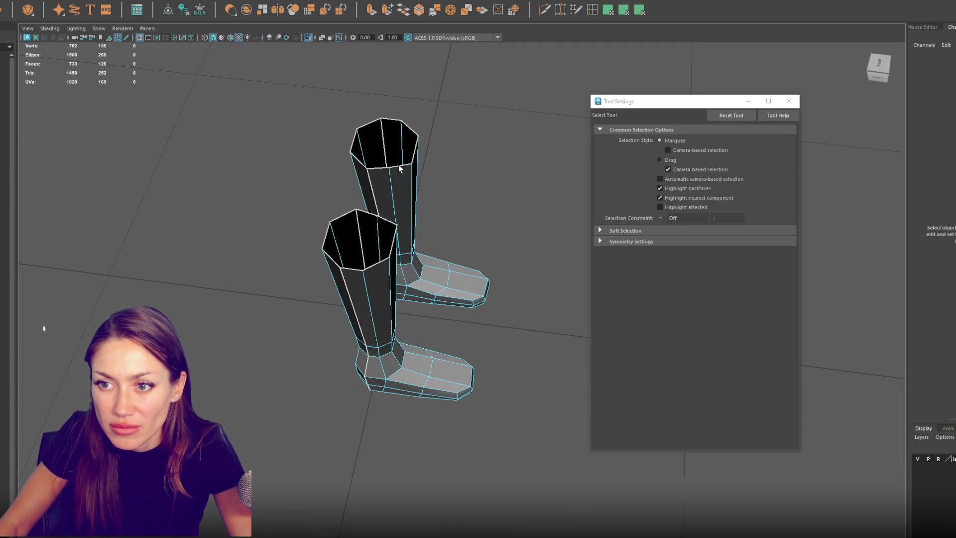
{"action": "double_click", "coordinate": [399, 165]}
{"action": "left_click", "coordinate": [313, 6]}
{"action": "left_click", "coordinate": [323, 22]}
{"action": "double_click", "coordinate": [409, 166]}
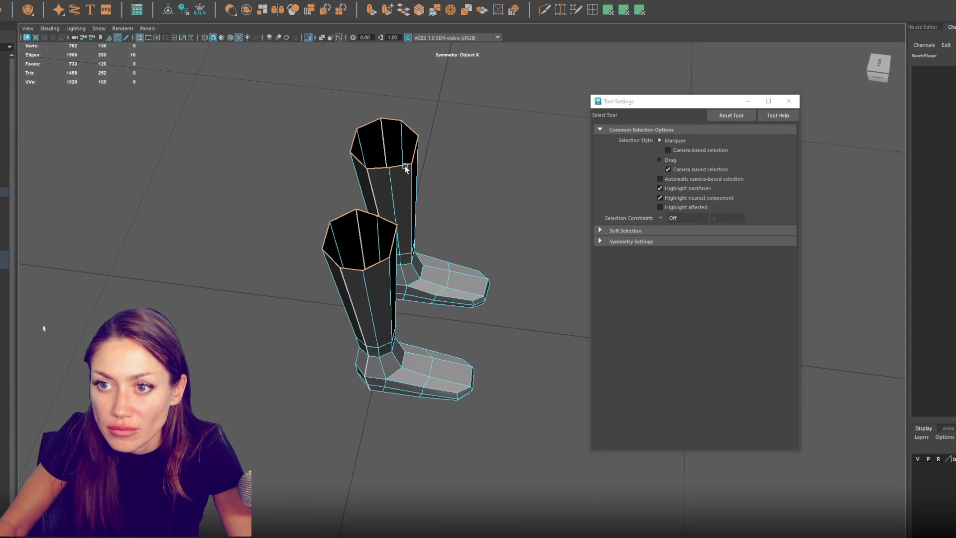
{"action": "key", "text": "ctrl+e"}
{"action": "key", "text": "r"}
{"action": "mouse_move", "coordinate": [398, 145]}
{"action": "left_mouse_down"}
{"action": "mouse_move", "coordinate": [383, 146]}
{"action": "mouse_move", "coordinate": [380, 212]}
{"action": "left_mouse_up"}
Step: Extrude the rims down into the boots, scale the inner rings in and collapse them closed
{"action": "key", "text": "ctrl+e"}
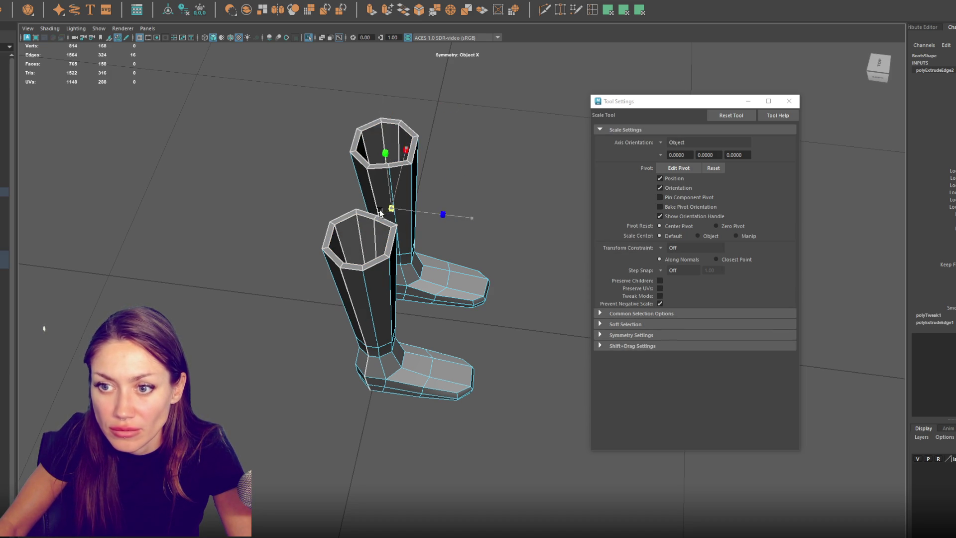
{"action": "left_click", "coordinate": [371, 10]}
{"action": "left_click_drag", "start_coordinate": [337, 226], "coordinate": [370, 230], "text": "alt"}
{"action": "key", "text": "r"}
{"action": "left_click_drag", "start_coordinate": [354, 275], "coordinate": [343, 278]}
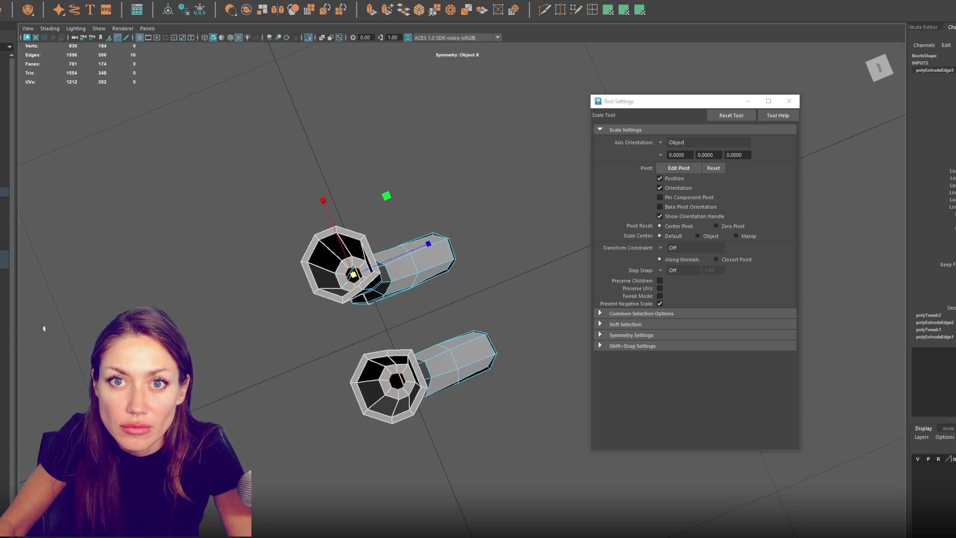
{"action": "left_click", "coordinate": [100, 88]}
{"action": "left_click_drag", "start_coordinate": [353, 186], "coordinate": [363, 147], "text": "alt"}
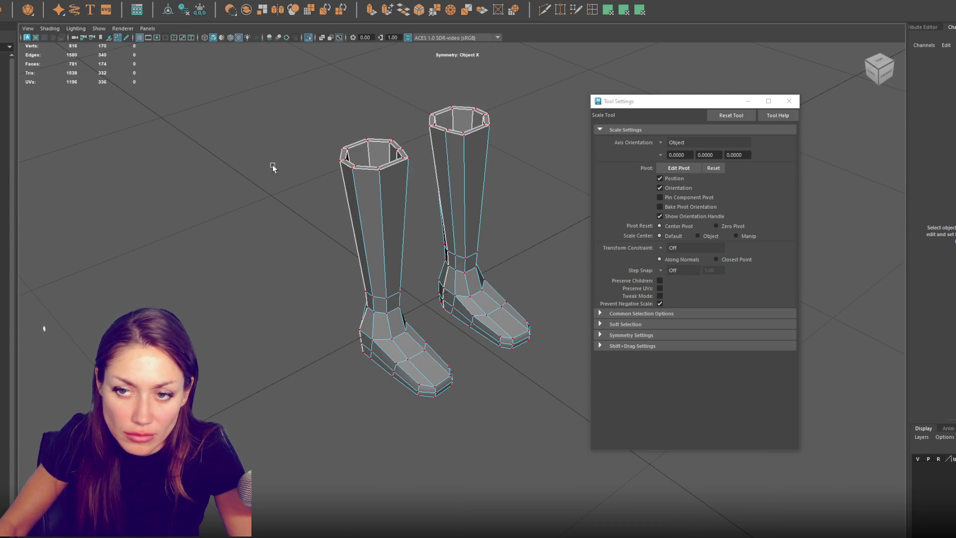
{"action": "key", "text": "F8"}
Step: Hide the rock base and select the Dress_Shoes mesh in place of the boots
{"action": "key", "text": "ctrl+1"}
{"action": "left_click", "coordinate": [379, 208]}
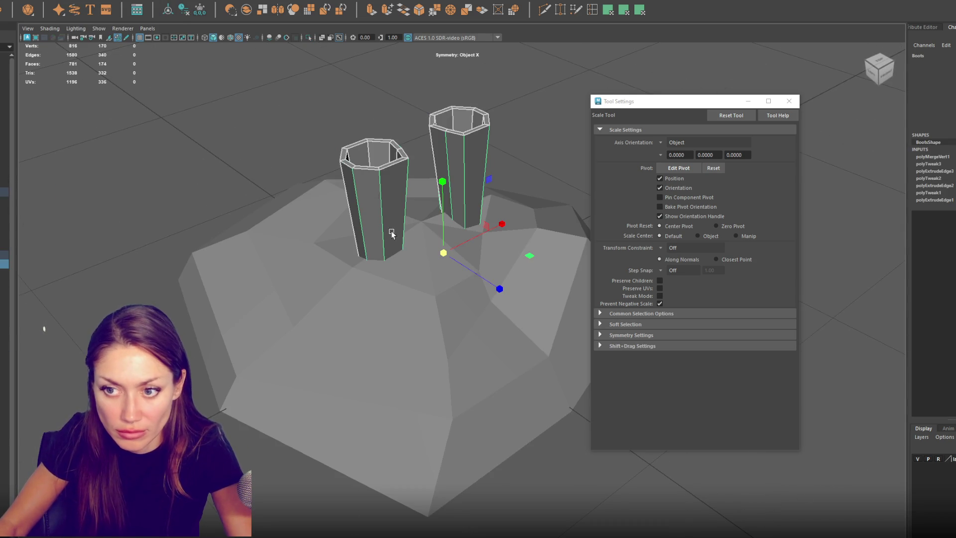
{"action": "scroll", "coordinate": [380, 208], "scroll_direction": "down", "scroll_amount": 5}
{"action": "left_click", "coordinate": [455, 279]}
{"action": "key", "text": "ctrl+h"}
{"action": "left_click", "coordinate": [388, 305]}
Step: Extrude the top edge loops of both dress shoes to begin hollowing the openings
{"action": "right_click_drag", "start_coordinate": [484, 185], "coordinate": [481, 158]}
{"action": "double_click", "coordinate": [467, 254]}
{"action": "scroll", "coordinate": [467, 254], "scroll_direction": "up", "scroll_amount": 2}
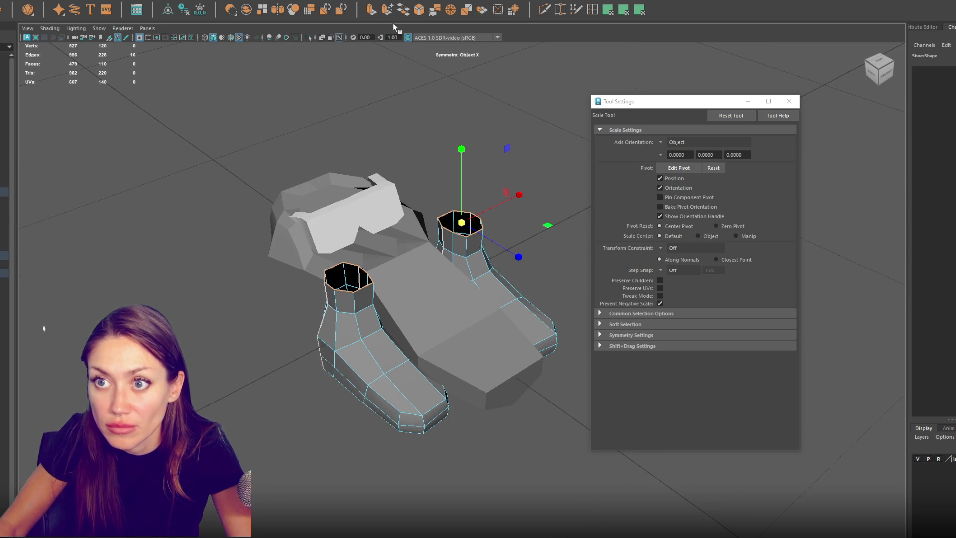
{"action": "key", "text": "ctrl+e"}
{"action": "key", "text": "w"}
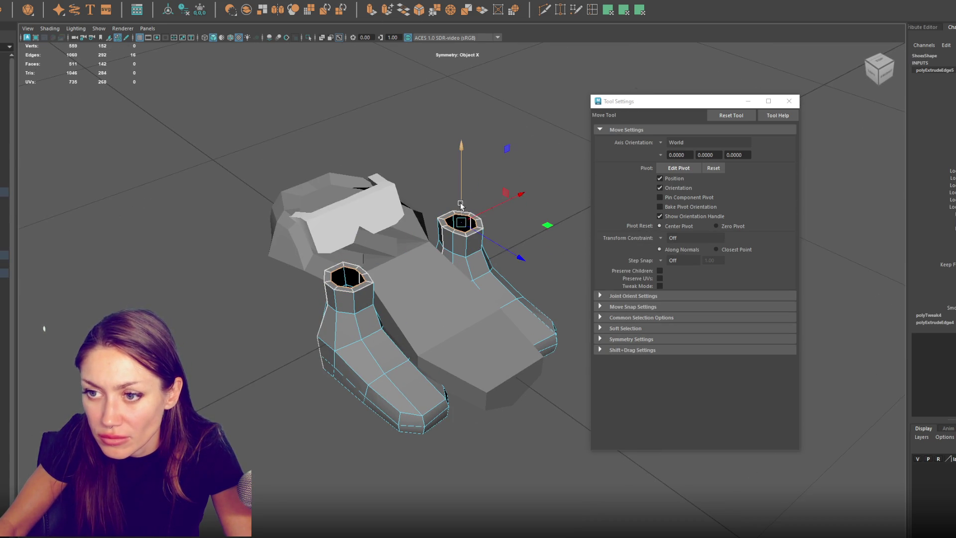
{"action": "key", "text": "r"}
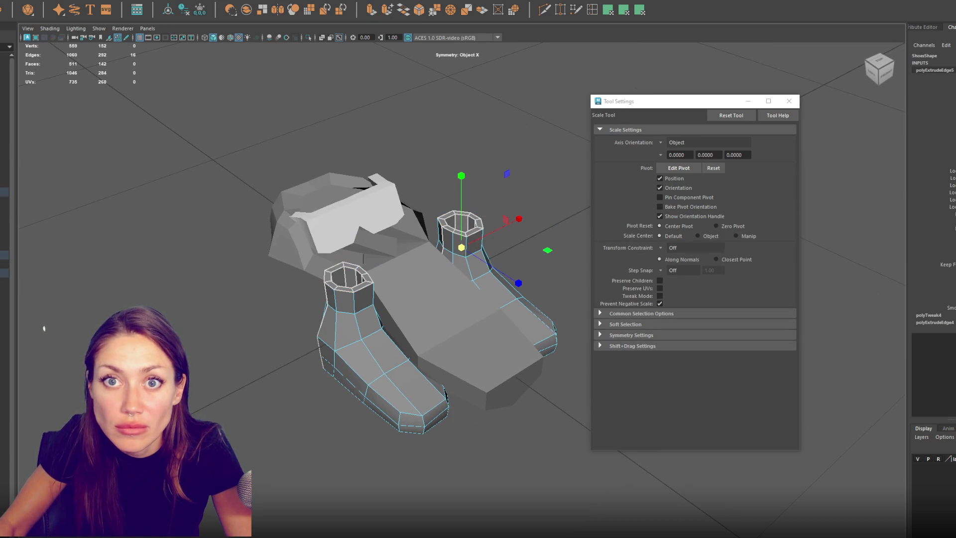
{"action": "left_click", "coordinate": [129, 83]}
{"action": "key", "text": "ctrl+z"}
{"action": "key", "text": "ctrl+z"}
{"action": "key", "text": "ctrl+z"}
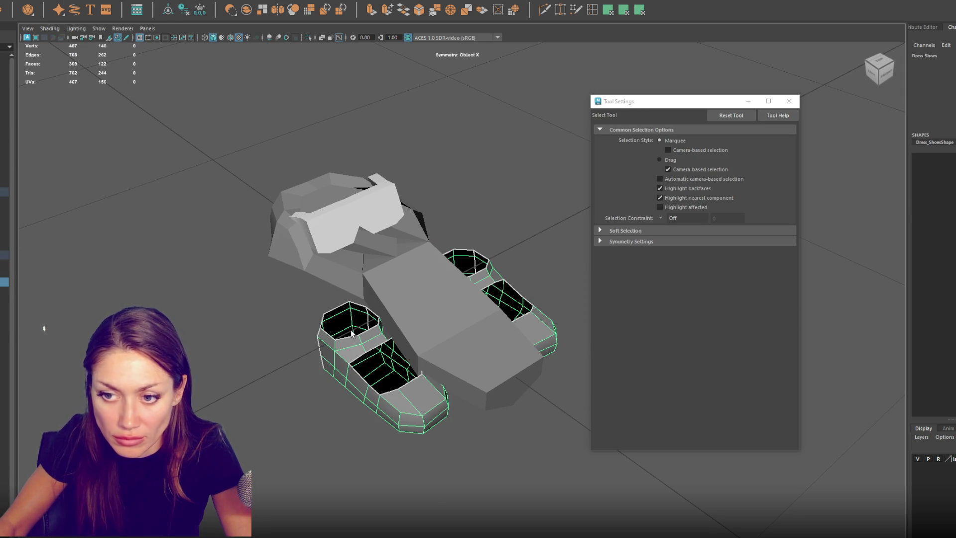
Step: Isolate Dress_Shoes and extrude the opening edges, scaling the new ring inward
{"action": "key", "text": "ctrl+1"}
{"action": "left_click_drag", "start_coordinate": [352, 332], "coordinate": [399, 241], "text": "alt"}
{"action": "right_click_drag", "start_coordinate": [399, 241], "coordinate": [406, 167]}
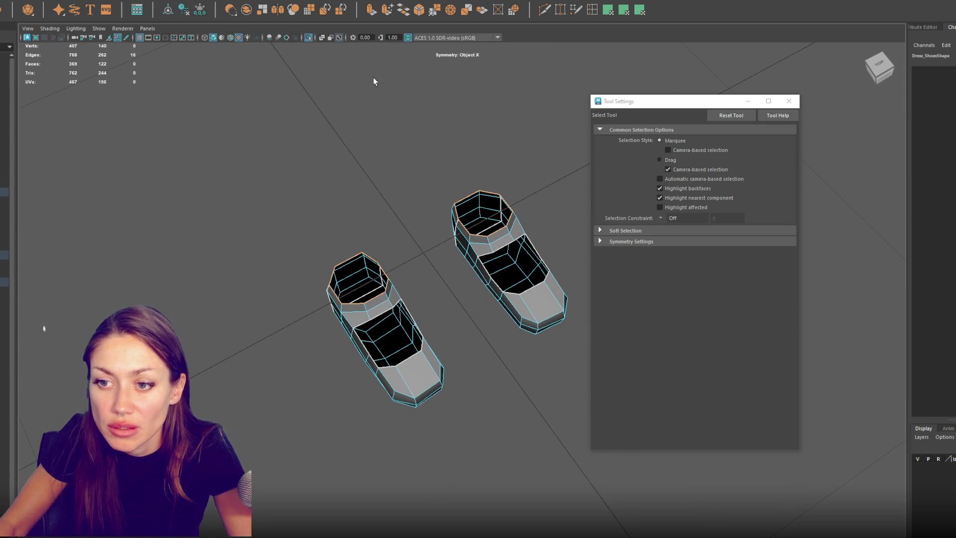
{"action": "key", "text": "ctrl+e"}
{"action": "left_click_drag", "start_coordinate": [371, 279], "coordinate": [356, 277]}
{"action": "key", "text": "w"}
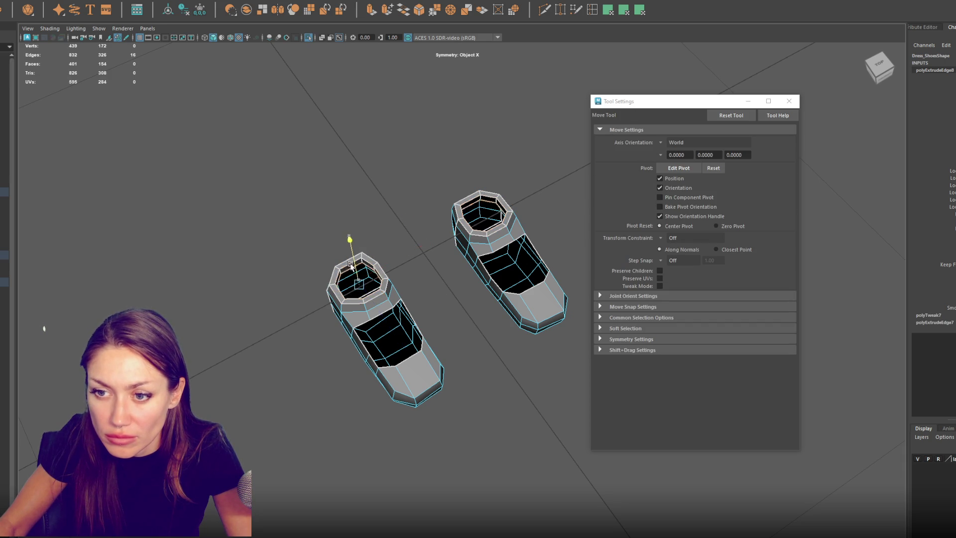
Step: Merge the edge loops around the shoe openings to their center
{"action": "double_click", "coordinate": [383, 329]}
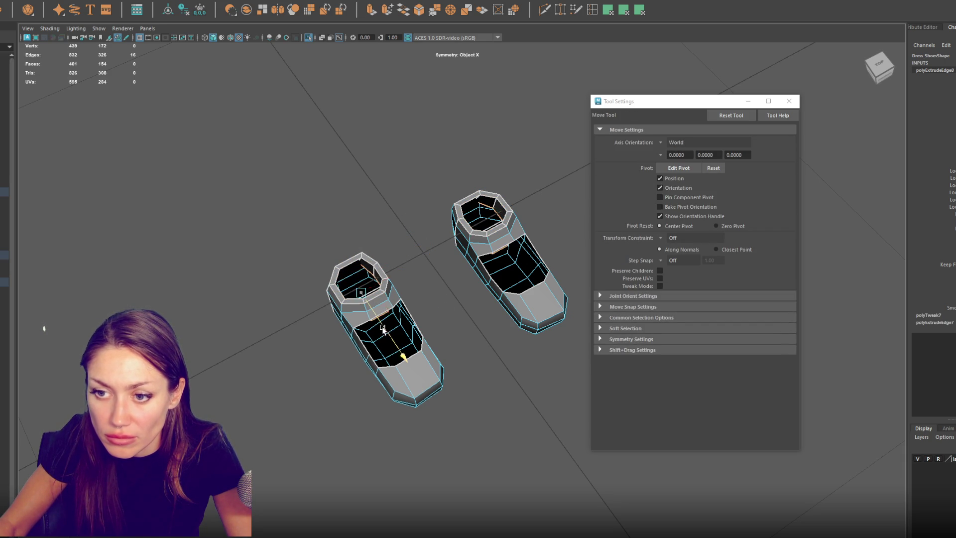
{"action": "double_click", "coordinate": [384, 333]}
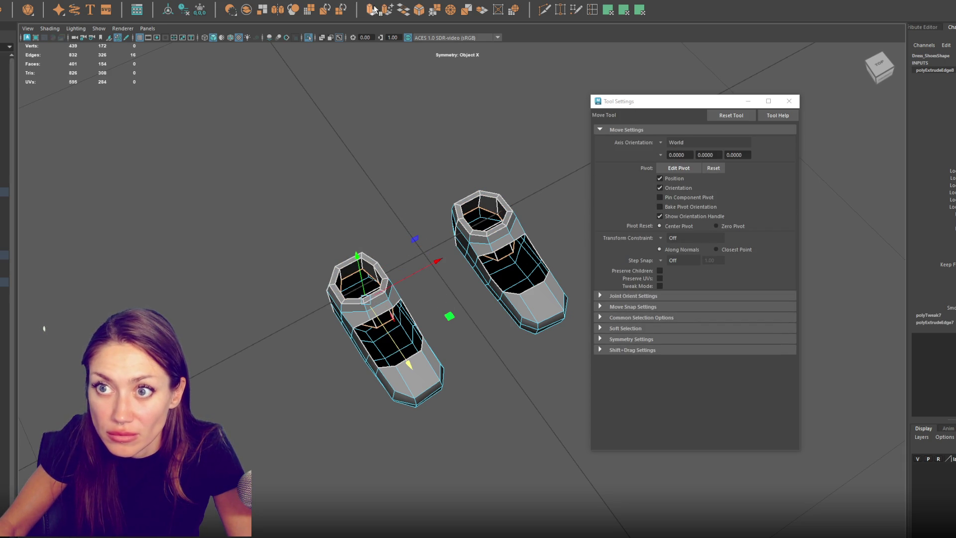
{"action": "key", "text": "t"}
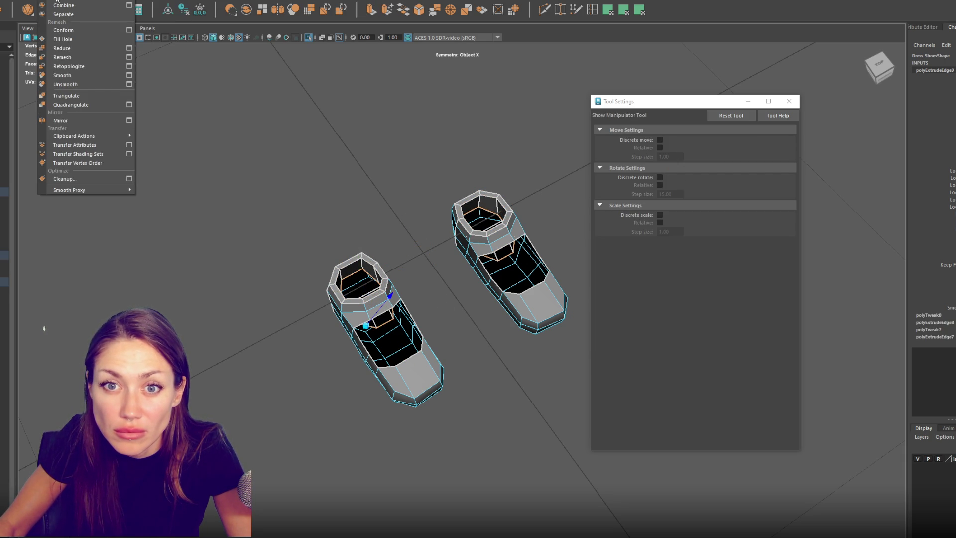
{"action": "mouse_move", "coordinate": [75, 0]}
{"action": "left_click", "coordinate": [113, 87]}
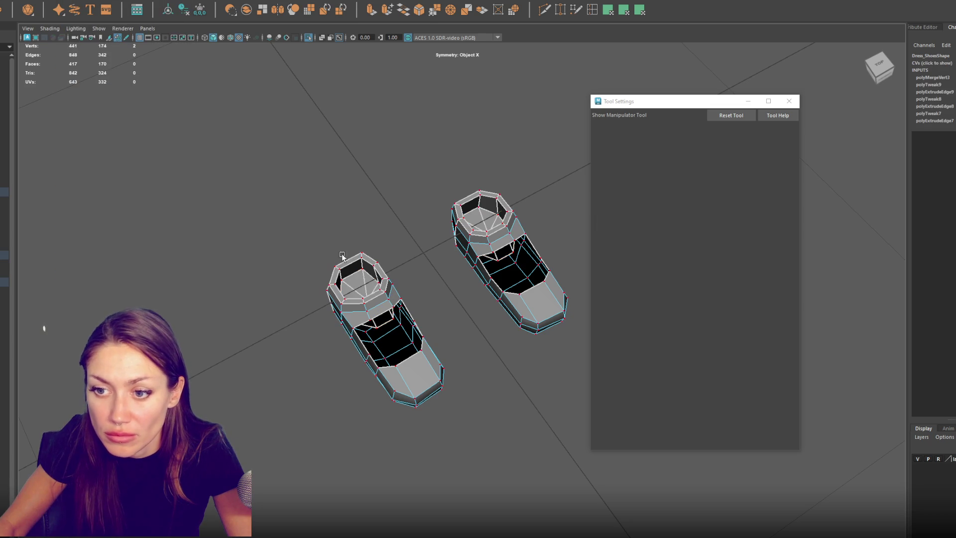
{"action": "key", "text": "q"}
Step: Extrude the opening edge loop twice, scaling it inward to thicken the ankle rims
{"action": "key", "text": "F10"}
{"action": "double_click", "coordinate": [380, 319]}
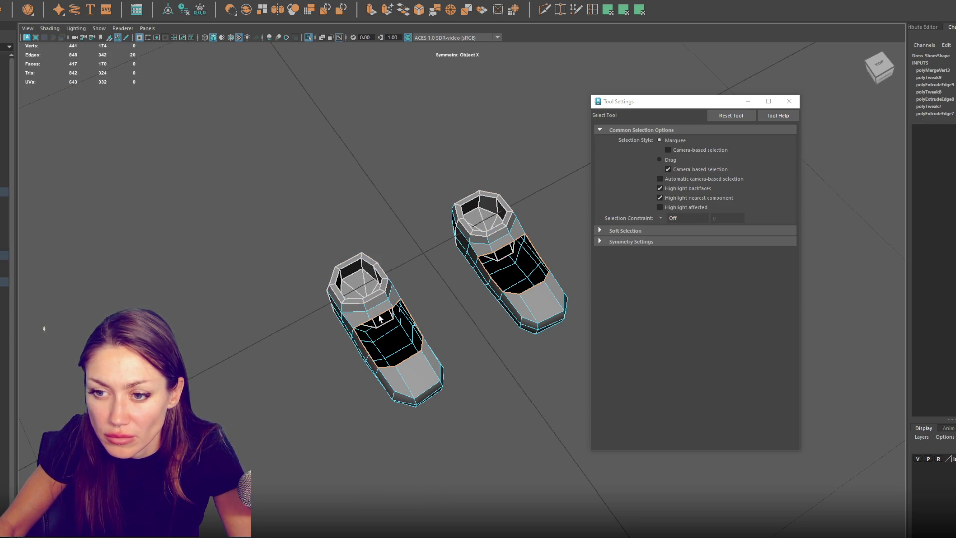
{"action": "left_click", "coordinate": [372, 10]}
{"action": "key", "text": "r"}
{"action": "mouse_move", "coordinate": [406, 343]}
{"action": "left_mouse_down"}
{"action": "mouse_move", "coordinate": [389, 342]}
{"action": "mouse_move", "coordinate": [389, 385]}
{"action": "mouse_move", "coordinate": [416, 392]}
{"action": "left_mouse_up"}
{"action": "key", "text": "ctrl+e"}
{"action": "key", "text": "w"}
{"action": "key", "text": "r"}
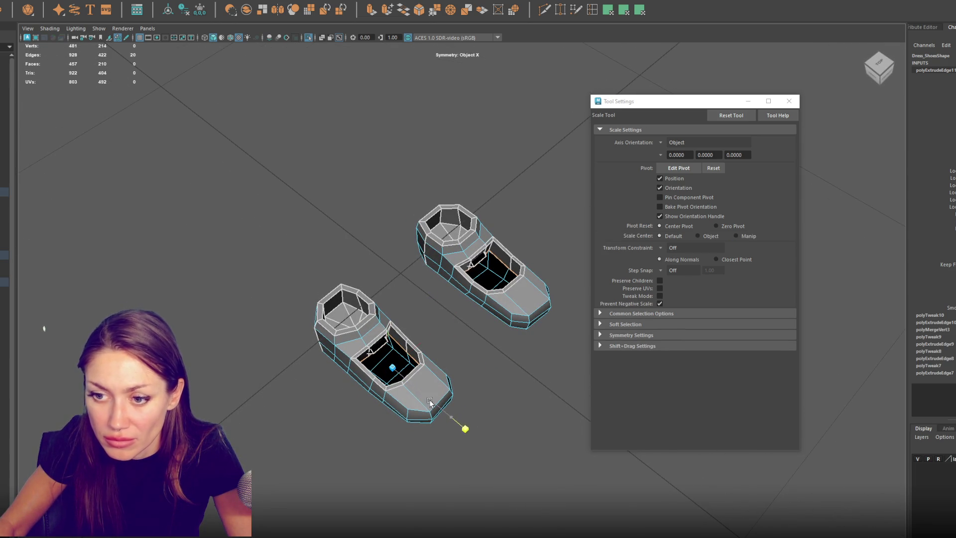
{"action": "key", "text": "q"}
Step: Close the holes over the top of each foot with Edit Mesh > Fill Hole
{"action": "left_click", "coordinate": [70, 1]}
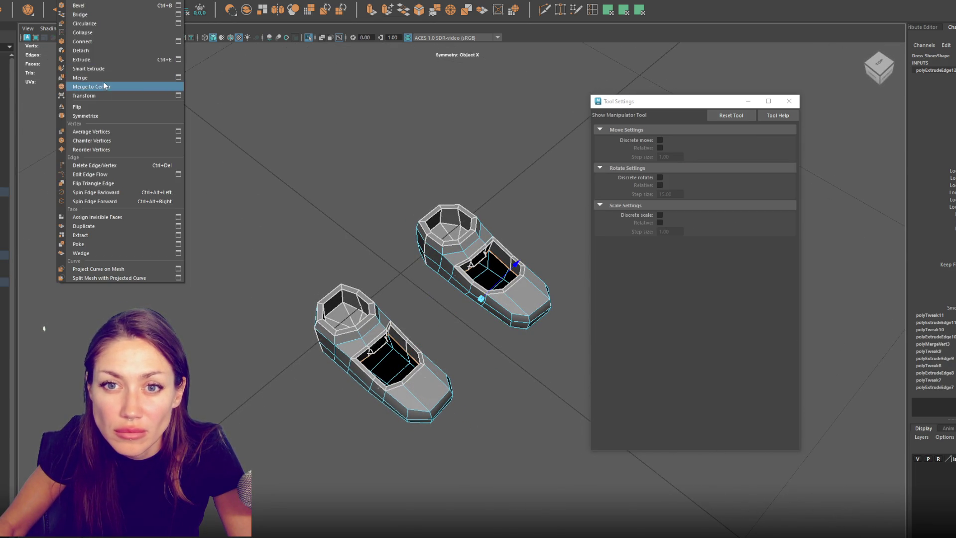
{"action": "left_click", "coordinate": [125, 110]}
{"action": "key", "text": "q"}
{"action": "left_click_drag", "start_coordinate": [271, 129], "coordinate": [289, 117], "text": "alt"}
{"action": "mouse_move", "coordinate": [427, 263]}
{"action": "right_mouse_down"}
{"action": "mouse_move", "coordinate": [427, 239]}
{"action": "mouse_move", "coordinate": [488, 170]}
{"action": "right_mouse_up"}
{"action": "key", "text": "w"}
{"action": "key", "text": "q"}
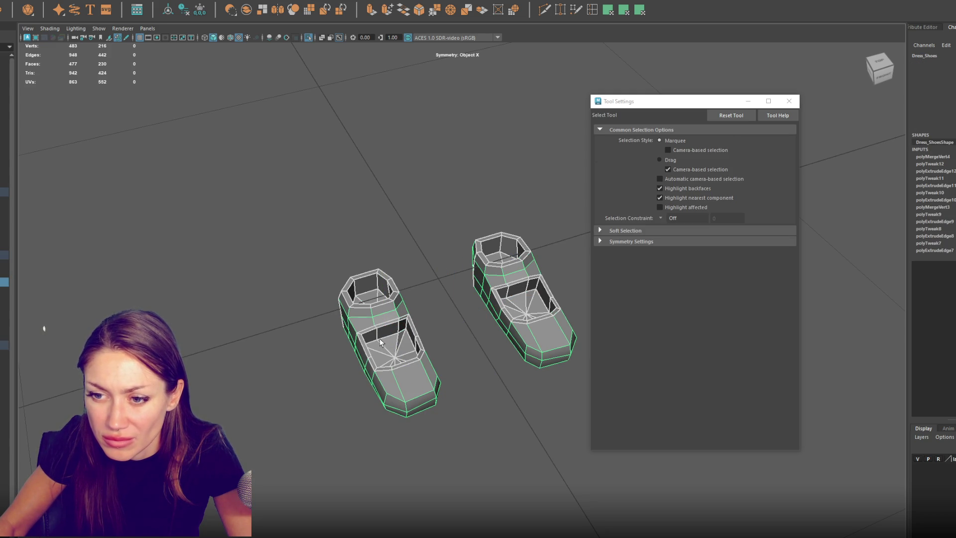
Step: Adjust edges on the left shoe, then select the Clothing_As_Objects parent group
{"action": "key", "text": "F2"}
{"action": "left_click", "coordinate": [397, 322]}
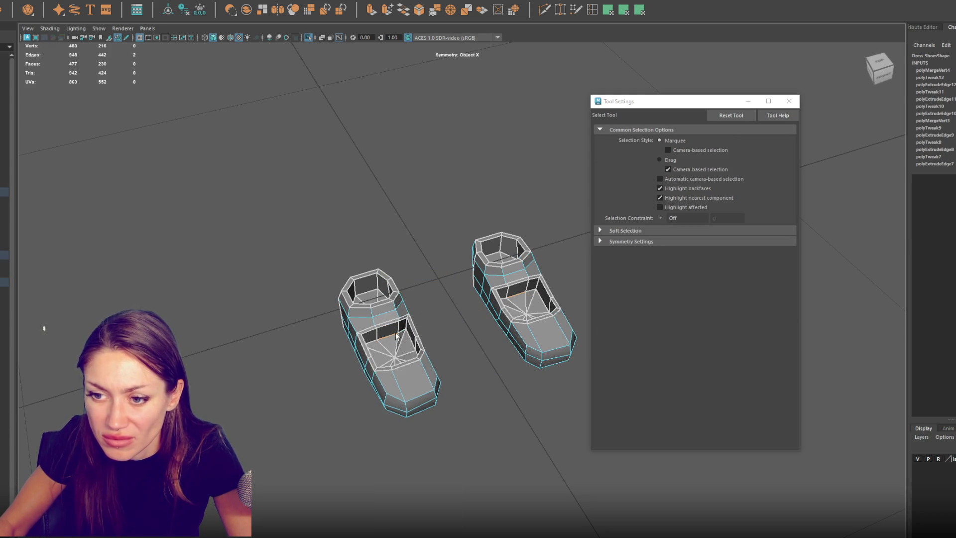
{"action": "key", "text": "w"}
{"action": "key", "text": "F8"}
{"action": "left_click", "coordinate": [310, 245]}
{"action": "mouse_move", "coordinate": [310, 245]}
{"action": "left_mouse_down", "text": "alt"}
{"action": "mouse_move", "coordinate": [291, 228]}
{"action": "mouse_move", "coordinate": [299, 246]}
{"action": "left_mouse_up", "text": "alt"}
{"action": "key", "text": "ctrl+z"}
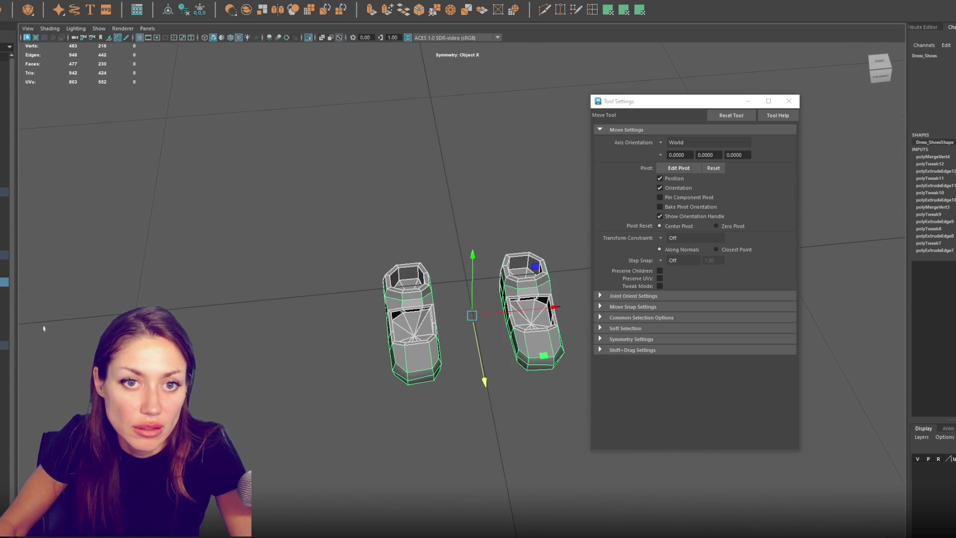
{"action": "key", "text": "Up"}
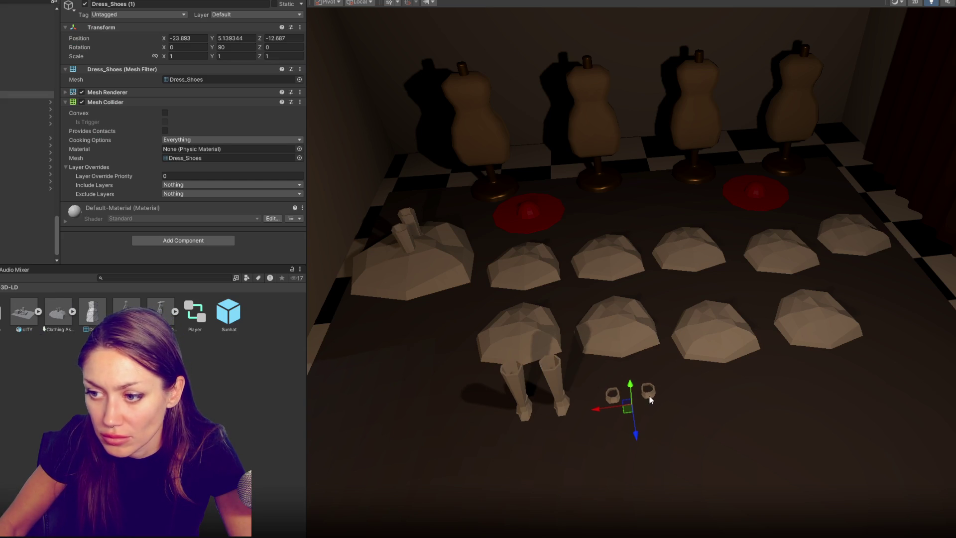
Step: Lower the boots onto the floor and move the second dress shoes to the row's right end
{"action": "left_click_drag", "start_coordinate": [631, 387], "coordinate": [630, 381]}
{"action": "left_click", "coordinate": [553, 376]}
{"action": "left_click_drag", "start_coordinate": [529, 362], "coordinate": [531, 377]}
{"action": "left_click", "coordinate": [401, 235]}
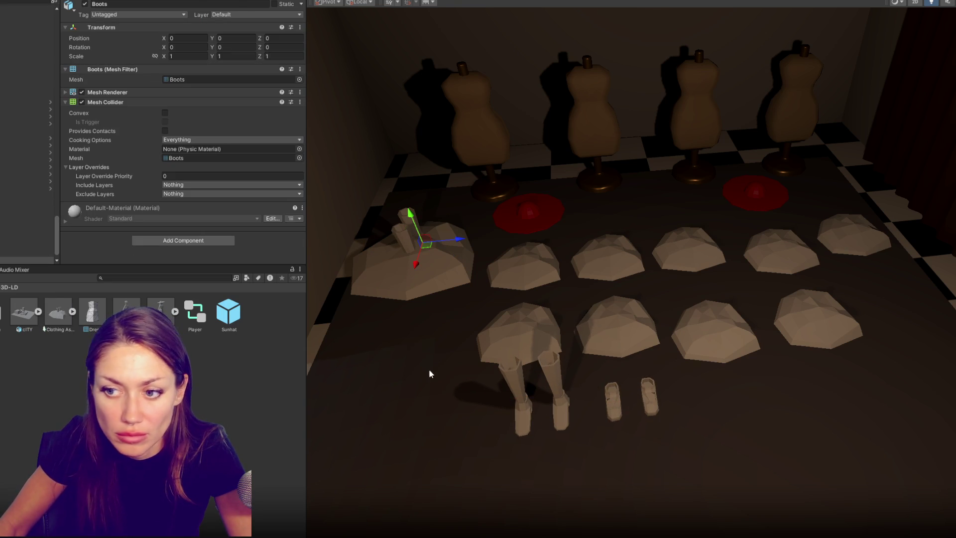
{"action": "left_click", "coordinate": [25, 95]}
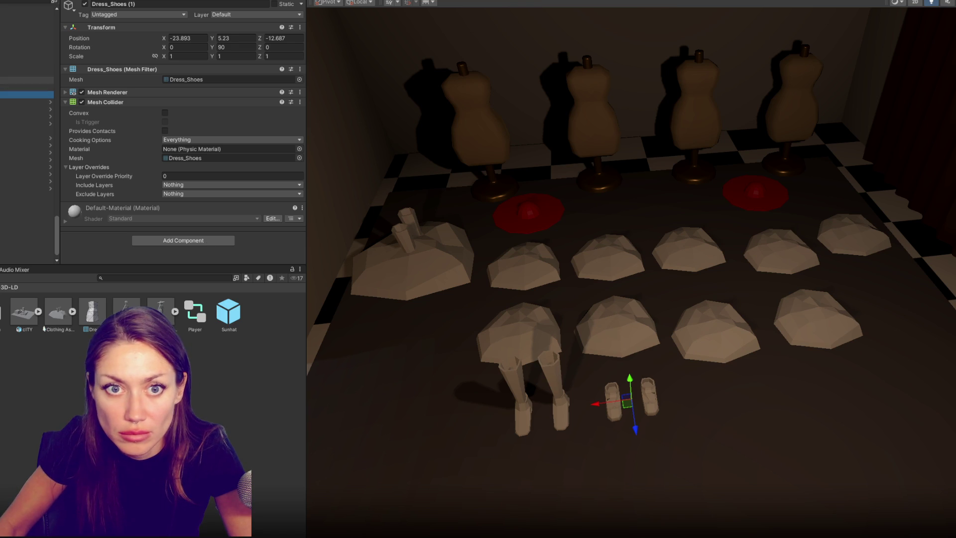
{"action": "left_click", "coordinate": [24, 80]}
{"action": "left_click", "coordinate": [25, 87]}
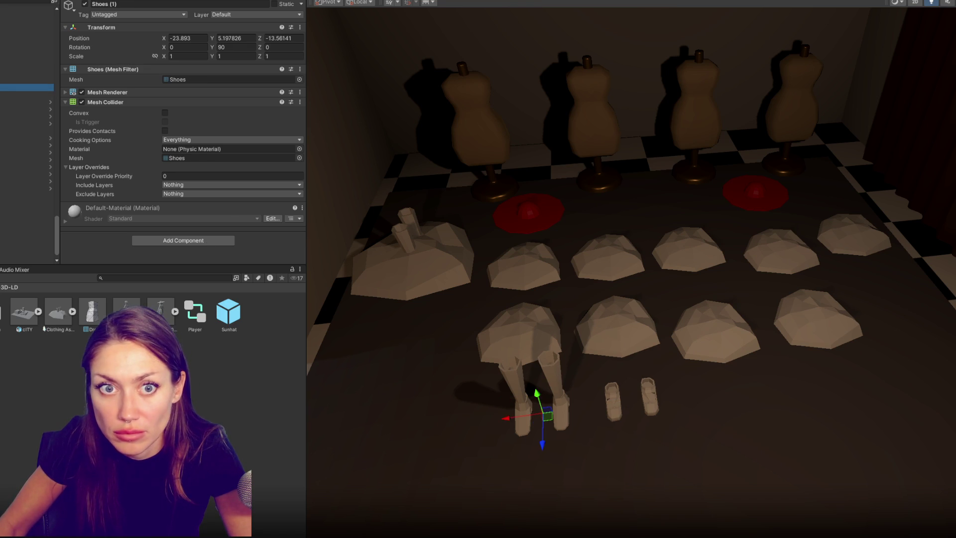
{"action": "mouse_move", "coordinate": [505, 421]}
{"action": "left_mouse_down"}
{"action": "mouse_move", "coordinate": [722, 386]}
{"action": "mouse_move", "coordinate": [750, 366]}
{"action": "left_mouse_up"}
Step: Inspect the pCube161 and pCube74 pieces, then select Boots (1) in the Hierarchy
{"action": "left_click", "coordinate": [416, 243]}
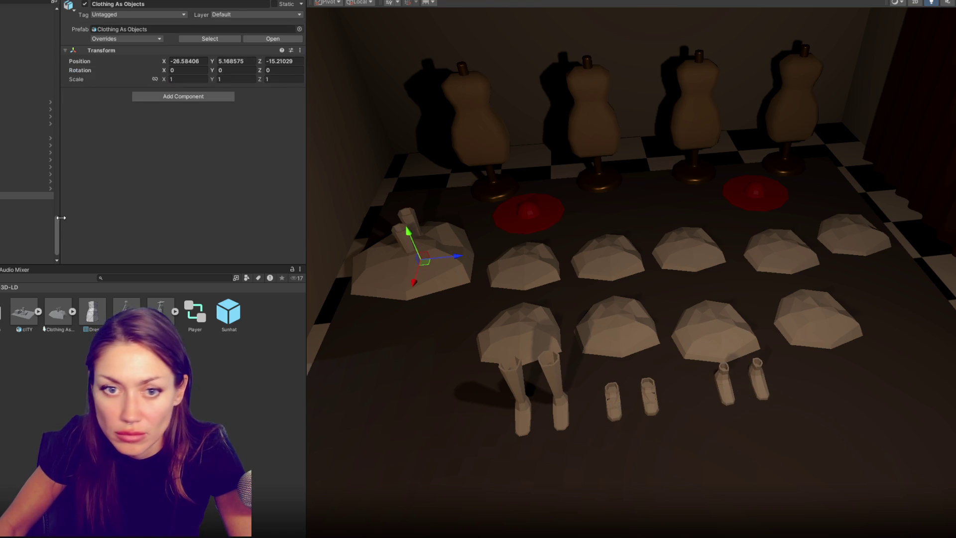
{"action": "left_click", "coordinate": [10, 199]}
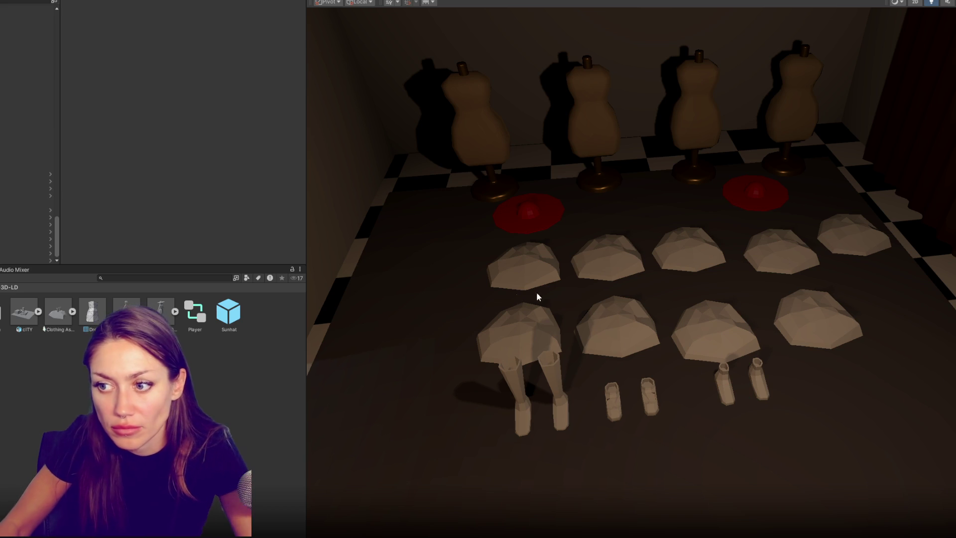
{"action": "left_click", "coordinate": [520, 389]}
{"action": "scroll", "coordinate": [44, 230], "scroll_direction": "up", "scroll_amount": 5}
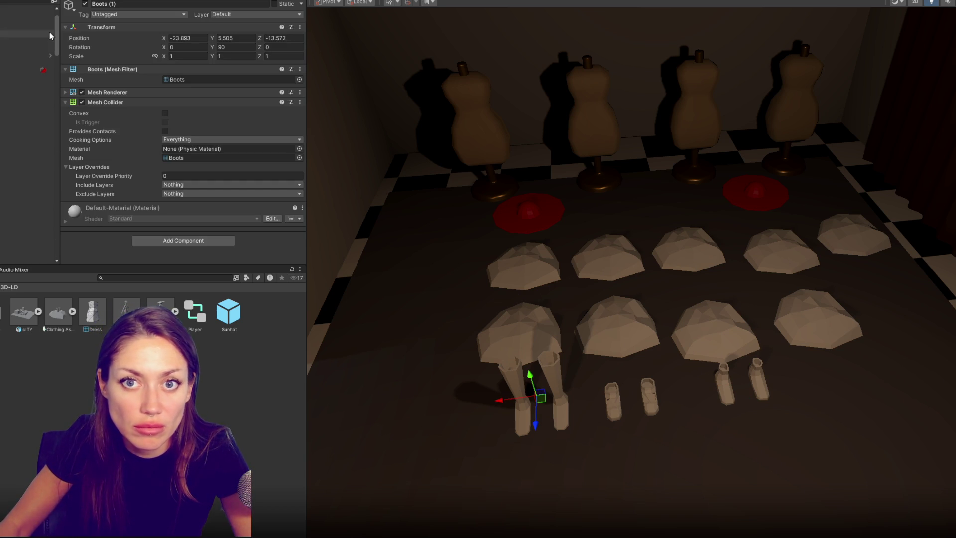
{"action": "scroll", "coordinate": [30, 85], "scroll_direction": "down", "scroll_amount": 2}
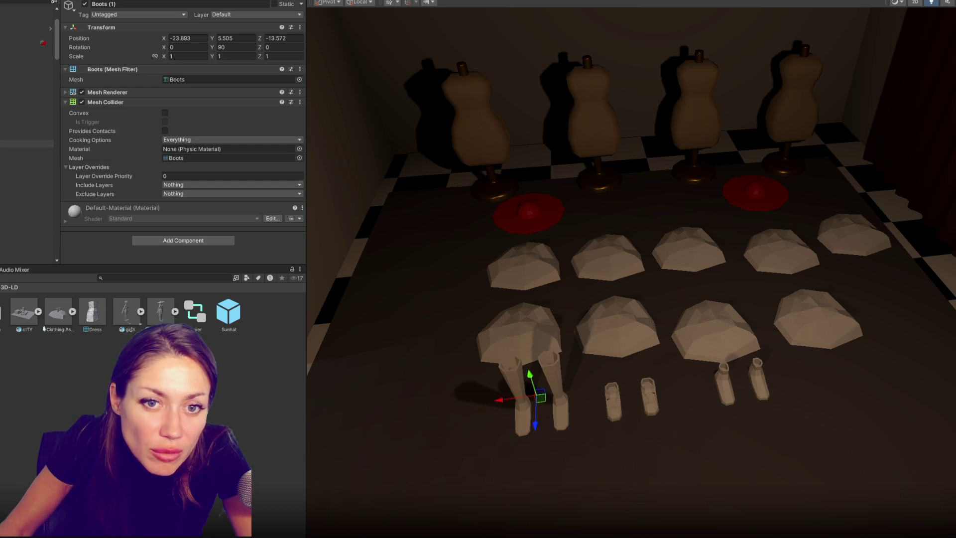
{"action": "left_click", "coordinate": [555, 378]}
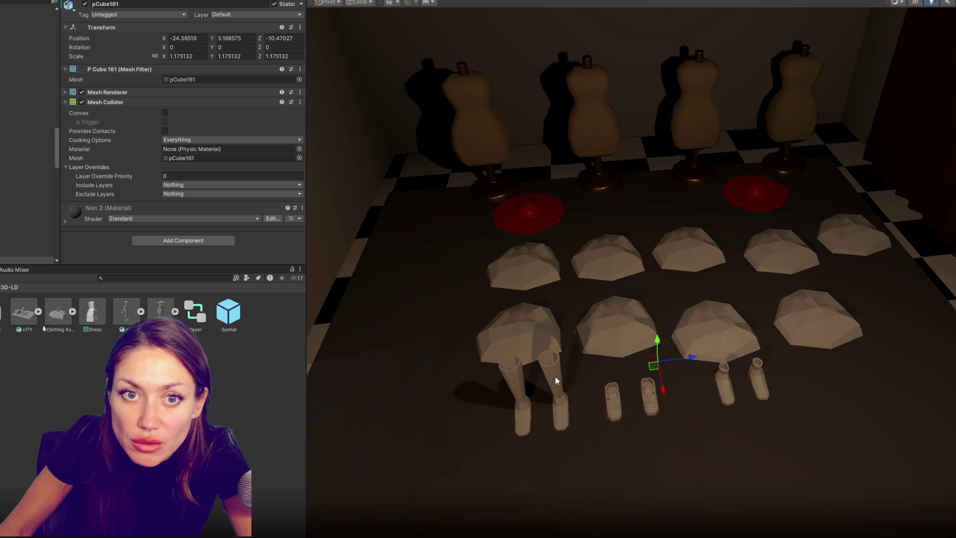
{"action": "left_click", "coordinate": [556, 377]}
{"action": "scroll", "coordinate": [27, 120], "scroll_direction": "down", "scroll_amount": 5}
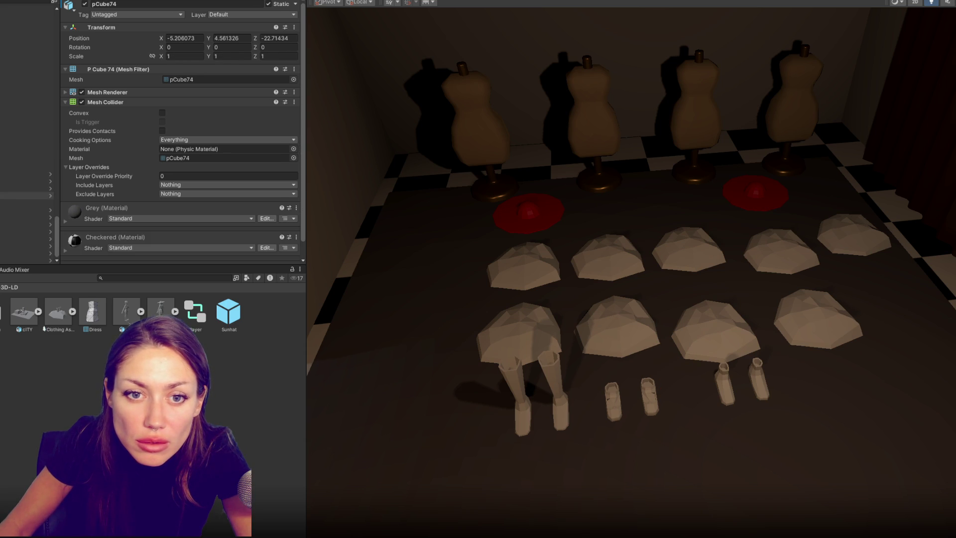
{"action": "left_click", "coordinate": [27, 152]}
Step: Rename the boots 'Clothing: Boots' and add the Clothing script, undoing a mistaken skinned renderer
{"action": "type", "text": "C"}
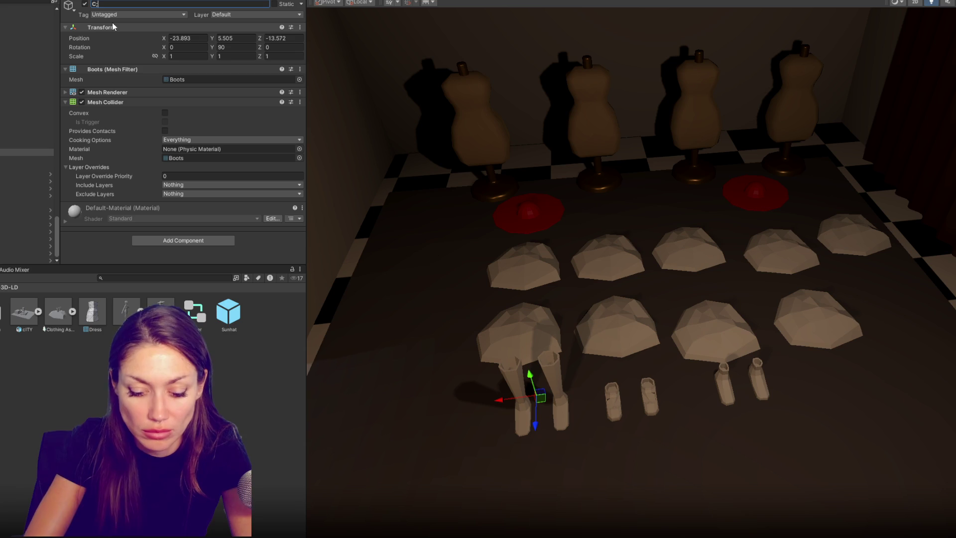
{"action": "type", "text": "lothing: Boot"}
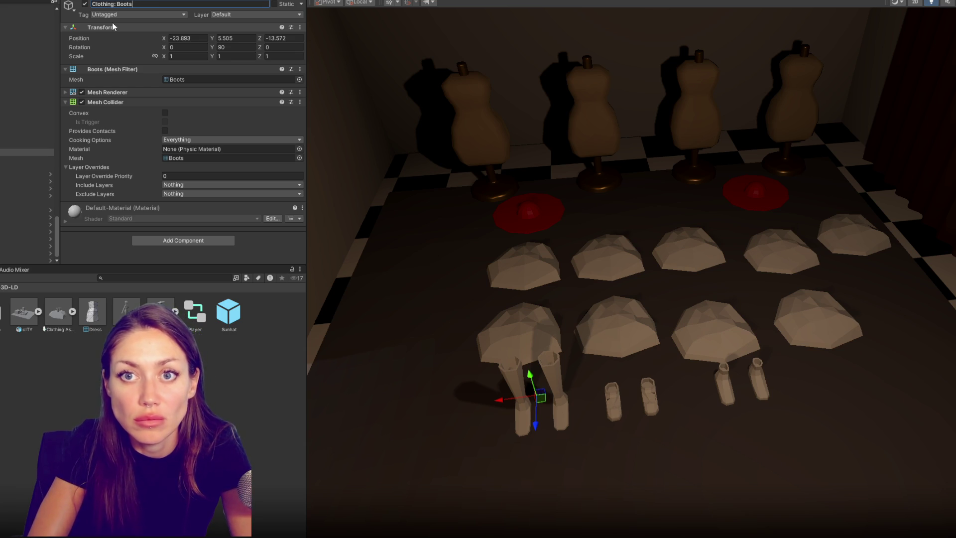
{"action": "type", "text": "s"}
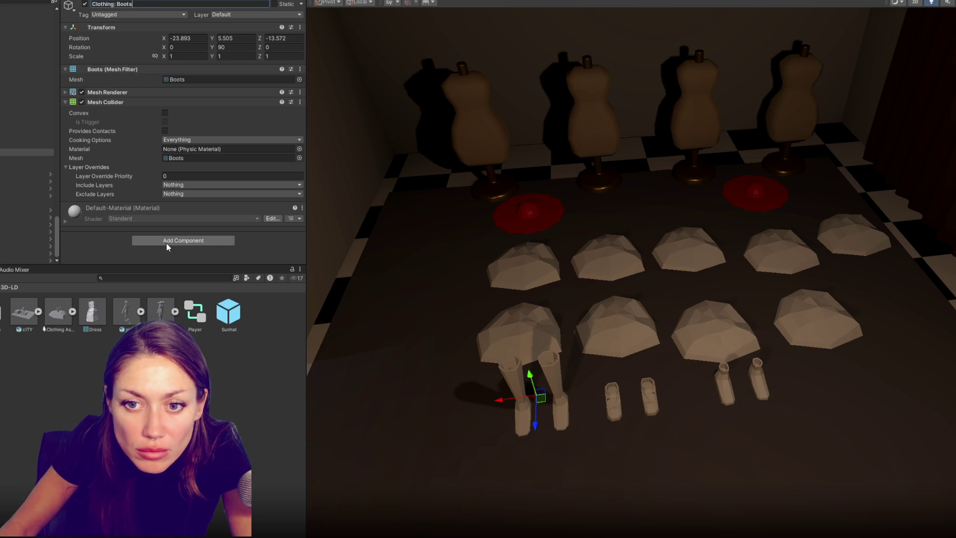
{"action": "left_click", "coordinate": [165, 241]}
{"action": "type", "text": "skin"}
{"action": "key", "text": "Return"}
{"action": "key", "text": "ctrl+z"}
{"action": "left_click", "coordinate": [171, 250]}
{"action": "type", "text": "clothing"}
{"action": "key", "text": "Return"}
Step: Set the boots' Clothing Category to 3, Index To Add to 1, and layer to Clothing
{"action": "left_click", "coordinate": [195, 226]}
{"action": "type", "text": "3"}
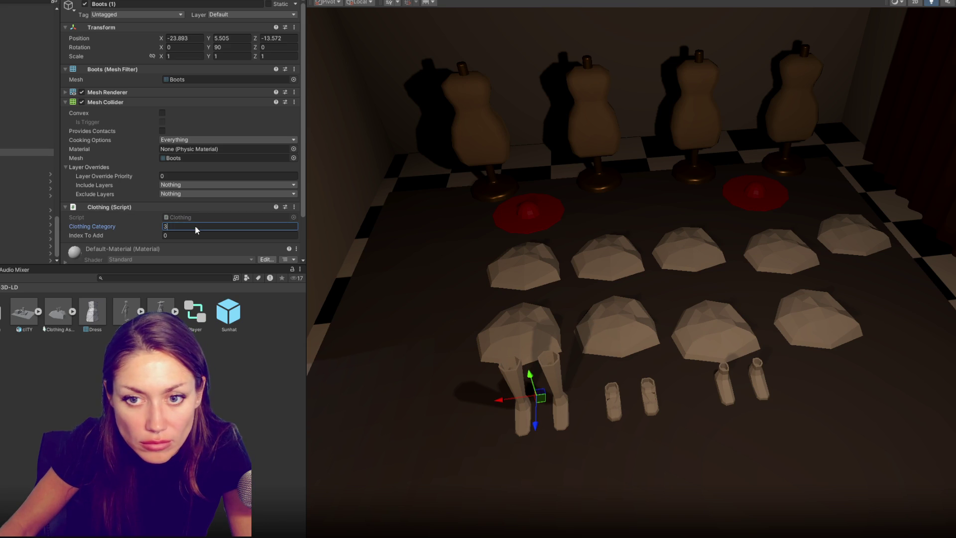
{"action": "left_click", "coordinate": [190, 233]}
{"action": "type", "text": "1"}
{"action": "scroll", "coordinate": [204, 203], "scroll_direction": "down", "scroll_amount": 1}
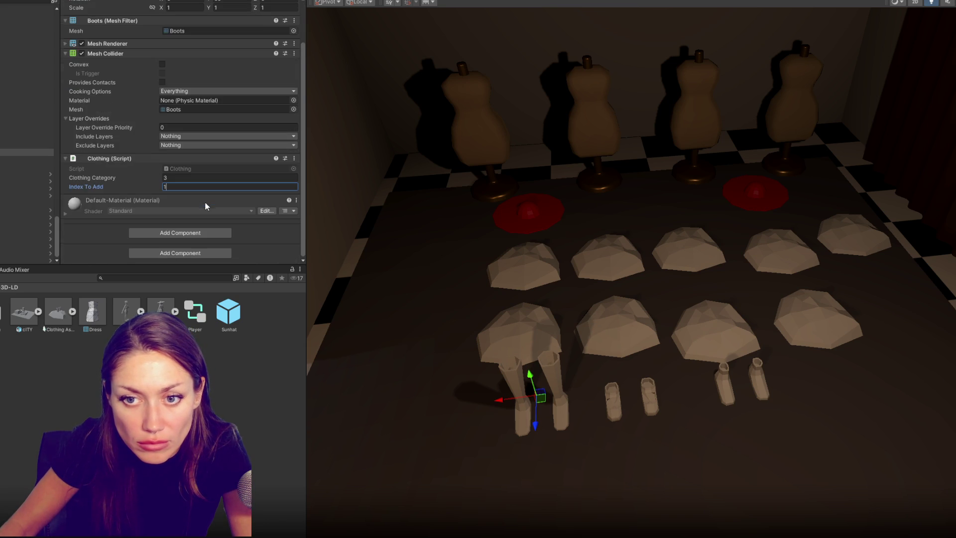
{"action": "scroll", "coordinate": [204, 203], "scroll_direction": "up", "scroll_amount": 2}
{"action": "left_click", "coordinate": [249, 15]}
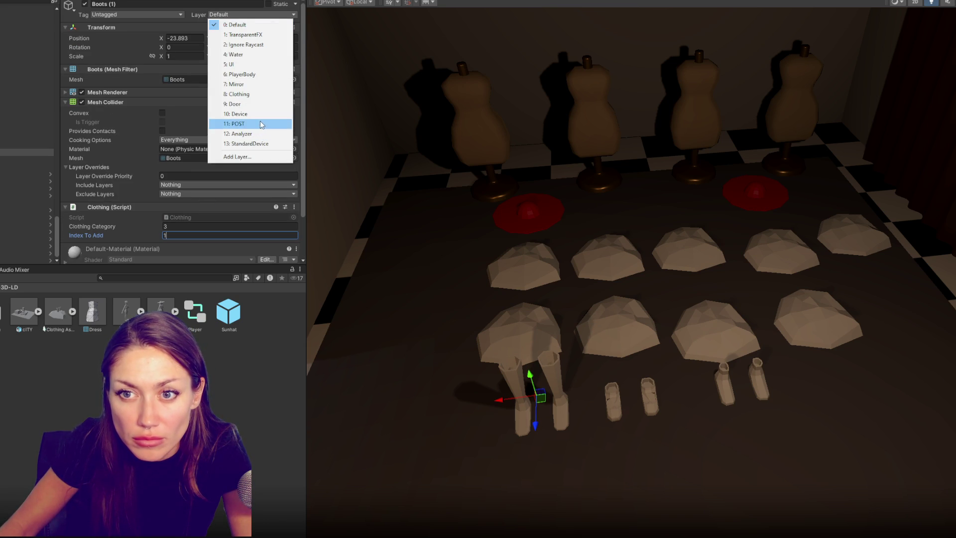
{"action": "left_click", "coordinate": [256, 94]}
Step: Retype the boots object's name as 'Clothing: Boot'
{"action": "scroll", "coordinate": [232, 110], "scroll_direction": "down", "scroll_amount": 2}
{"action": "left_click", "coordinate": [27, 154]}
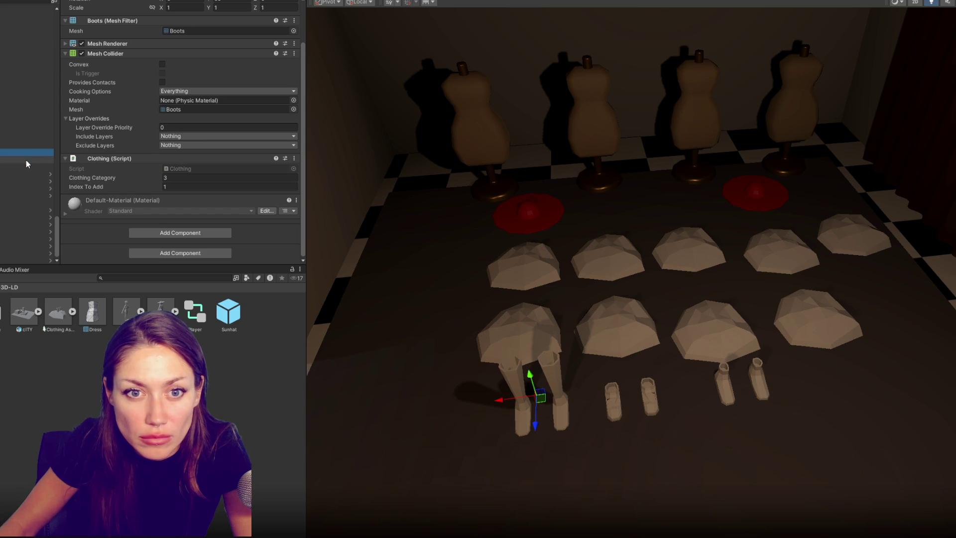
{"action": "left_click", "coordinate": [26, 160]}
{"action": "key", "text": "Up"}
{"action": "type", "text": "Clothing: Boot"}
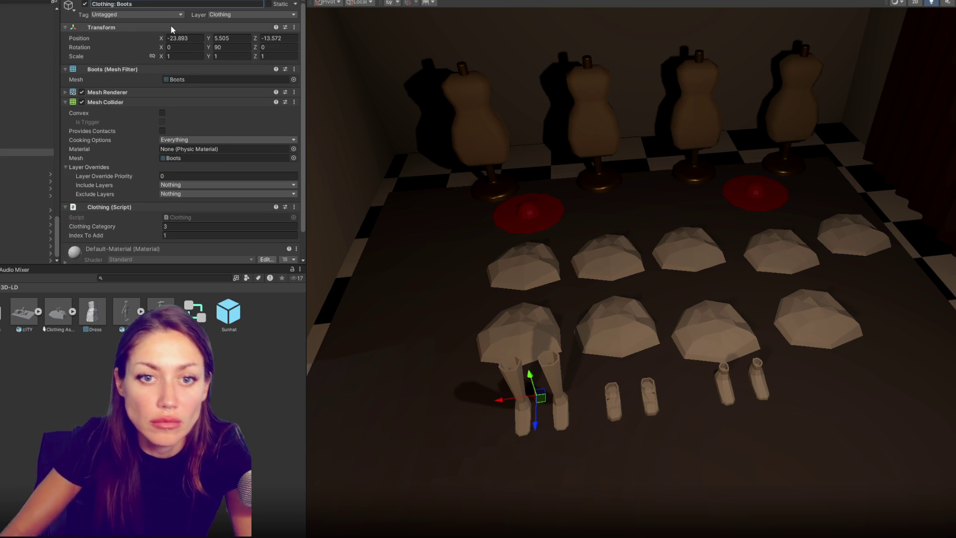
Step: Rename Shoes (1) to a Clothing shoes name, set the Clothing layer, add Clothing script with index 2
{"action": "left_click", "coordinate": [27, 159]}
{"action": "left_click", "coordinate": [156, 4]}
{"action": "type", "text": "Clothing Sho"}
{"action": "key", "text": "BackSpace"}
{"action": "key", "text": "BackSpace"}
{"action": "key", "text": "BackSpace"}
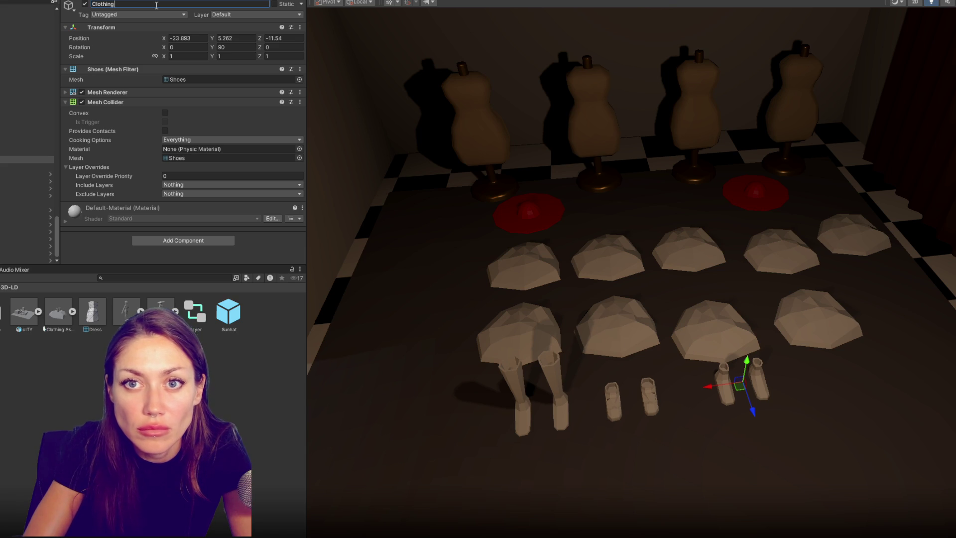
{"action": "type", "text": "hoes"}
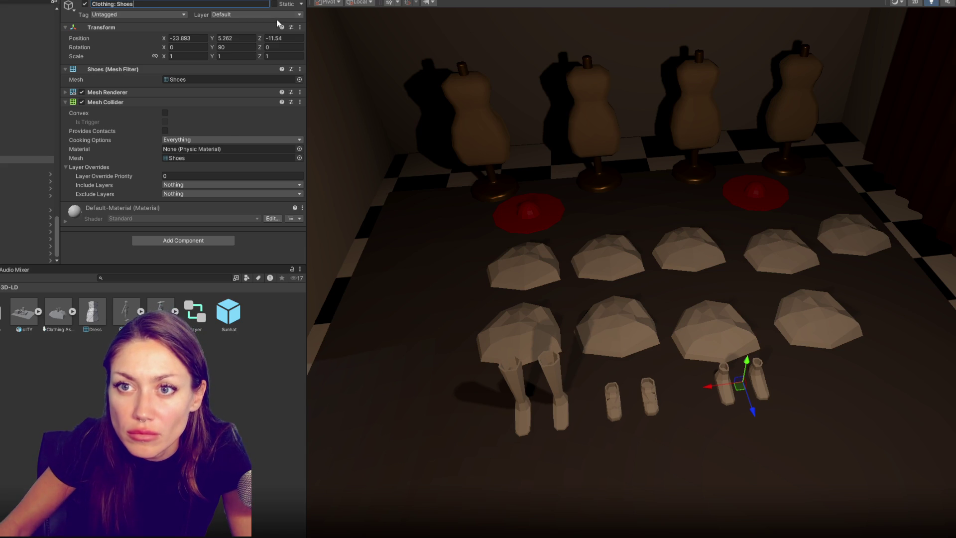
{"action": "left_click", "coordinate": [244, 15]}
{"action": "left_click", "coordinate": [242, 94]}
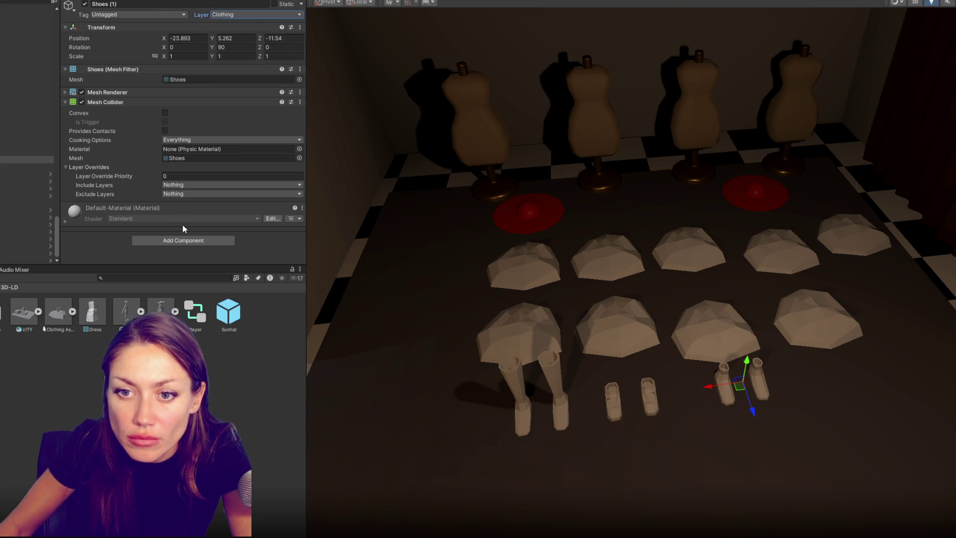
{"action": "left_click", "coordinate": [184, 243]}
{"action": "left_click", "coordinate": [174, 277]}
{"action": "left_click", "coordinate": [180, 236]}
{"action": "type", "text": "2"}
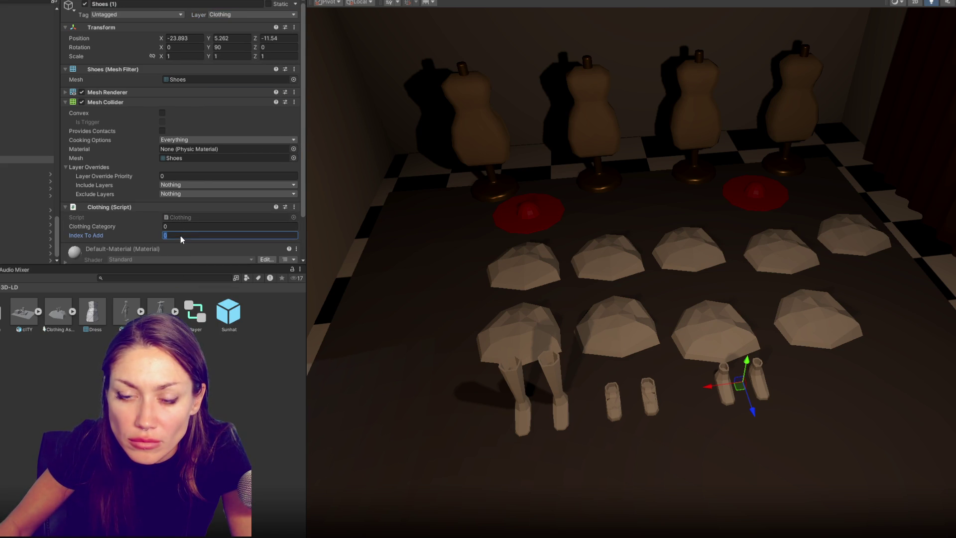
Step: Rename the plain shoes object to a 'Clothing:' name including 'Plain'
{"action": "left_click", "coordinate": [27, 167]}
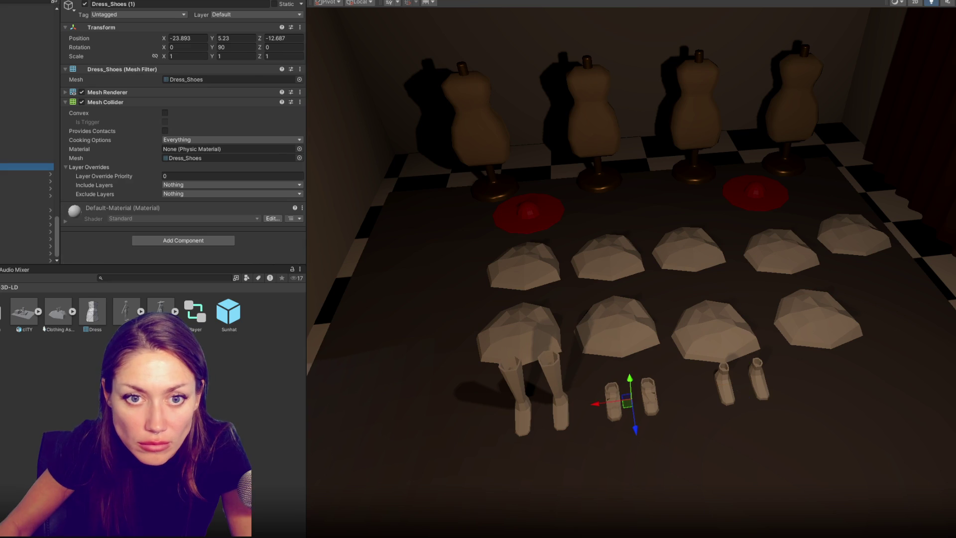
{"action": "left_click", "coordinate": [26, 159]}
{"action": "left_click", "coordinate": [145, 5]}
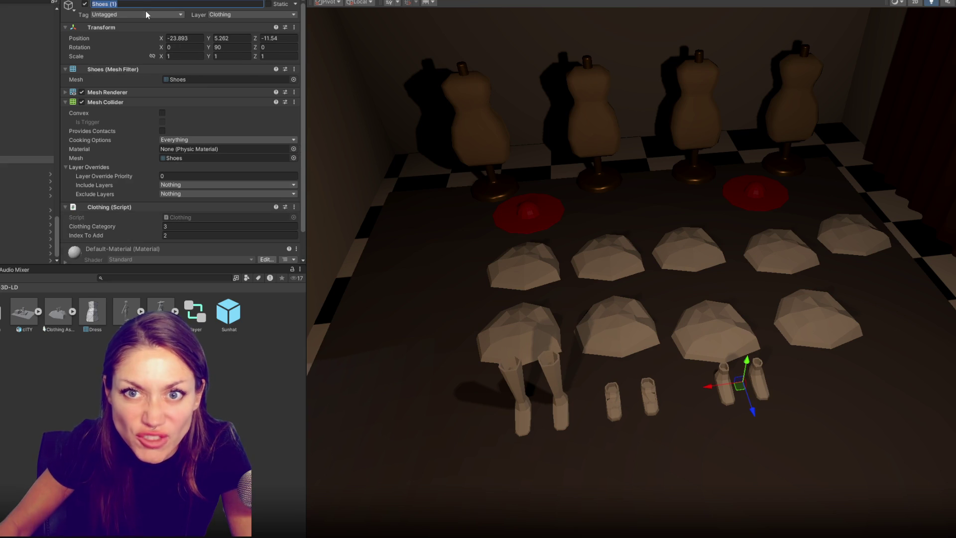
{"action": "type", "text": "Clothing: Dress"}
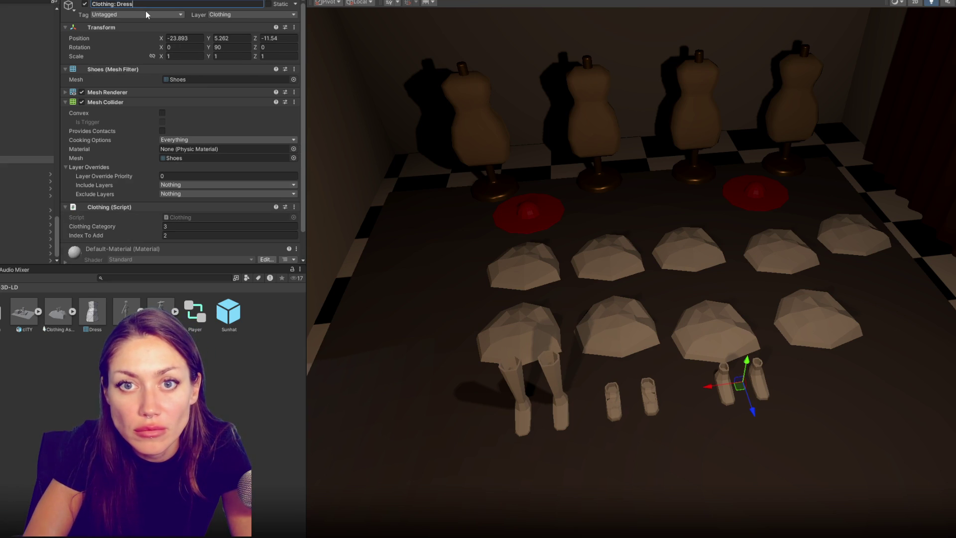
{"action": "key", "text": "BackSpace"}
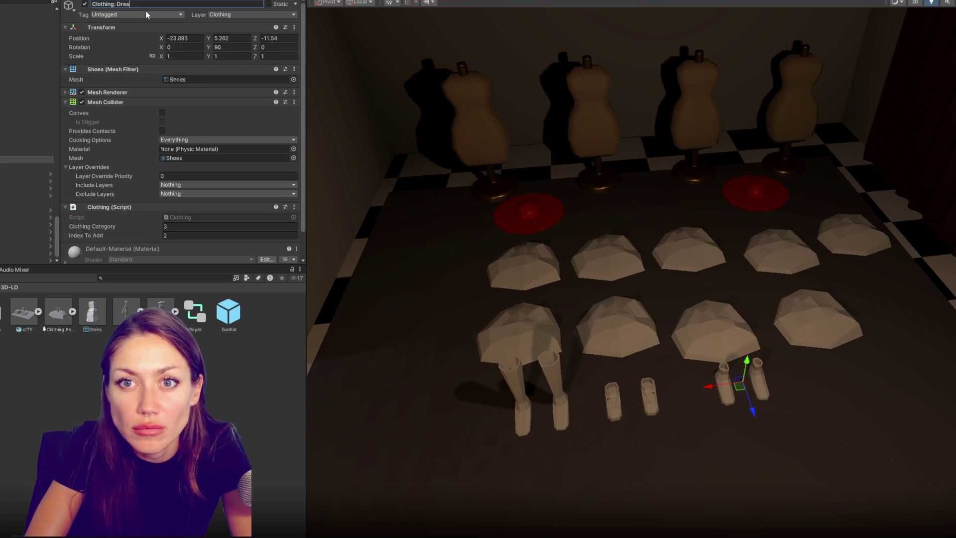
{"action": "type", "text": "Plain Sho"}
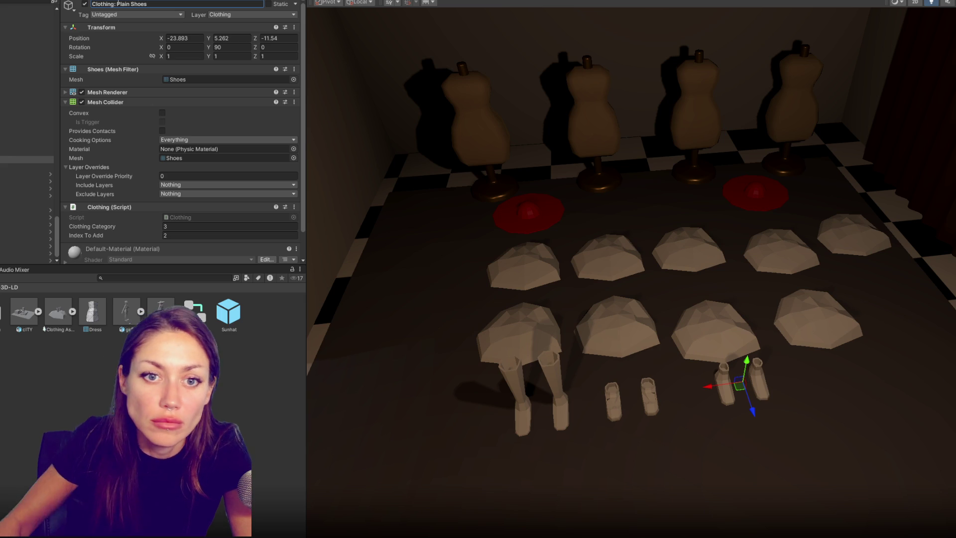
Step: Rename Dress_Shoes (1) to 'Clothing: Dress Shoes' and put it on the Clothing layer
{"action": "left_click", "coordinate": [25, 167]}
{"action": "left_click", "coordinate": [143, 5]}
{"action": "type", "text": "Clothing: "}
{"action": "type", "text": "Drer"}
{"action": "type", "text": "hoes"}
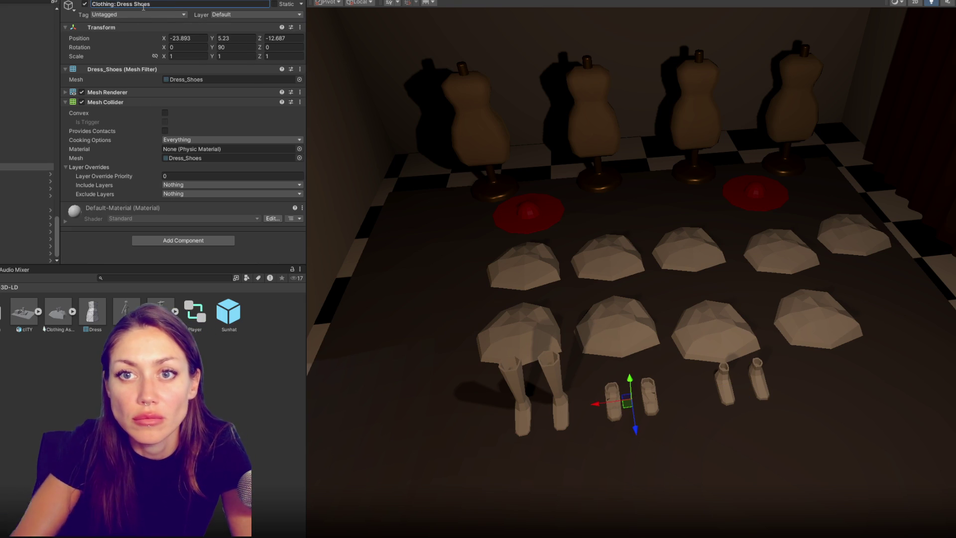
{"action": "left_click", "coordinate": [268, 16]}
{"action": "left_click", "coordinate": [252, 94]}
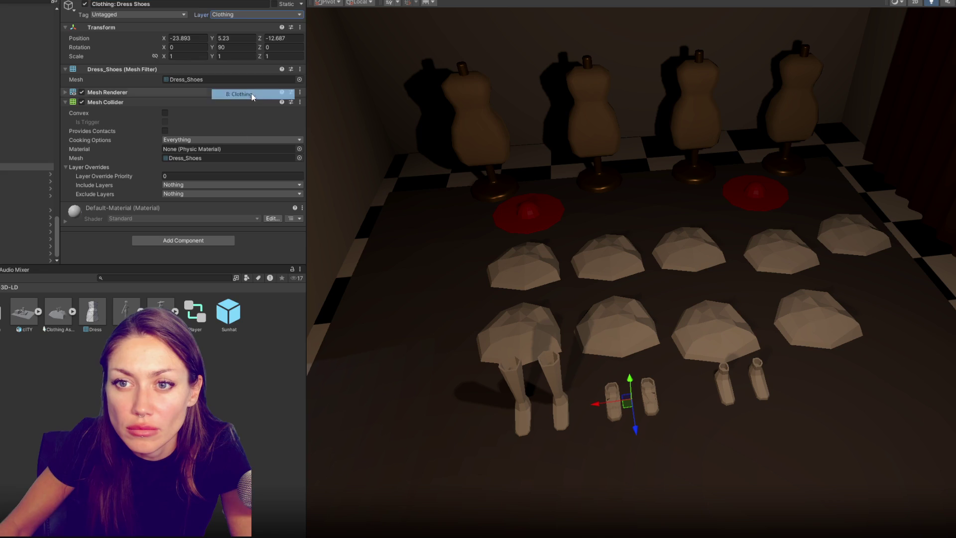
Step: Add the Clothing script to the dress shoes with category 3 and index 3, then review the others
{"action": "left_click", "coordinate": [183, 241]}
{"action": "left_click", "coordinate": [185, 282]}
{"action": "scroll", "coordinate": [204, 226], "scroll_direction": "down", "scroll_amount": 1}
{"action": "left_click", "coordinate": [195, 178]}
{"action": "type", "text": "3"}
{"action": "left_click", "coordinate": [192, 186]}
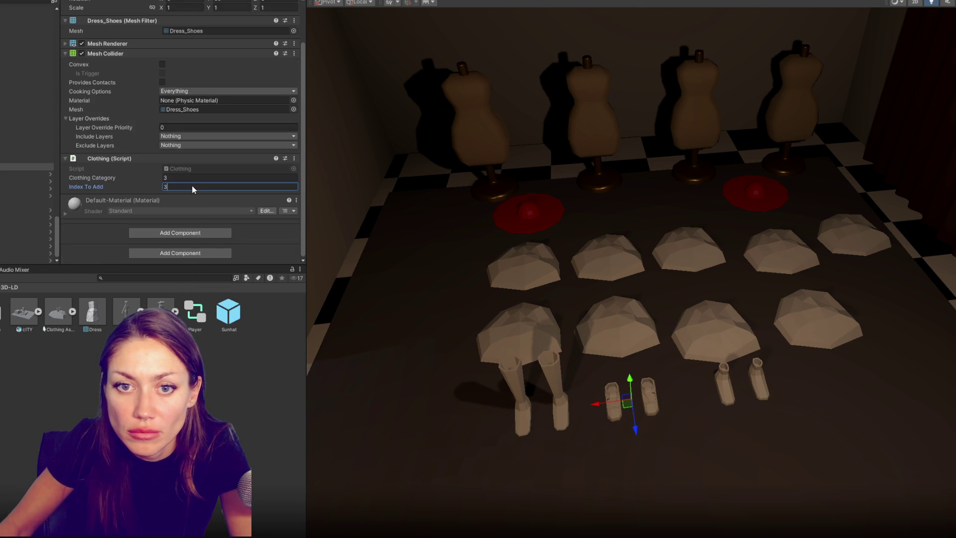
{"action": "left_click", "coordinate": [2, 160]}
{"action": "left_click", "coordinate": [3, 152]}
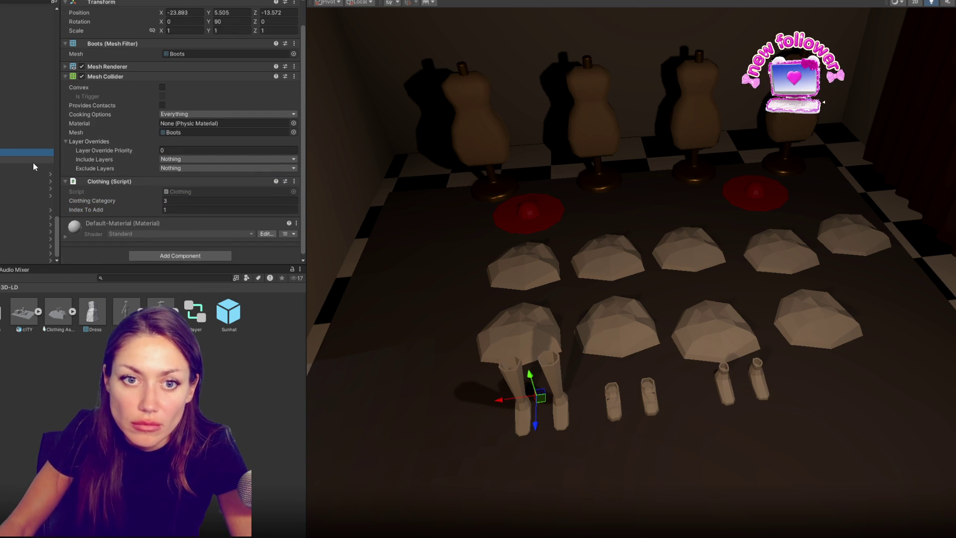
Step: Rename the first display clothing piece to 'Dress Shirt'
{"action": "left_click", "coordinate": [516, 330]}
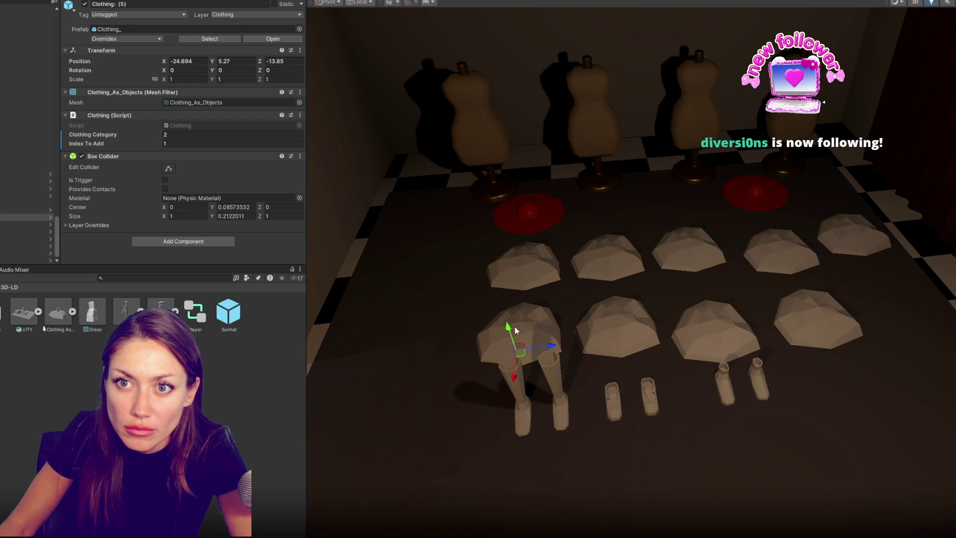
{"action": "left_click", "coordinate": [634, 327]}
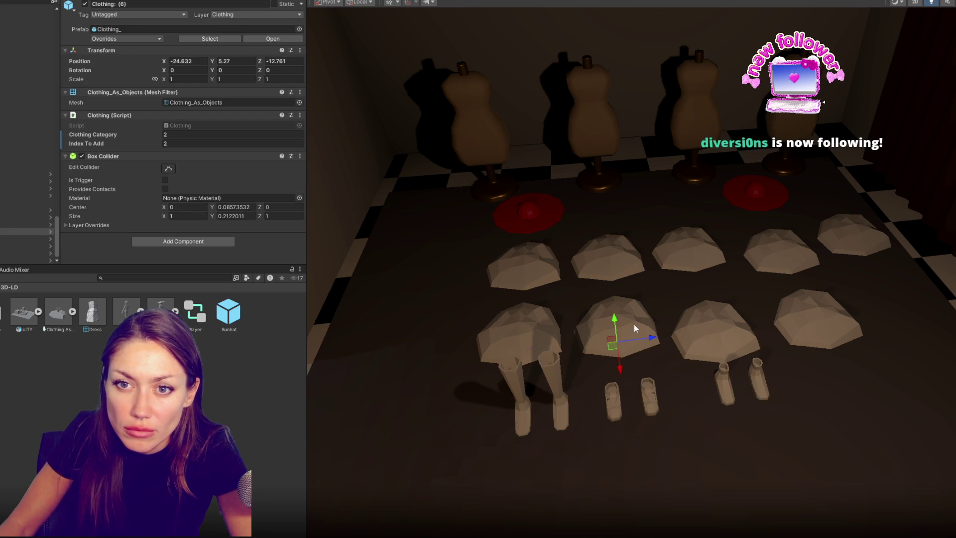
{"action": "left_click", "coordinate": [720, 326]}
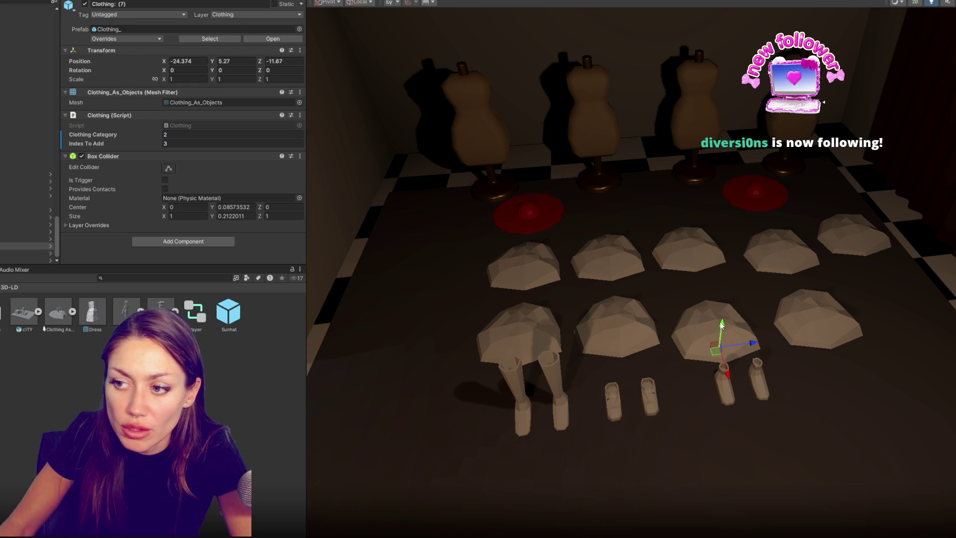
{"action": "left_click", "coordinate": [536, 325]}
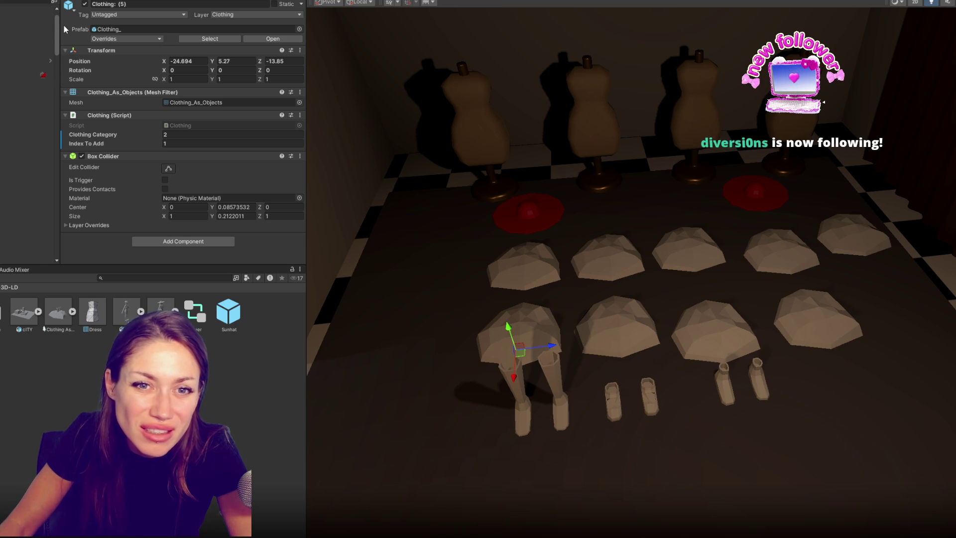
{"action": "left_click", "coordinate": [122, 4]}
{"action": "type", "text": "Dress"}
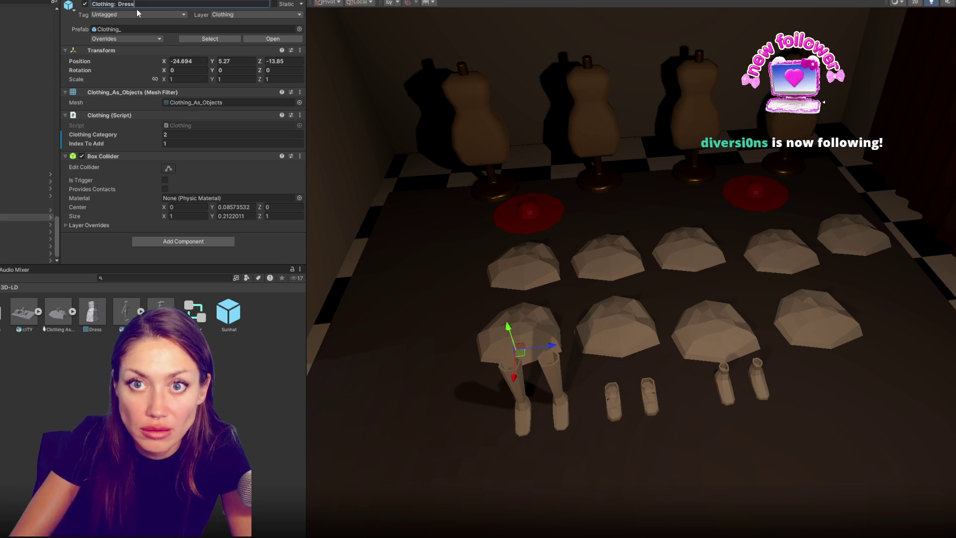
{"action": "left_click", "coordinate": [48, 225]}
{"action": "left_click_drag", "start_coordinate": [55, 244], "coordinate": [56, 53]}
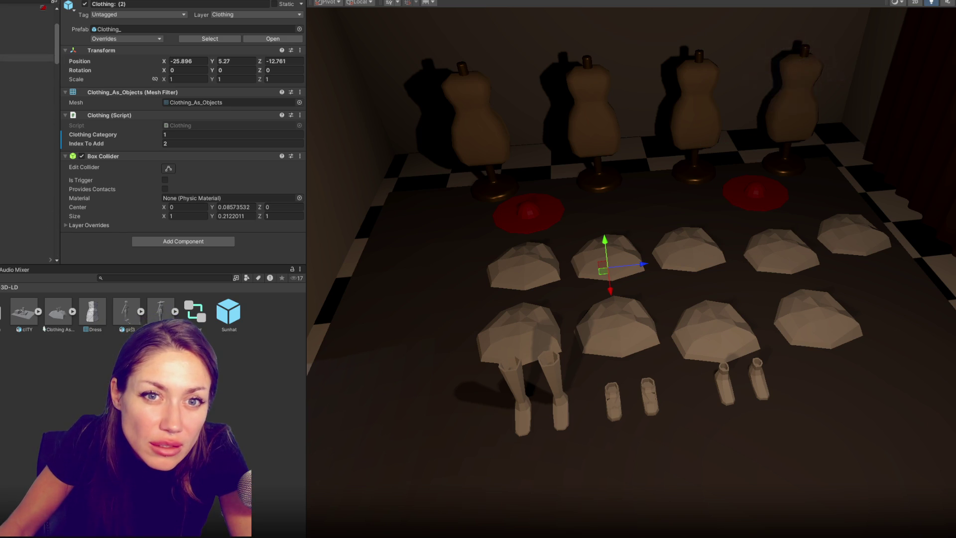
{"action": "left_click", "coordinate": [130, 4]}
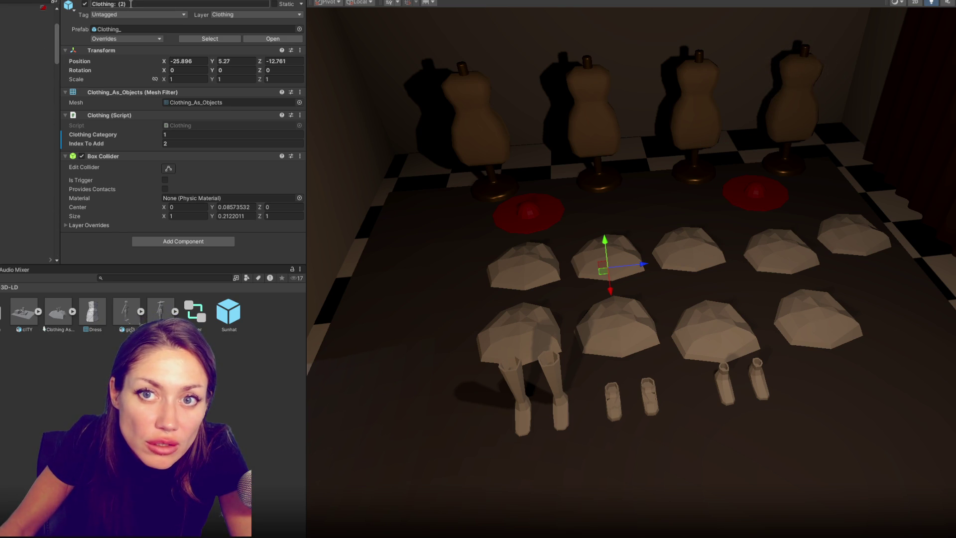
{"action": "type", "text": "Dress Shirt"}
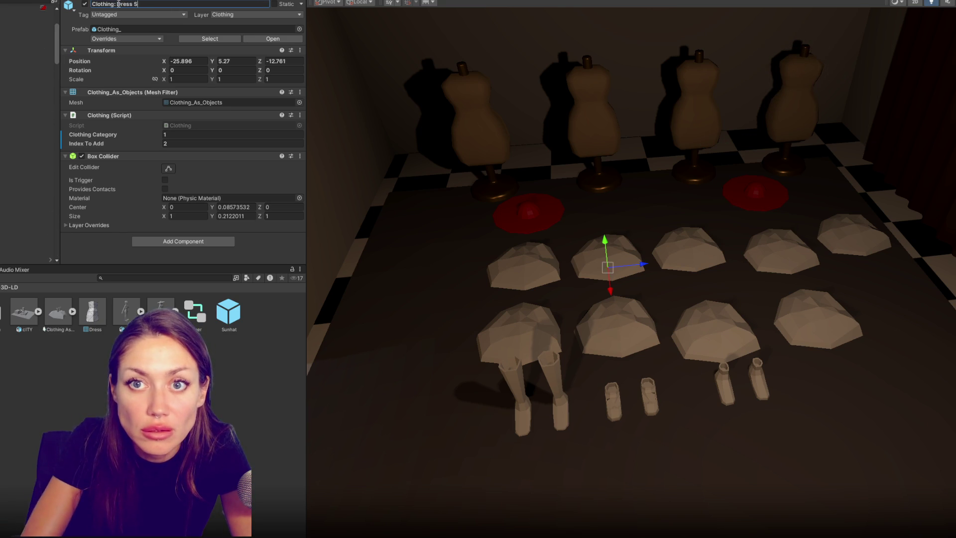
Step: Rename the next clothing piece to 'Tshirt'
{"action": "left_click", "coordinate": [679, 236]}
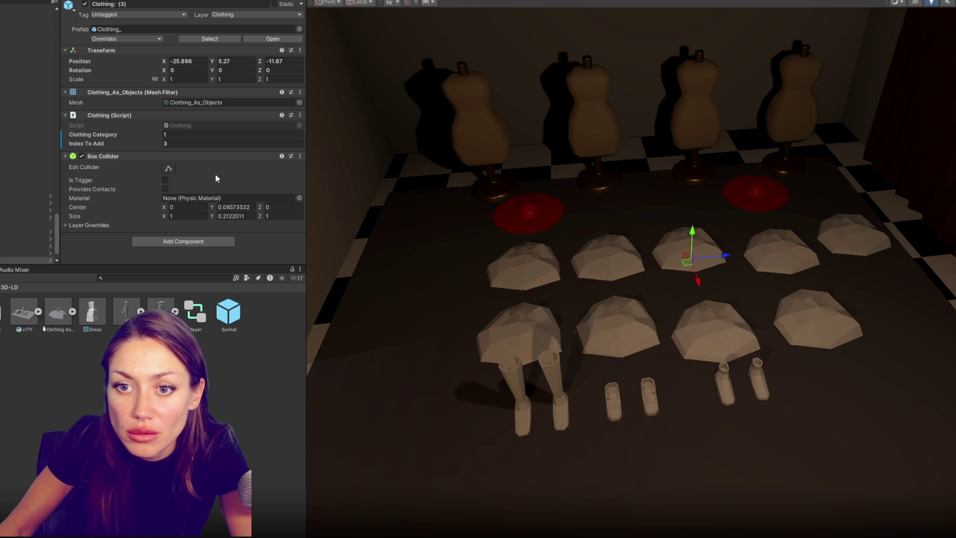
{"action": "scroll", "coordinate": [7, 112], "scroll_direction": "up", "scroll_amount": 15}
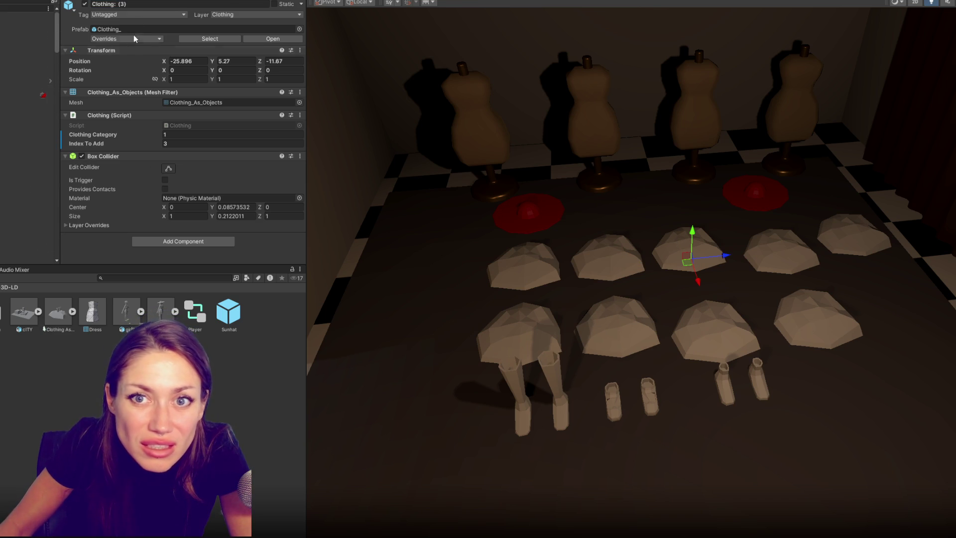
{"action": "left_click_drag", "start_coordinate": [118, 4], "coordinate": [177, 5]}
{"action": "type", "text": "Tshirt"}
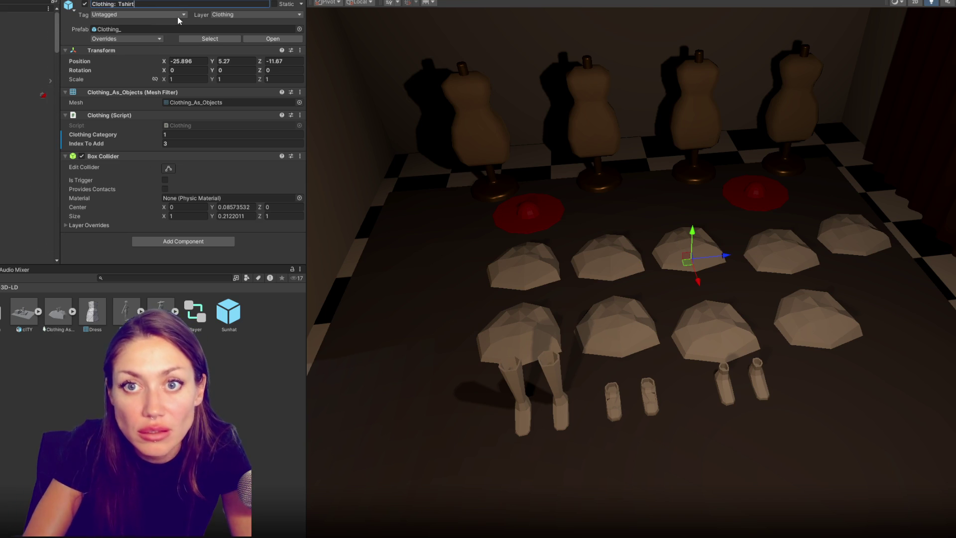
Step: Rename the rightmost clothing piece to 'Lab Coat'
{"action": "left_click", "coordinate": [775, 260]}
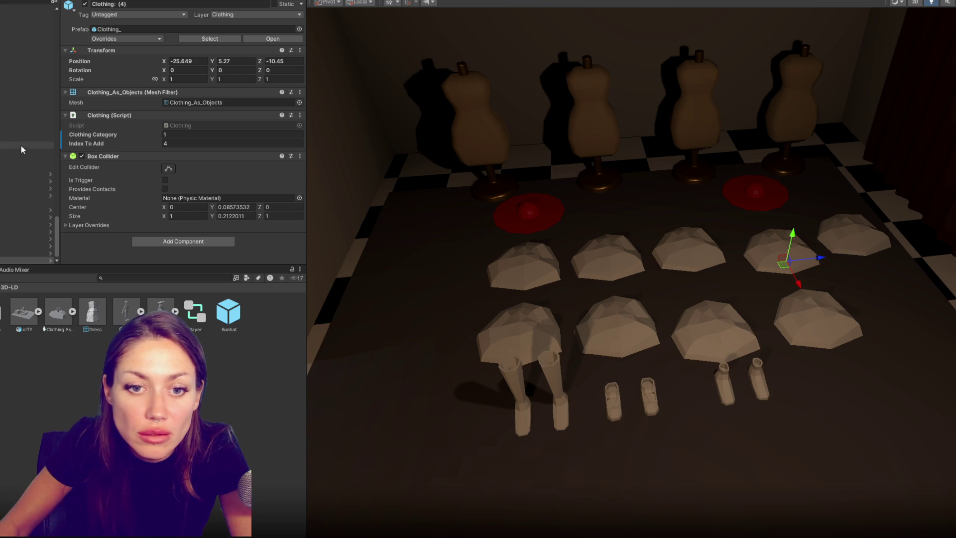
{"action": "scroll", "coordinate": [27, 68], "scroll_direction": "up", "scroll_amount": 3}
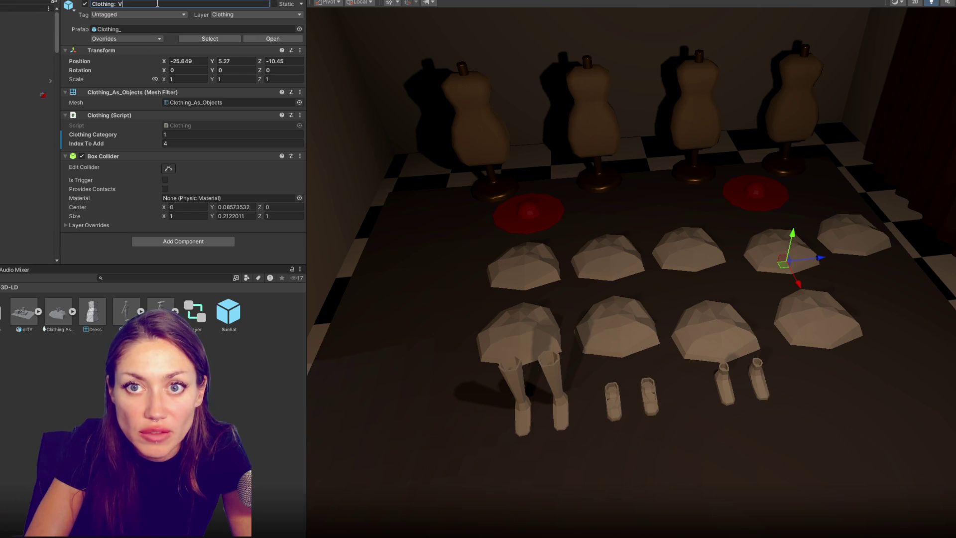
{"action": "left_click", "coordinate": [841, 237]}
{"action": "left_click", "coordinate": [164, 4]}
{"action": "type", "text": "Jacket"}
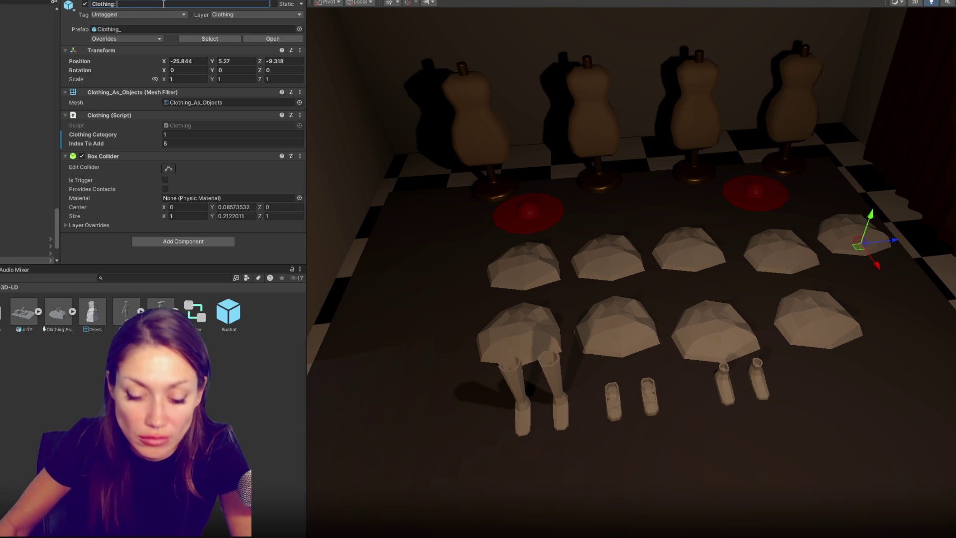
{"action": "key", "text": "BackSpace"}
{"action": "key", "text": "BackSpace"}
{"action": "key", "text": "BackSpace"}
{"action": "type", "text": "Lab C"}
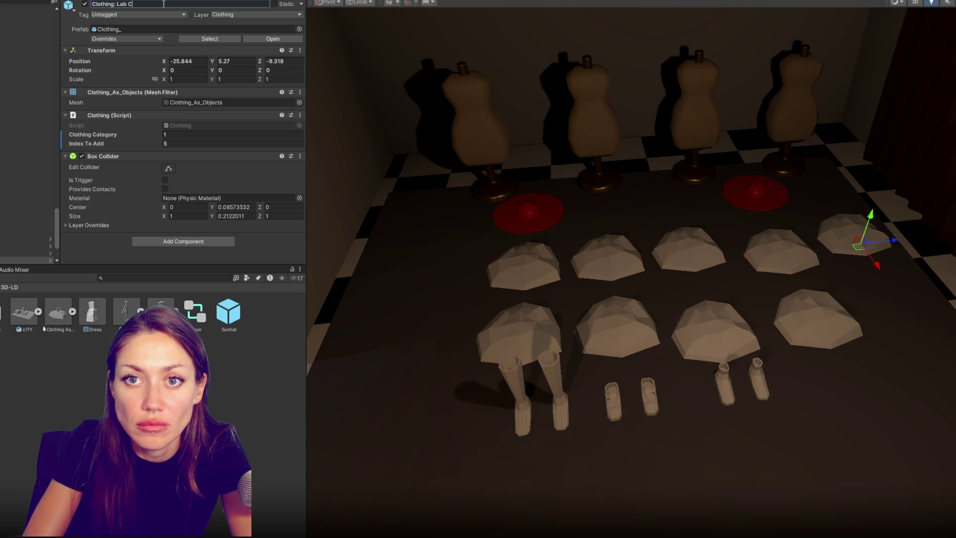
{"action": "type", "text": "oat"}
{"action": "key", "text": "Return"}
Step: Duplicate Lab Coat, move the copy to its right, and name it 'Jacket'
{"action": "key", "text": "ctrl+d"}
{"action": "left_click_drag", "start_coordinate": [874, 259], "coordinate": [894, 309]}
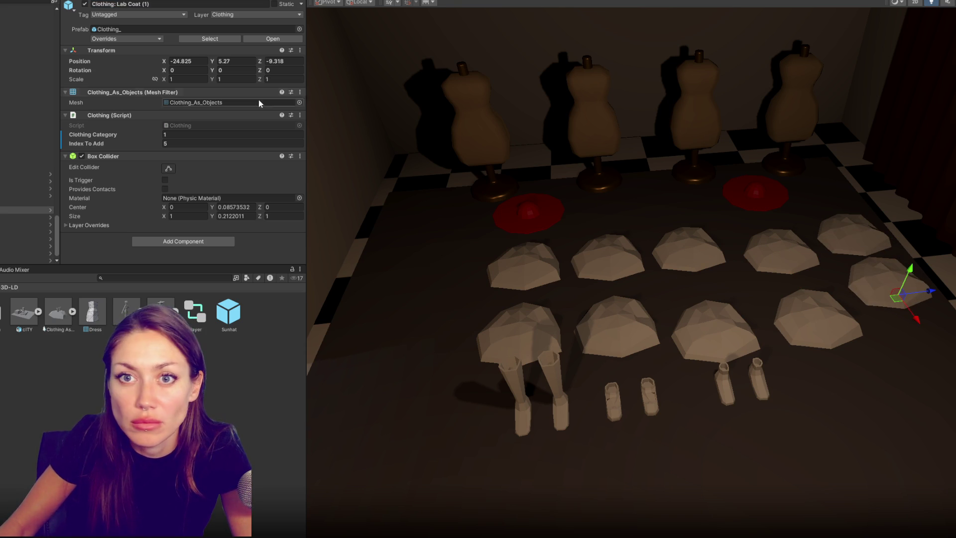
{"action": "type", "text": "Jacket"}
{"action": "key", "text": "Return"}
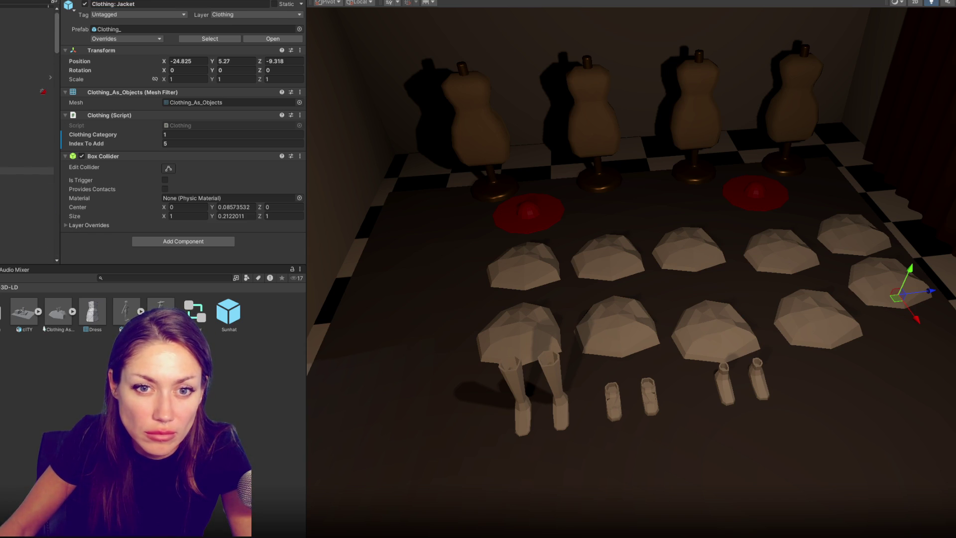
Step: Edit the name of the Jacket (1) clothing object in the Hierarchy
{"action": "left_click", "coordinate": [27, 178]}
{"action": "left_click", "coordinate": [135, 7]}
{"action": "type", "text": "t (1"}
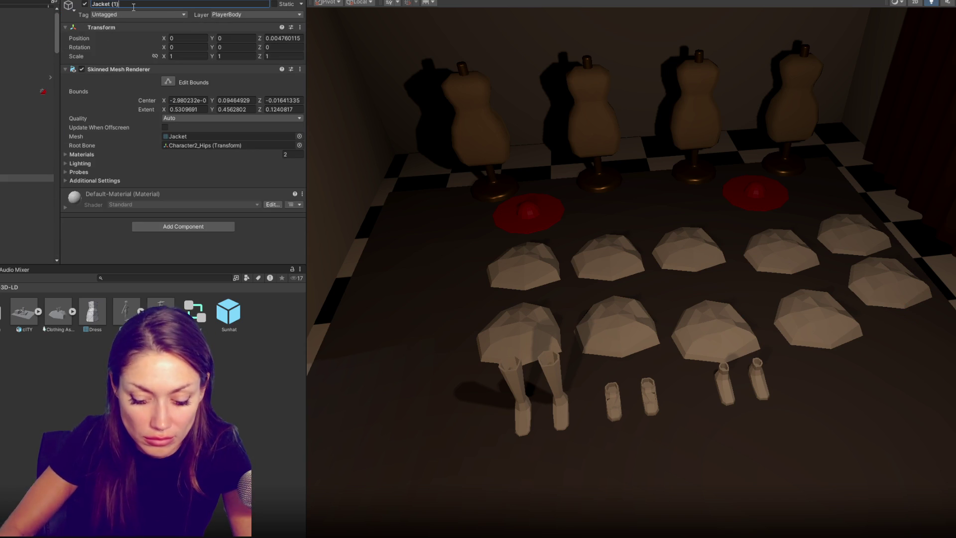
{"action": "type", "text": "t"}
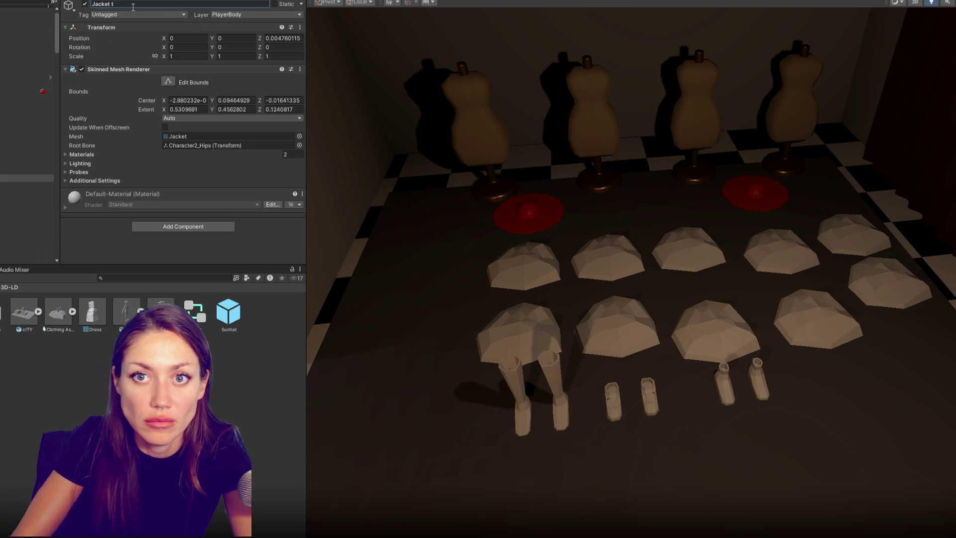
{"action": "key", "text": "BackSpace"}
{"action": "type", "text": "lab"}
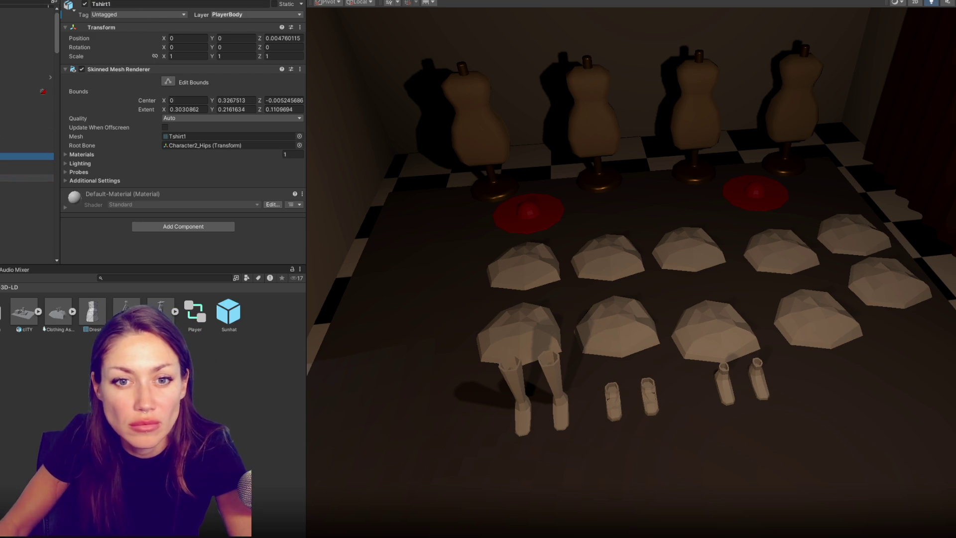
{"action": "left_click", "coordinate": [27, 185]}
{"action": "scroll", "coordinate": [762, 238], "scroll_direction": "down", "scroll_amount": 2}
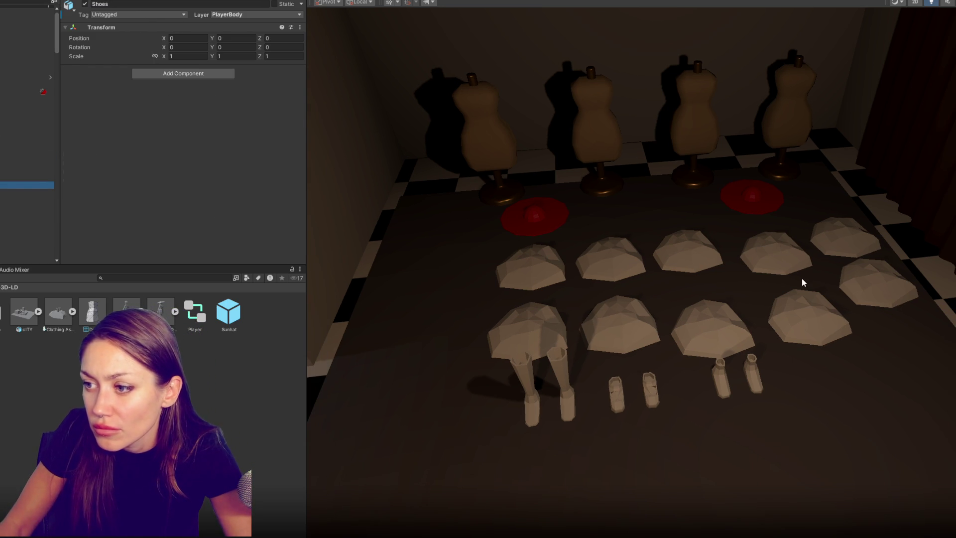
Step: Apply the Black material to the Jacket piece and every pair of shoes
{"action": "left_click", "coordinate": [863, 295]}
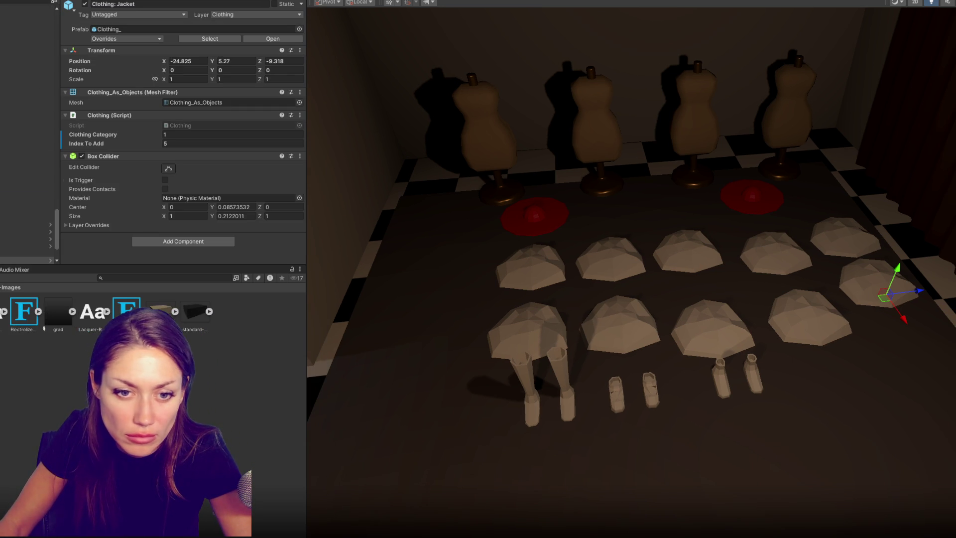
{"action": "left_click_drag", "start_coordinate": [282, 311], "coordinate": [886, 295]}
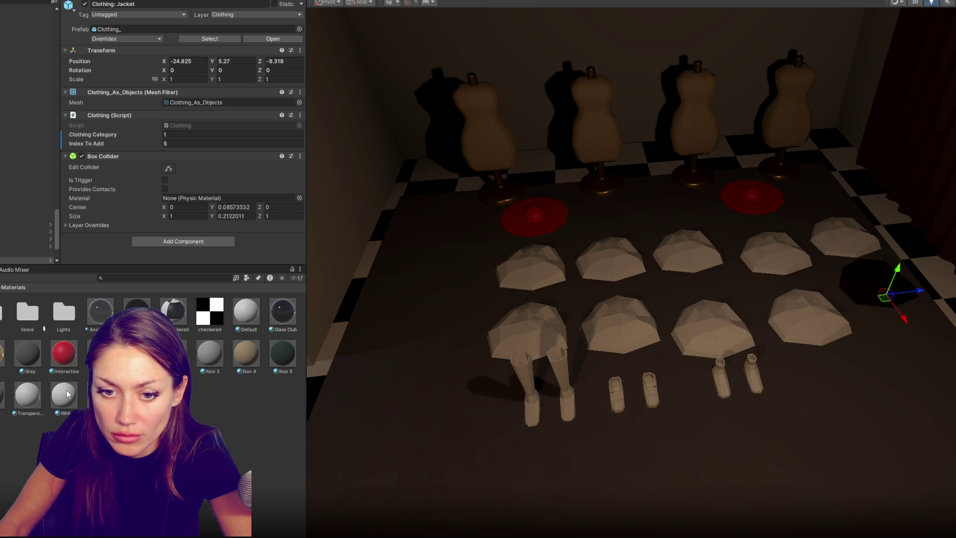
{"action": "left_click_drag", "start_coordinate": [71, 394], "coordinate": [762, 269]}
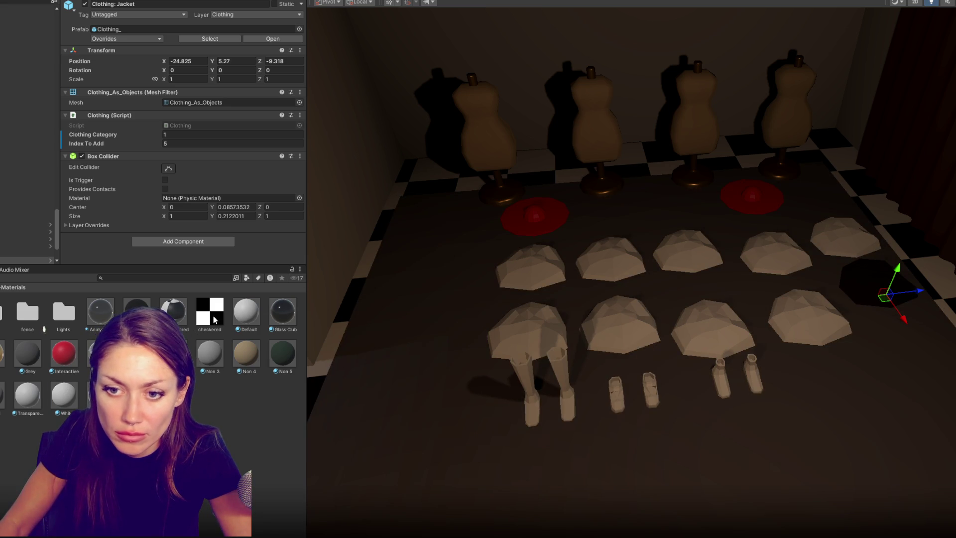
{"action": "left_click_drag", "start_coordinate": [136, 311], "coordinate": [528, 383]}
{"action": "left_click_drag", "start_coordinate": [137, 311], "coordinate": [613, 395]}
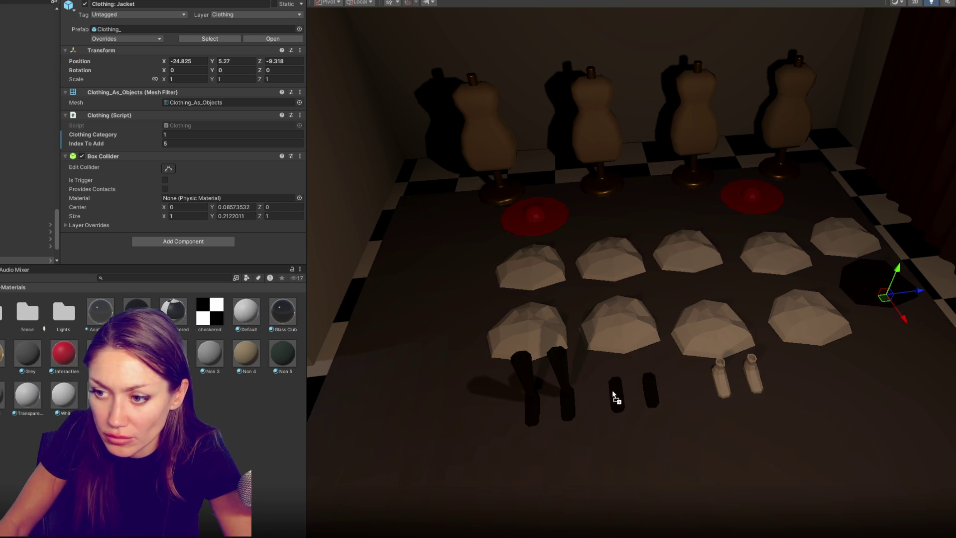
{"action": "left_click_drag", "start_coordinate": [246, 329], "coordinate": [721, 376]}
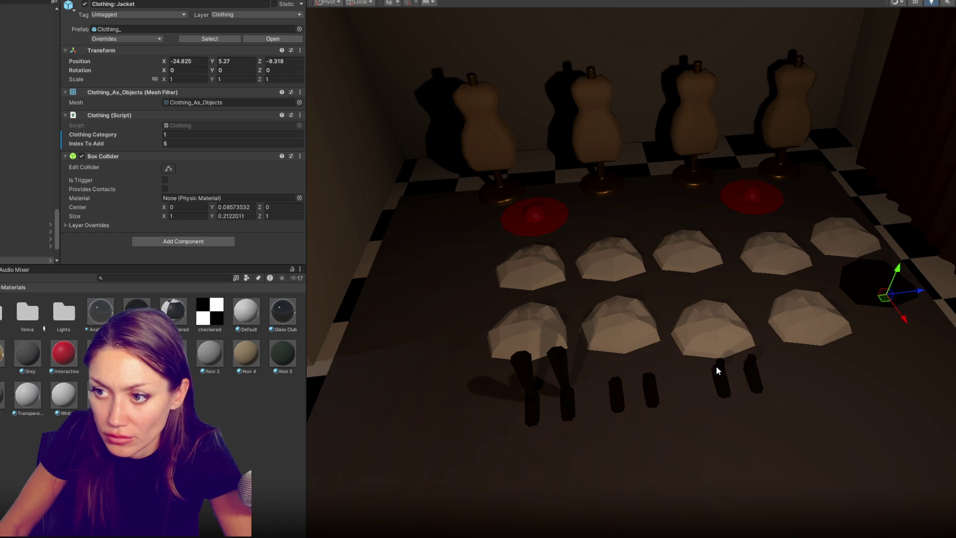
{"action": "left_click_drag", "start_coordinate": [58, 240], "coordinate": [71, 31]}
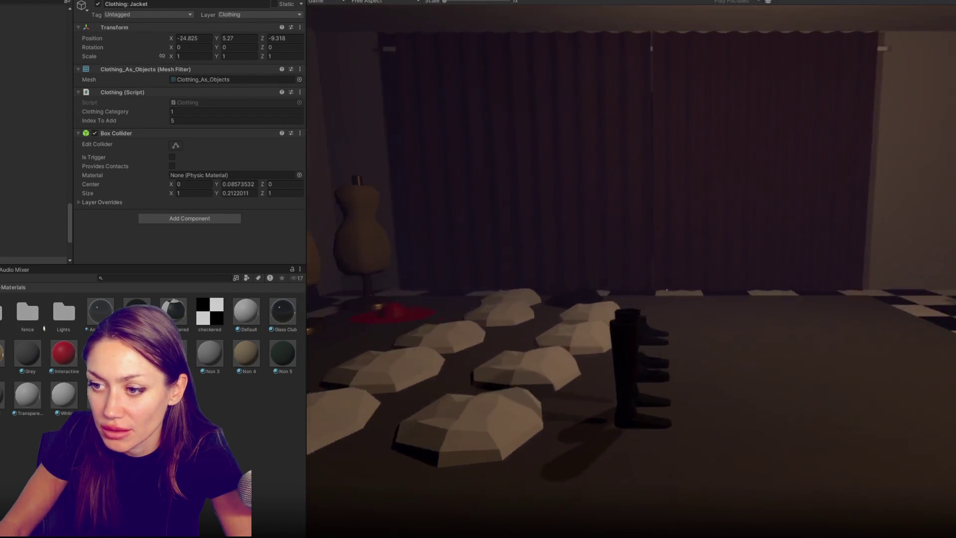
Step: Collect a clothing item, cycle to the next shoes, and confirm the disguise
{"action": "key", "text": "e"}
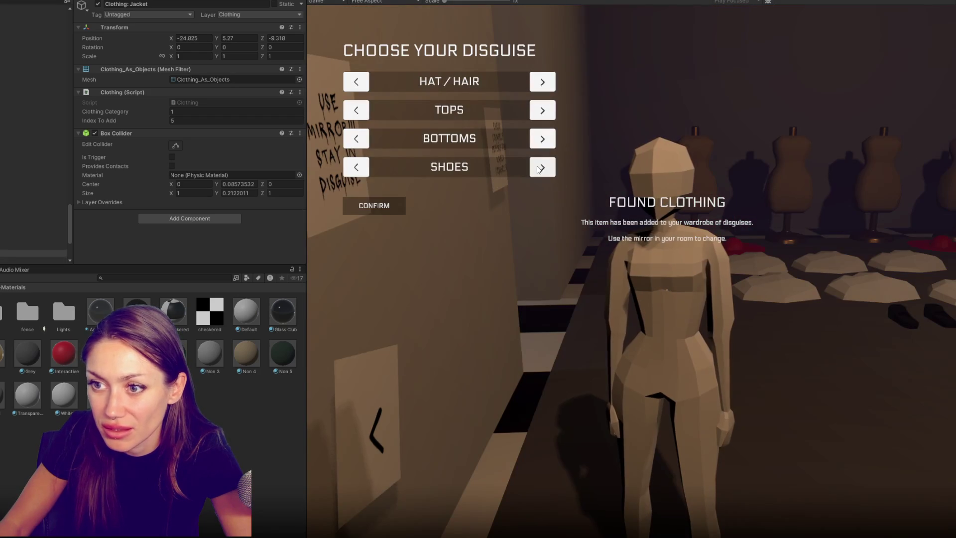
{"action": "left_click", "coordinate": [538, 170]}
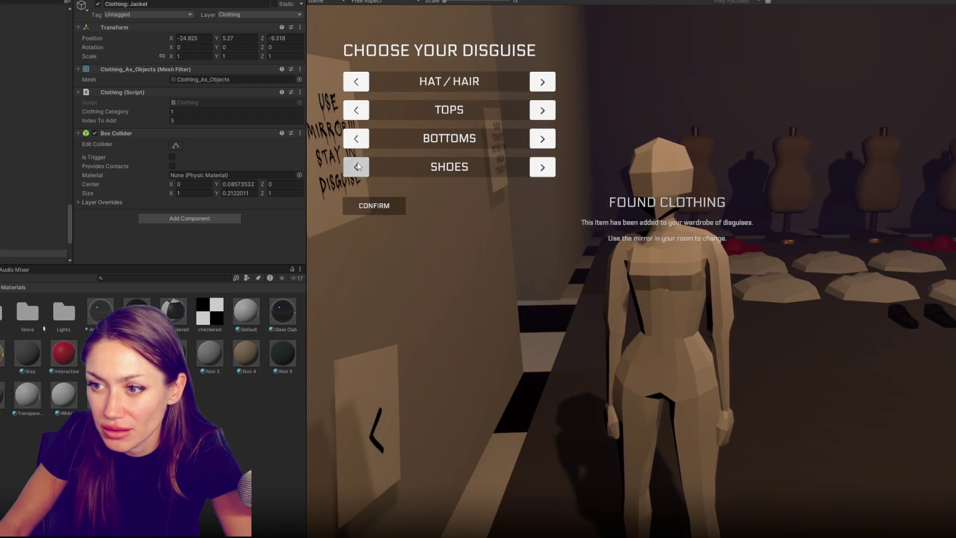
{"action": "left_click", "coordinate": [362, 206]}
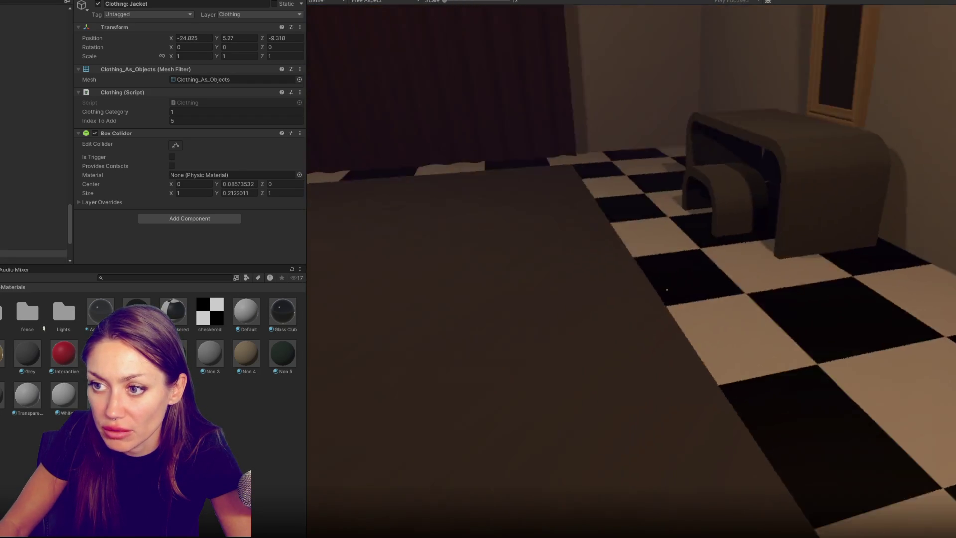
Step: Pick up the dress shoes, then change the bottoms and shoes at the mirror
{"action": "key", "text": "e"}
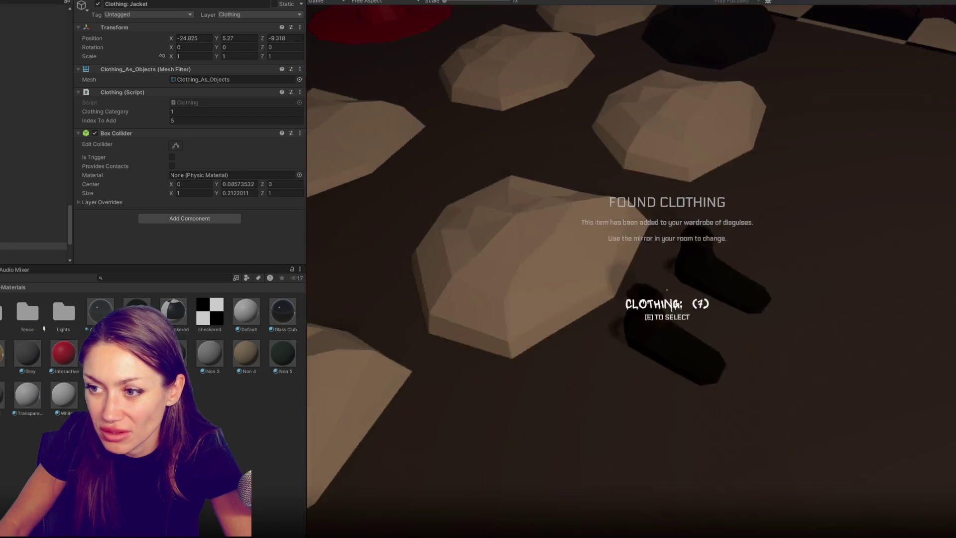
{"action": "key", "text": "e"}
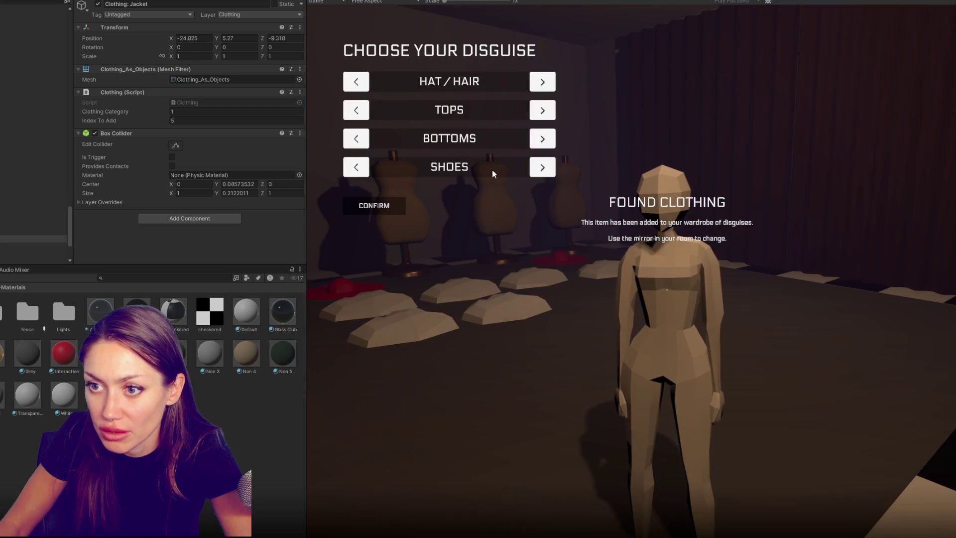
{"action": "left_click", "coordinate": [548, 139]}
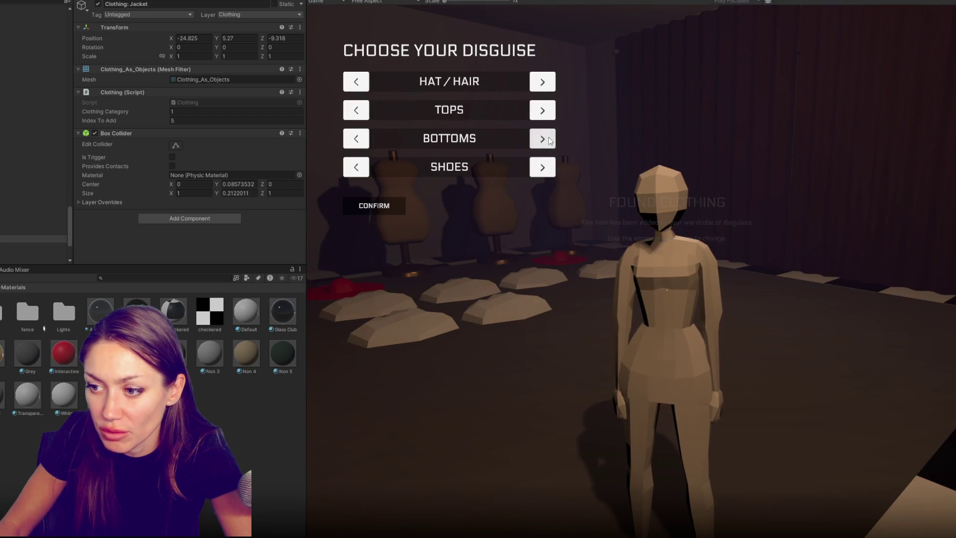
{"action": "left_click", "coordinate": [543, 174]}
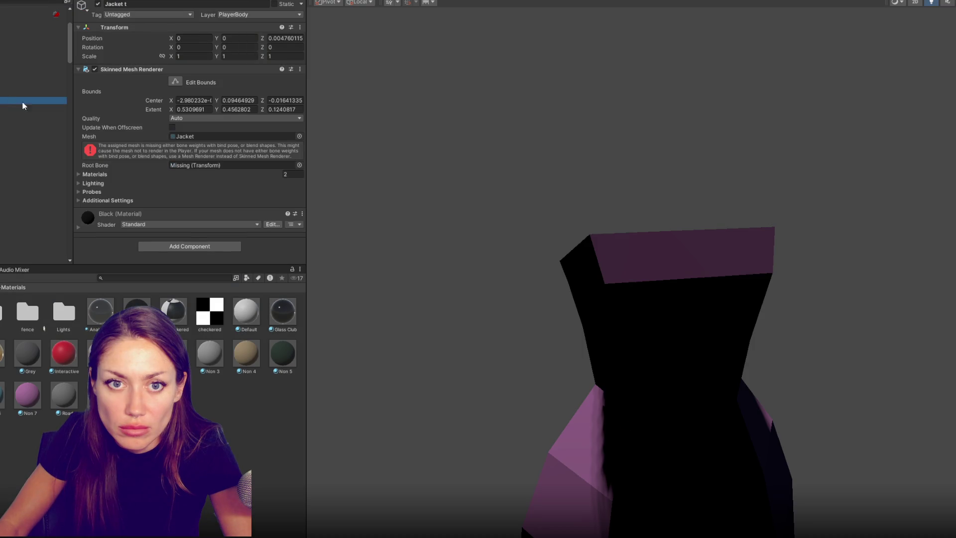